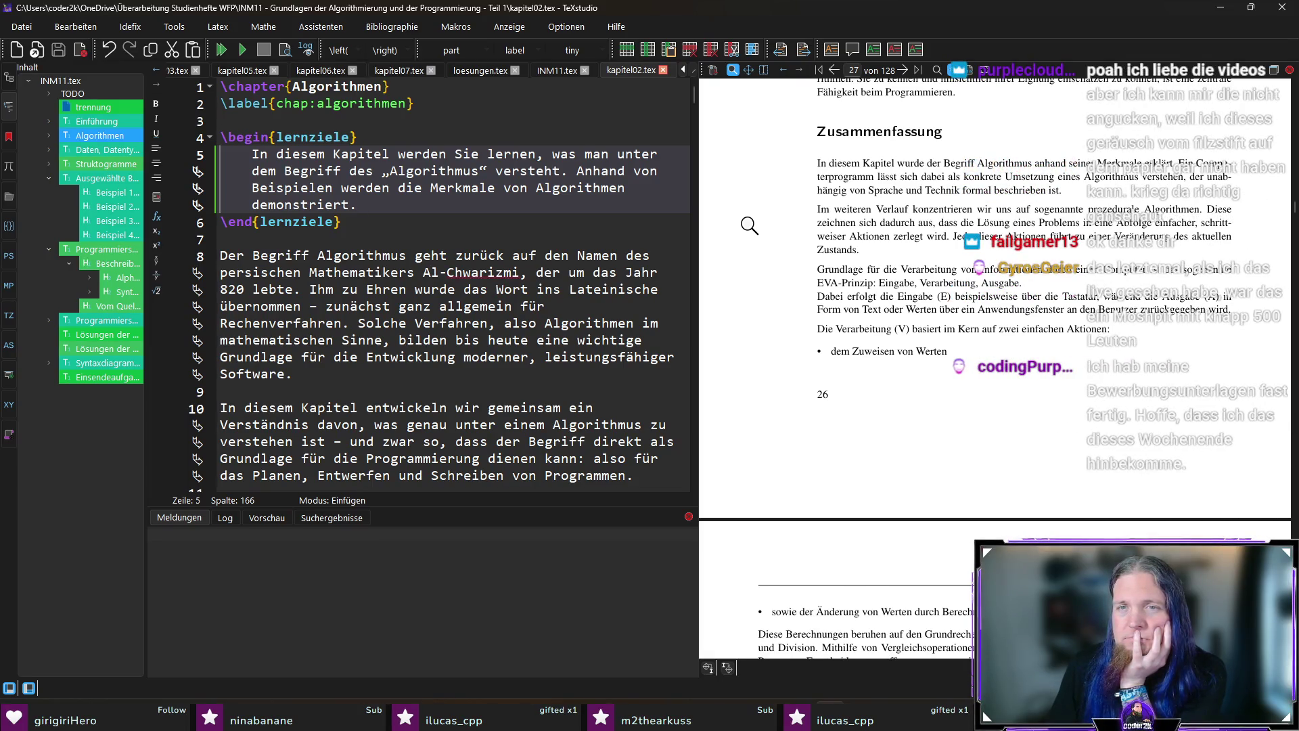
scroll(750, 226, "down", 1)
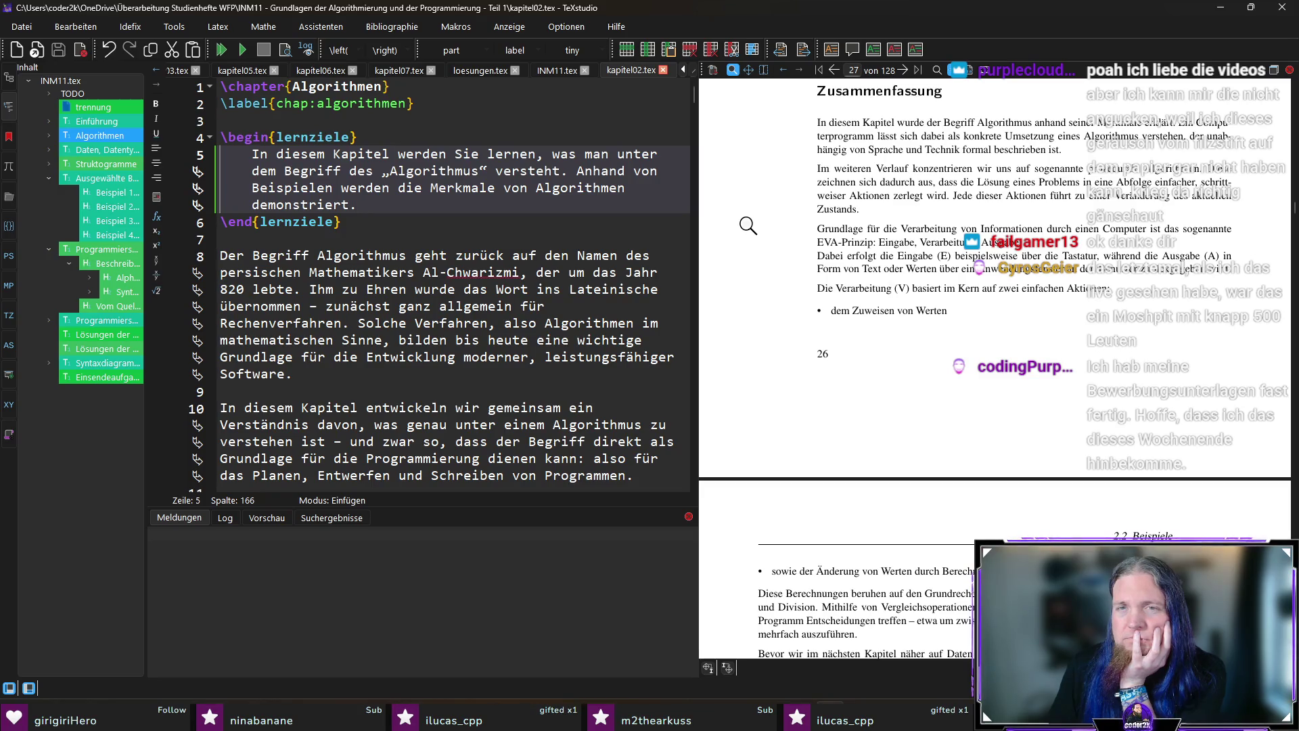
scroll(748, 226, "down", 1)
scroll(749, 226, "down", 3)
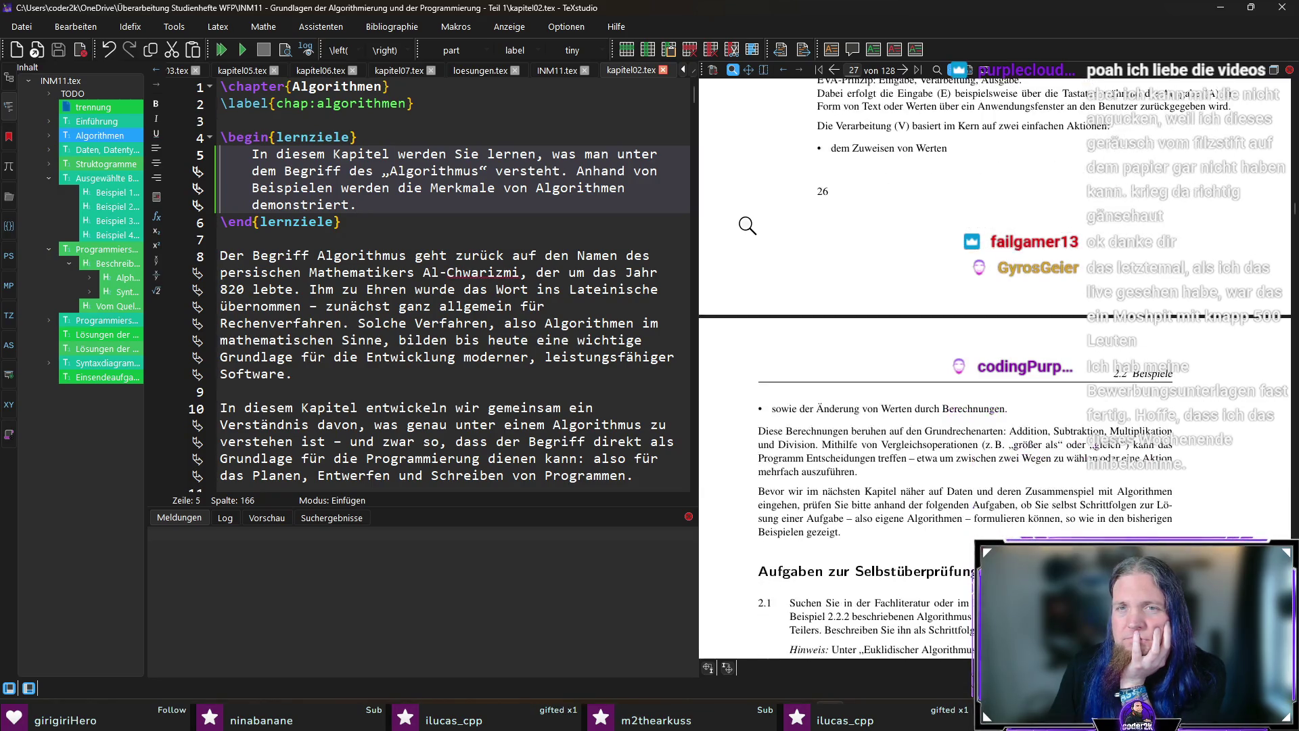
scroll(729, 237, "down", 4)
scroll(727, 238, "down", 4)
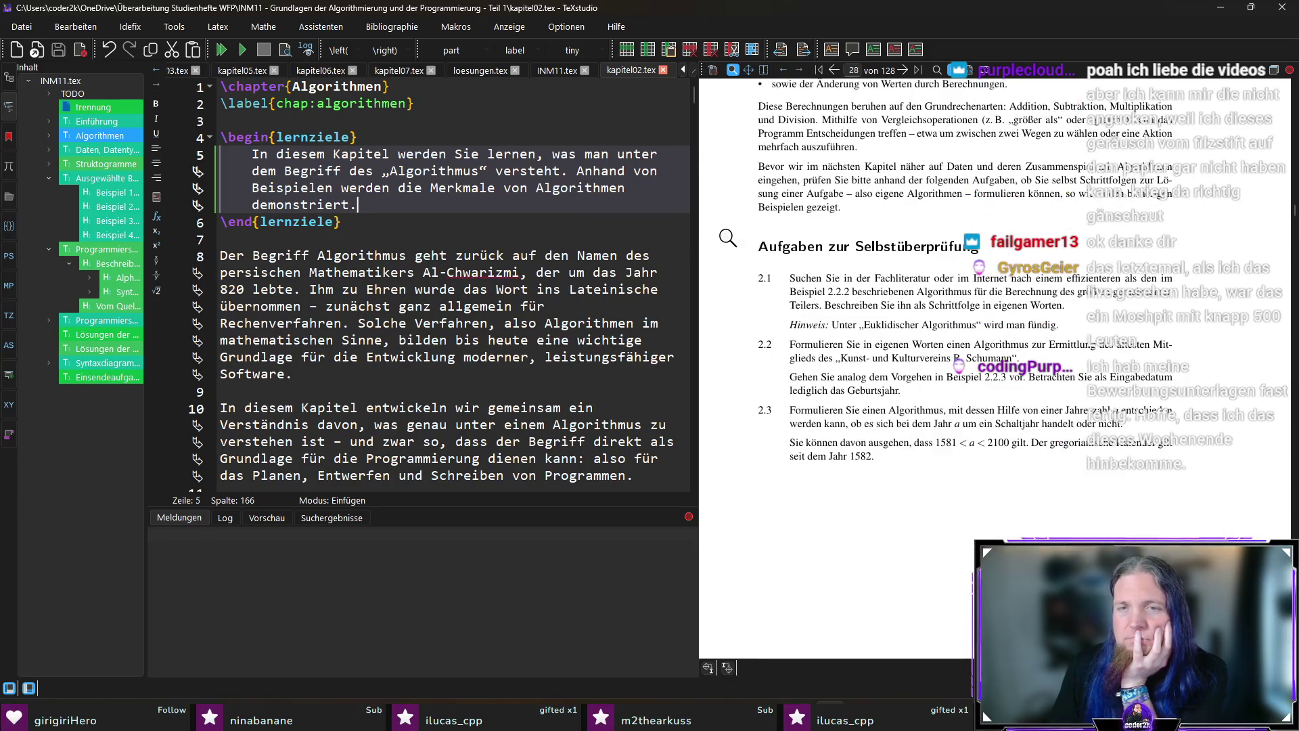
scroll(727, 237, "down", 1)
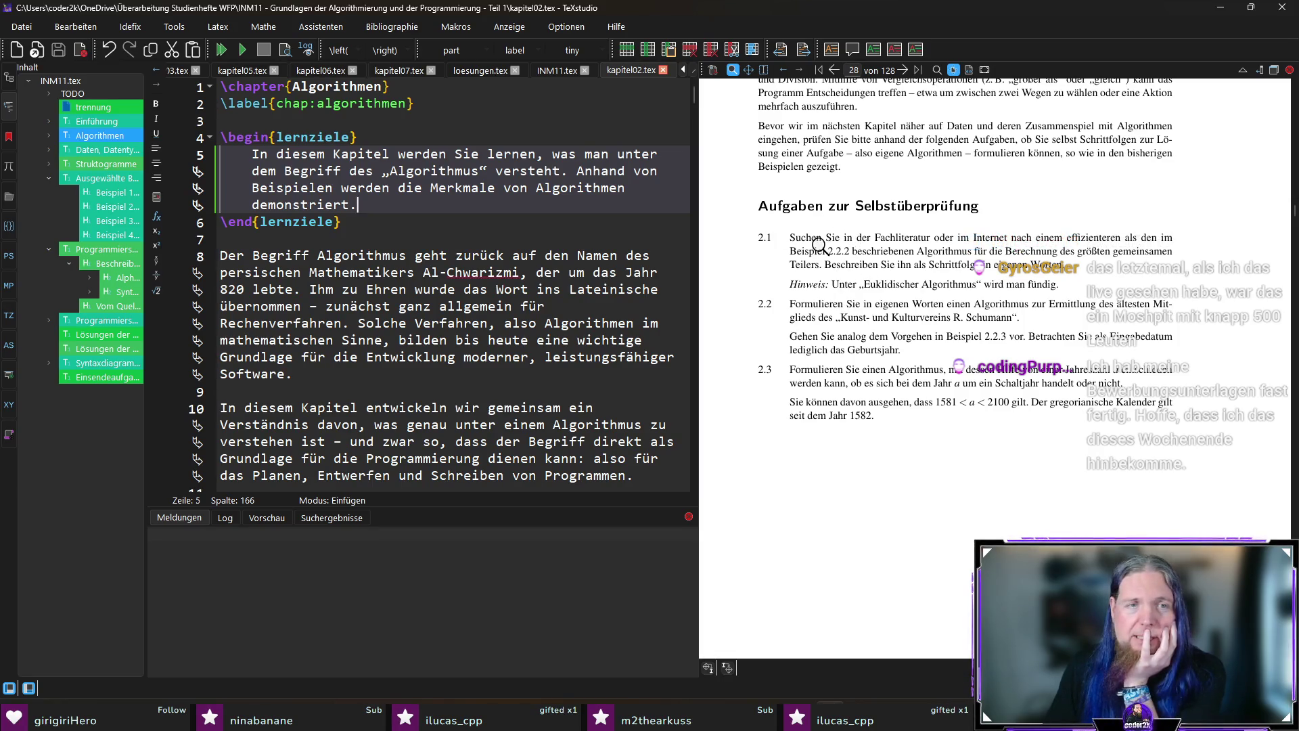
Sync the editor to the 'Aufgaben zur Selbstüberprüfung' passage from the preview.
left_click(782, 165, "ctrl")
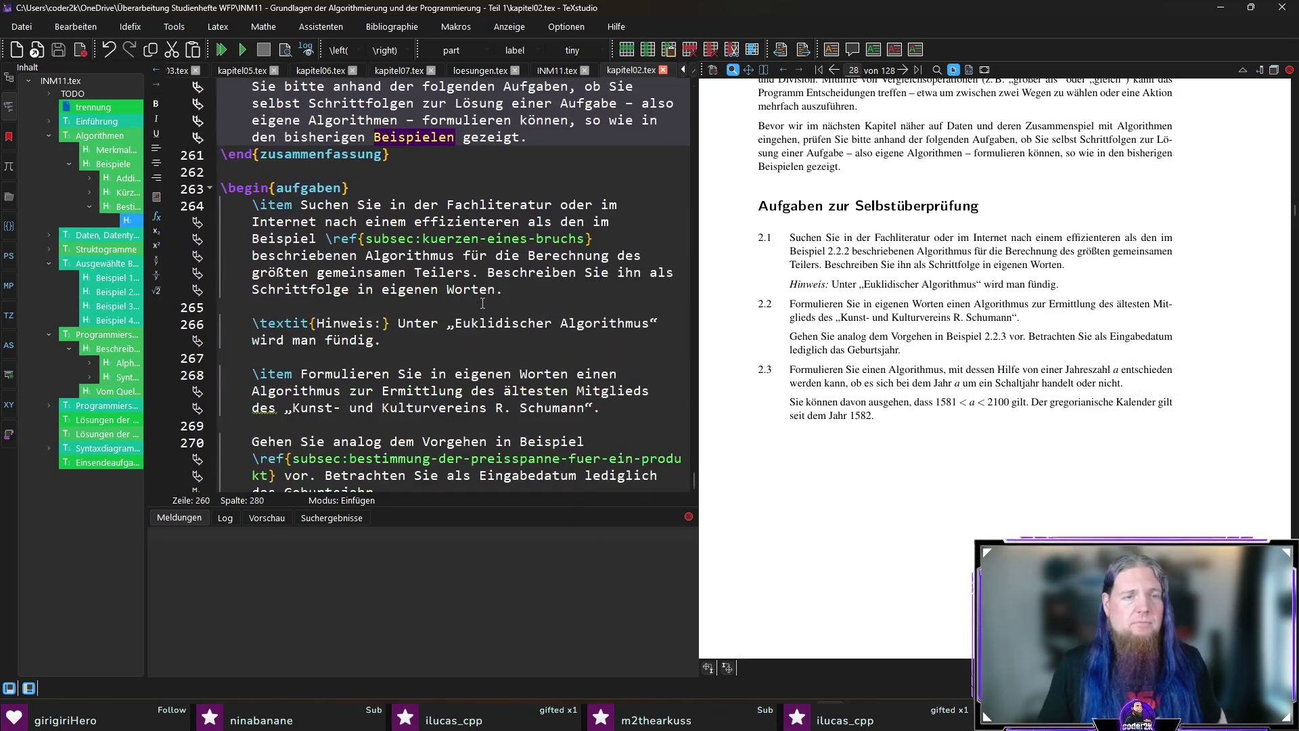
scroll(467, 304, "up", 1)
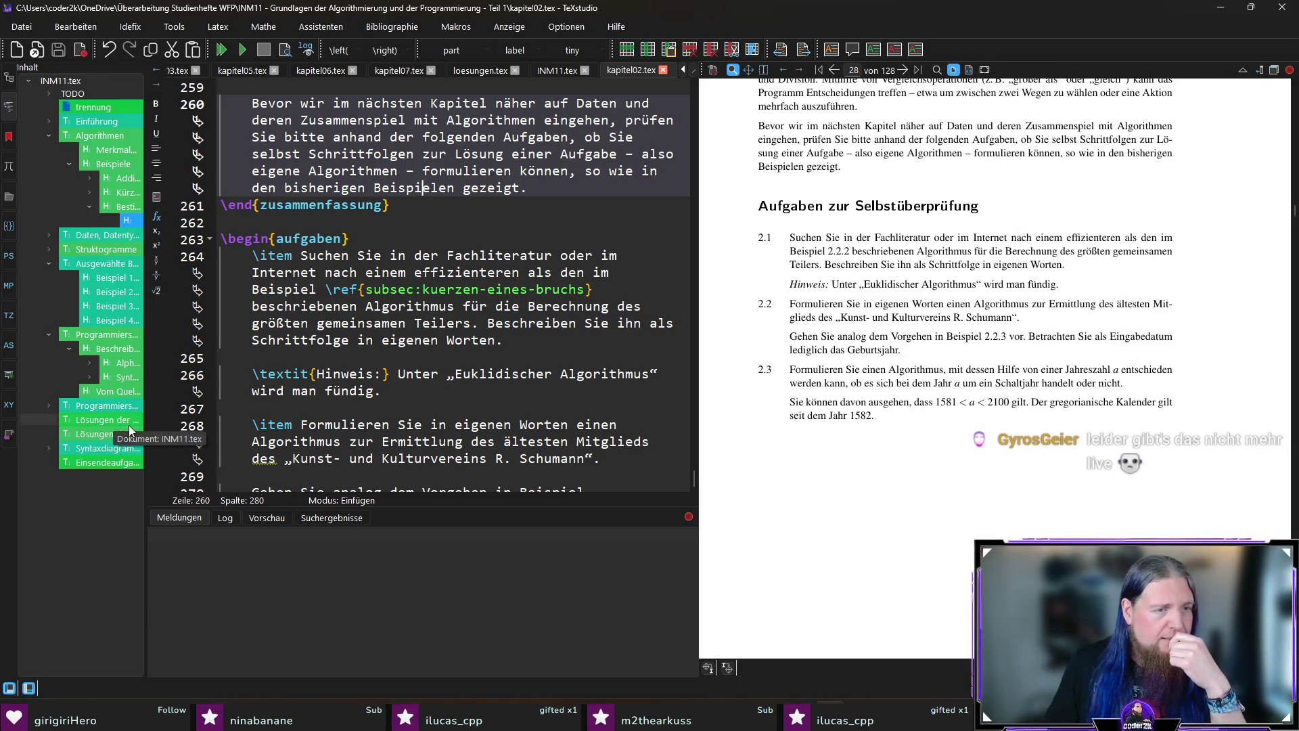
scroll(145, 425, "up", 4)
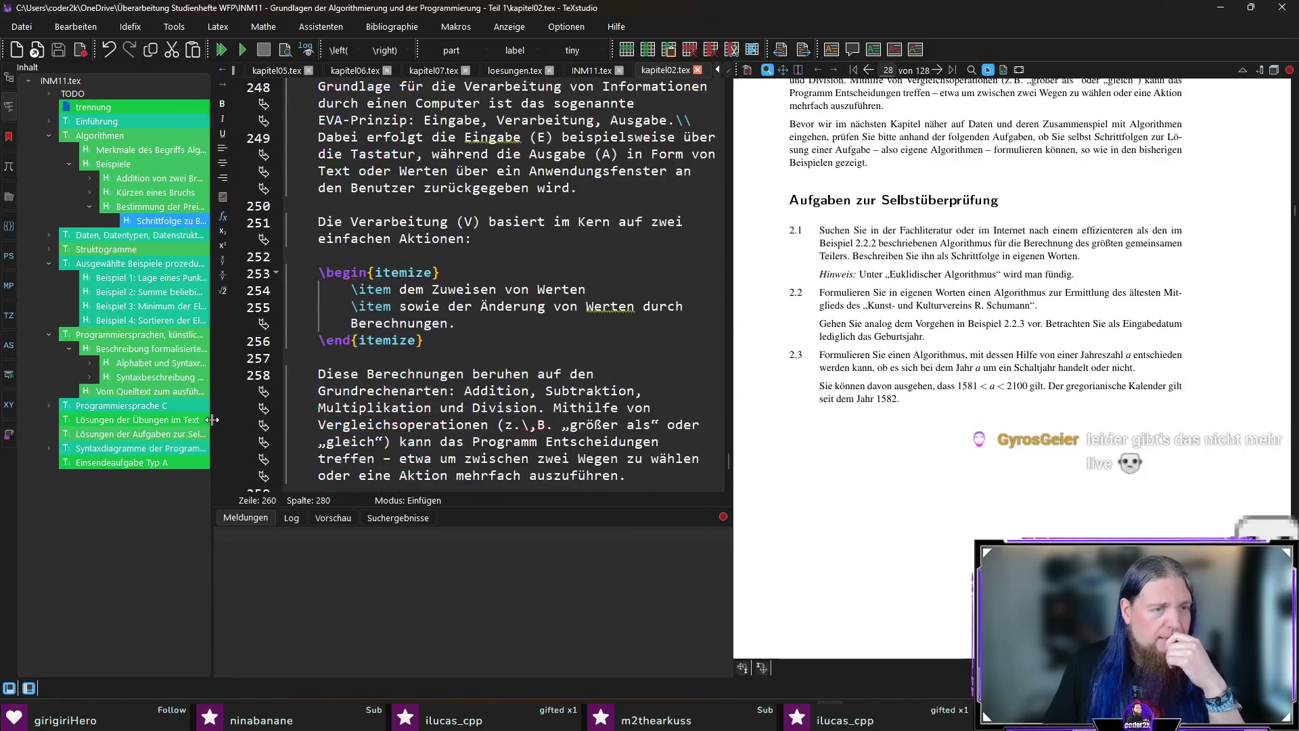
left_click_drag(145, 425, 203, 419)
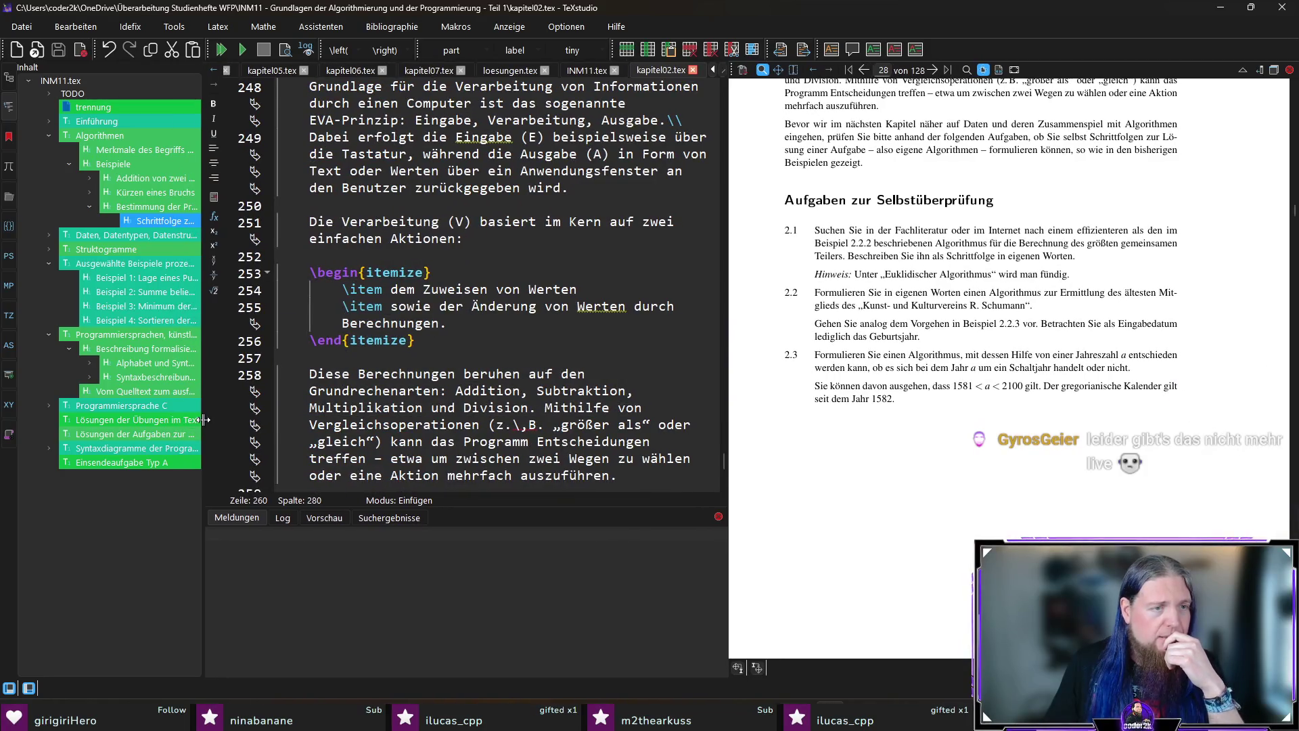
Show loesungen.tex from the structure tree and select its \begin{enumerate}[label=4.\arabic*] line.
left_click(132, 438)
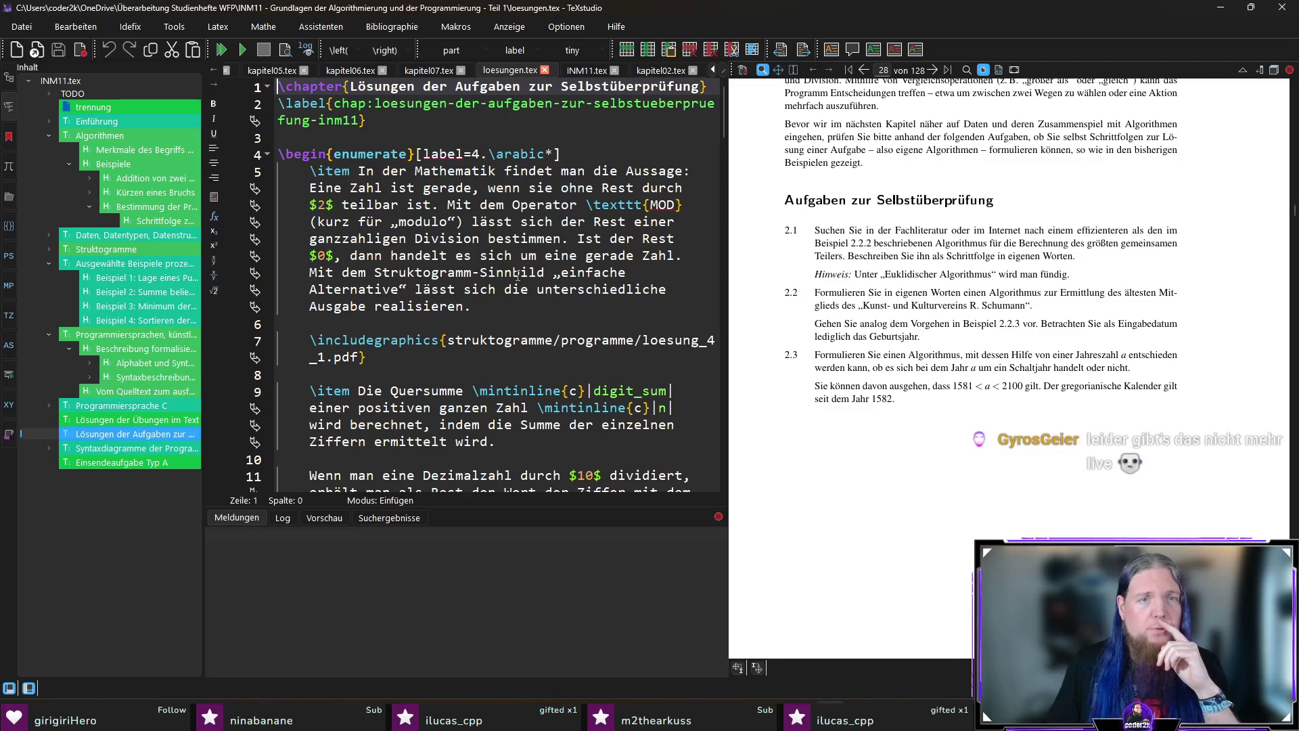
left_click_drag(562, 153, 384, 154)
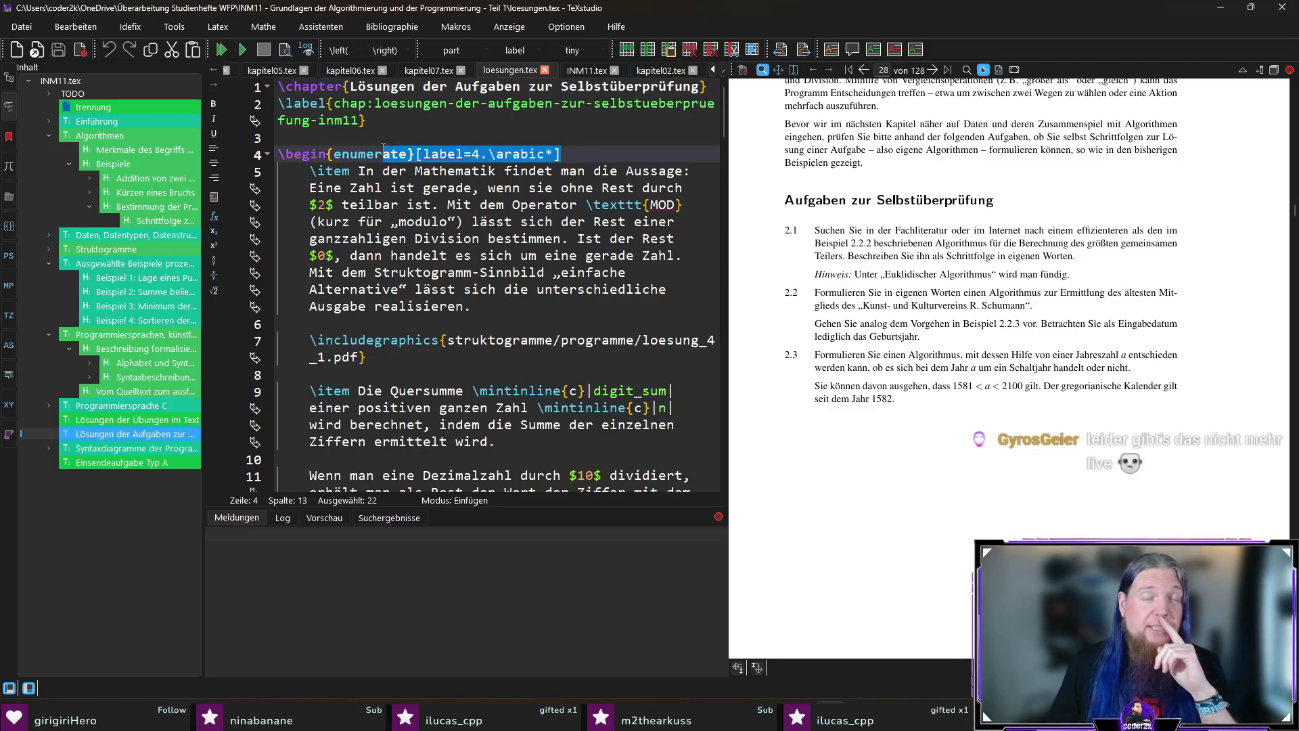
left_click(581, 162)
type("programme/")
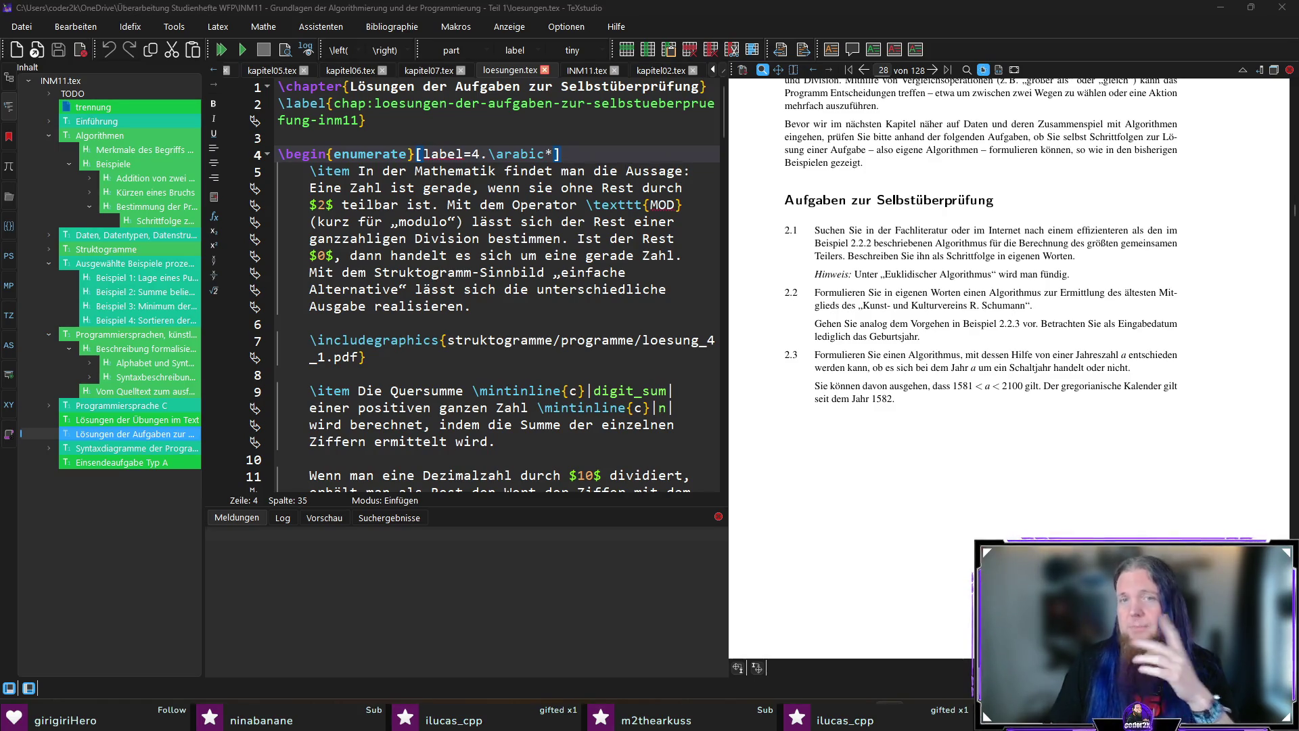
left_click_drag(619, 145, 240, 148)
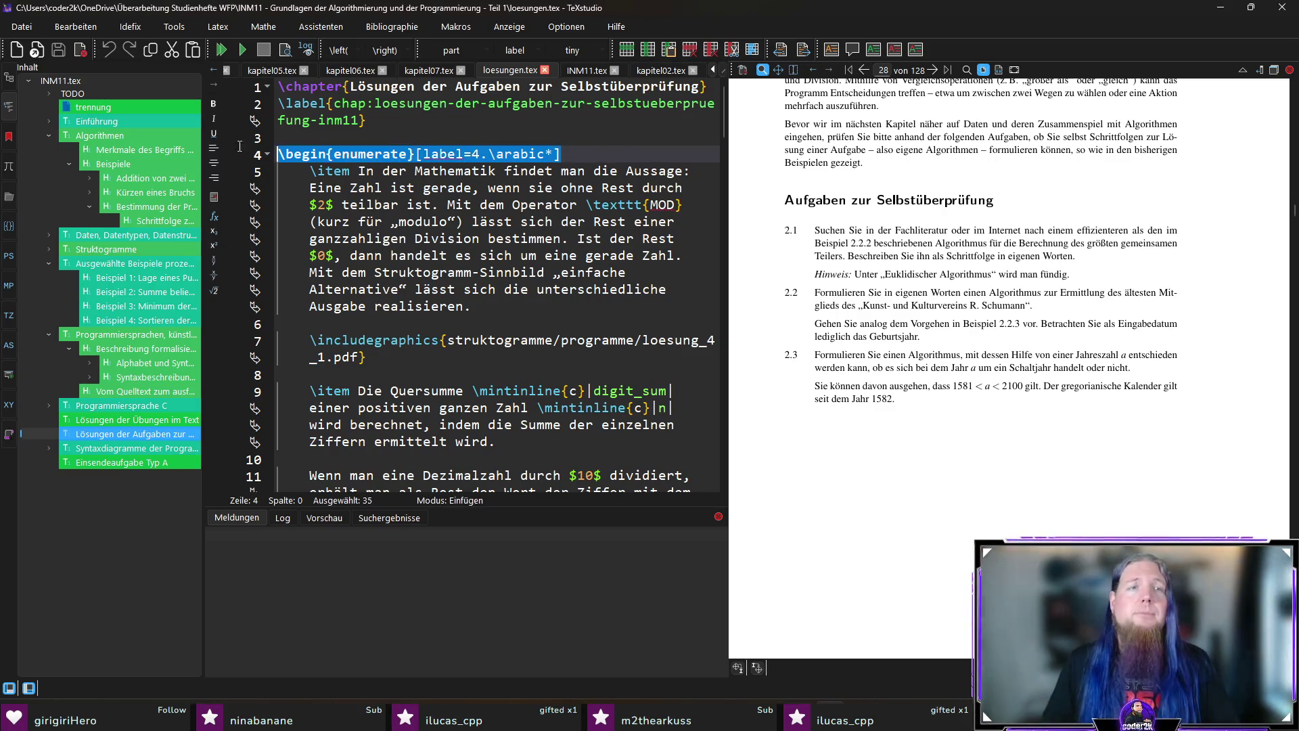
Duplicate the enumerate opening line above the list and leave a blank line inside the new block.
key("ctrl+c")
key("Home")
key("Return")
key("Up")
key("ctrl+v")
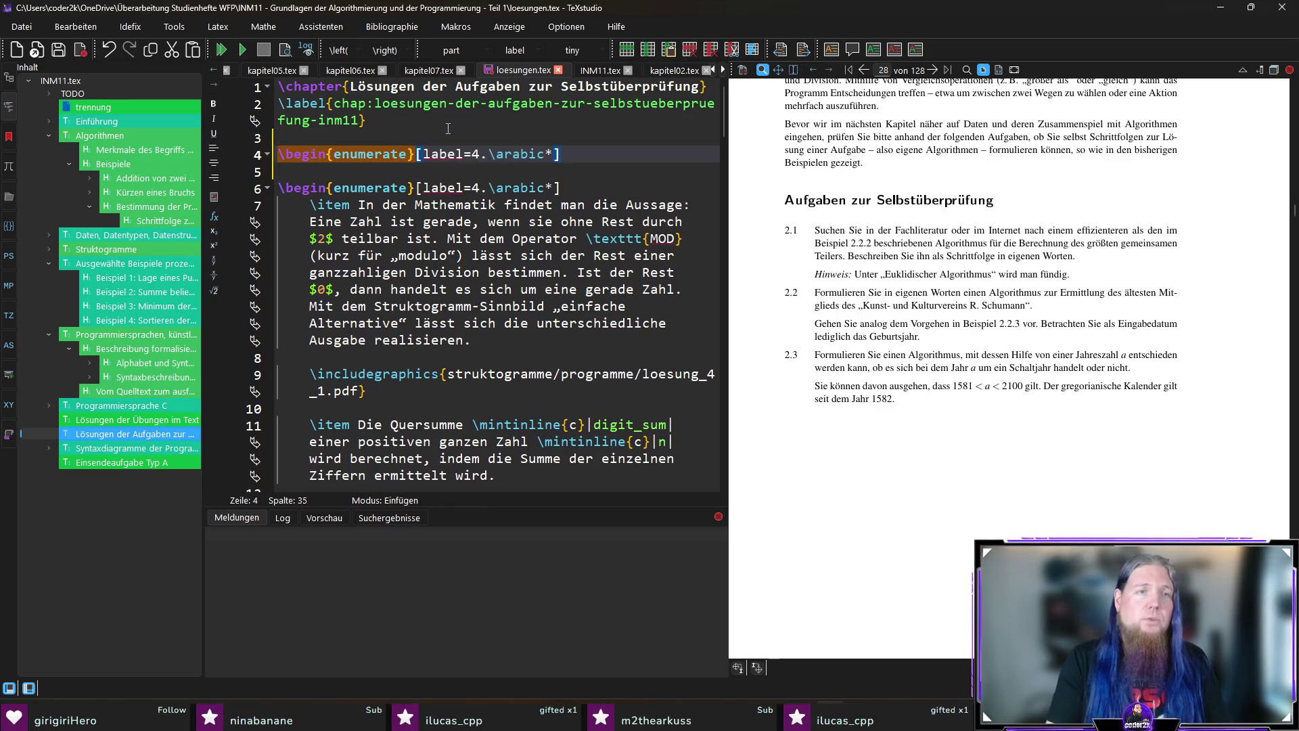
key("Return")
type("\\eng")
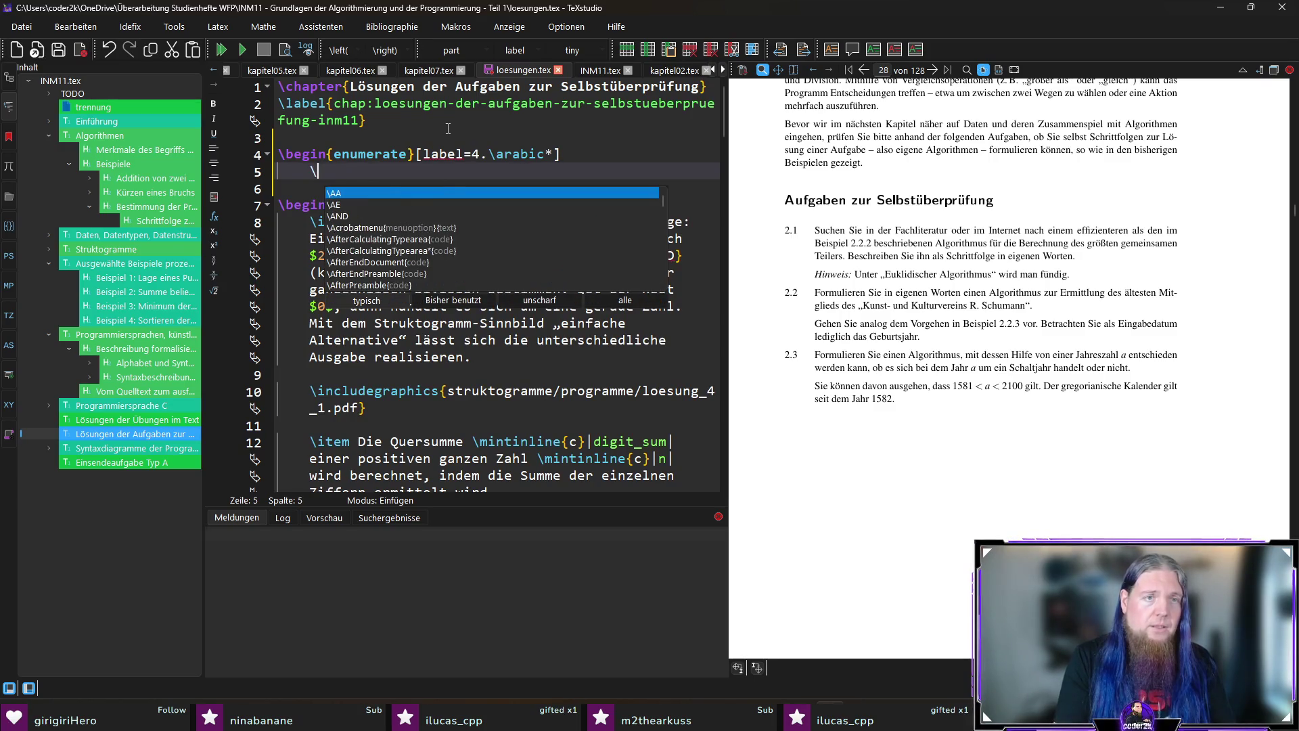
type("{d{enumerate")
key("Up")
key("End")
key("Return")
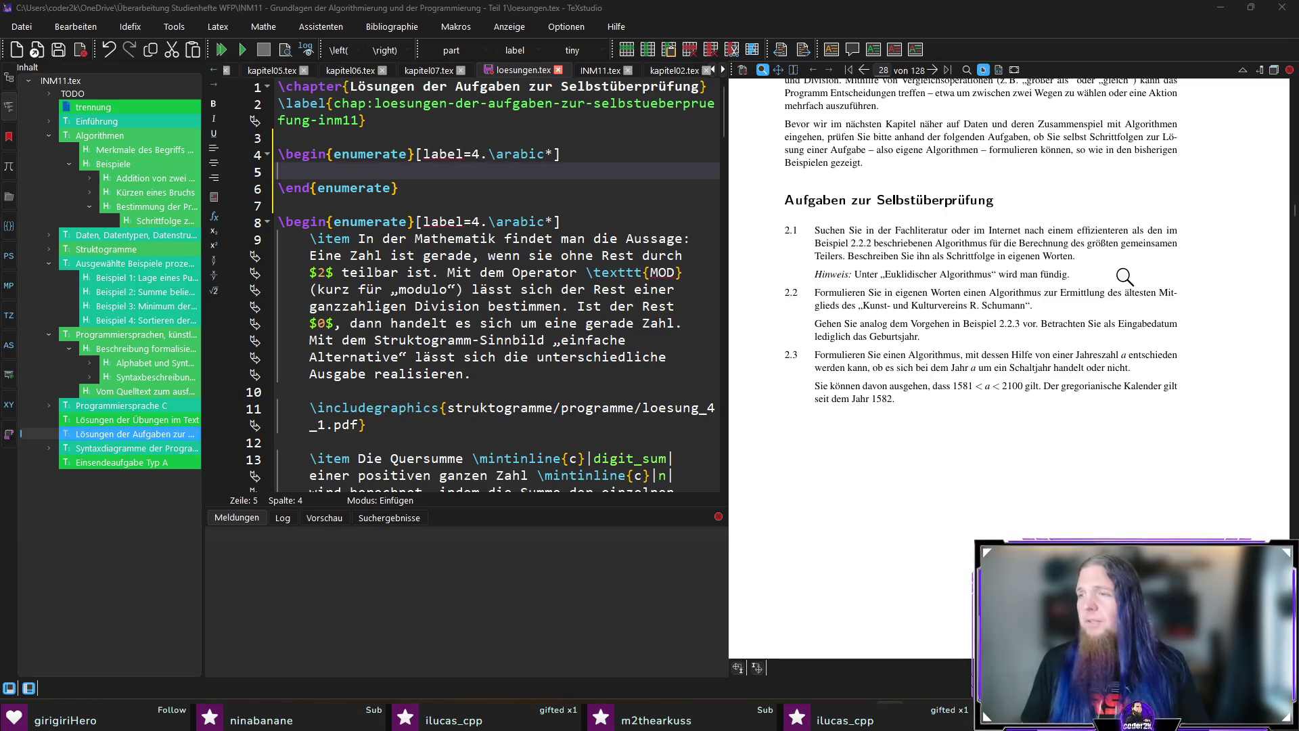
Add \item 'Euklidischer Algorithmus $\text{ggT}(a, b)$:' and change the list label from 4. to 2.
left_click_drag(279, 155, 459, 180)
key("Up")
type("\\t")
key("BackSpace")
type("item")
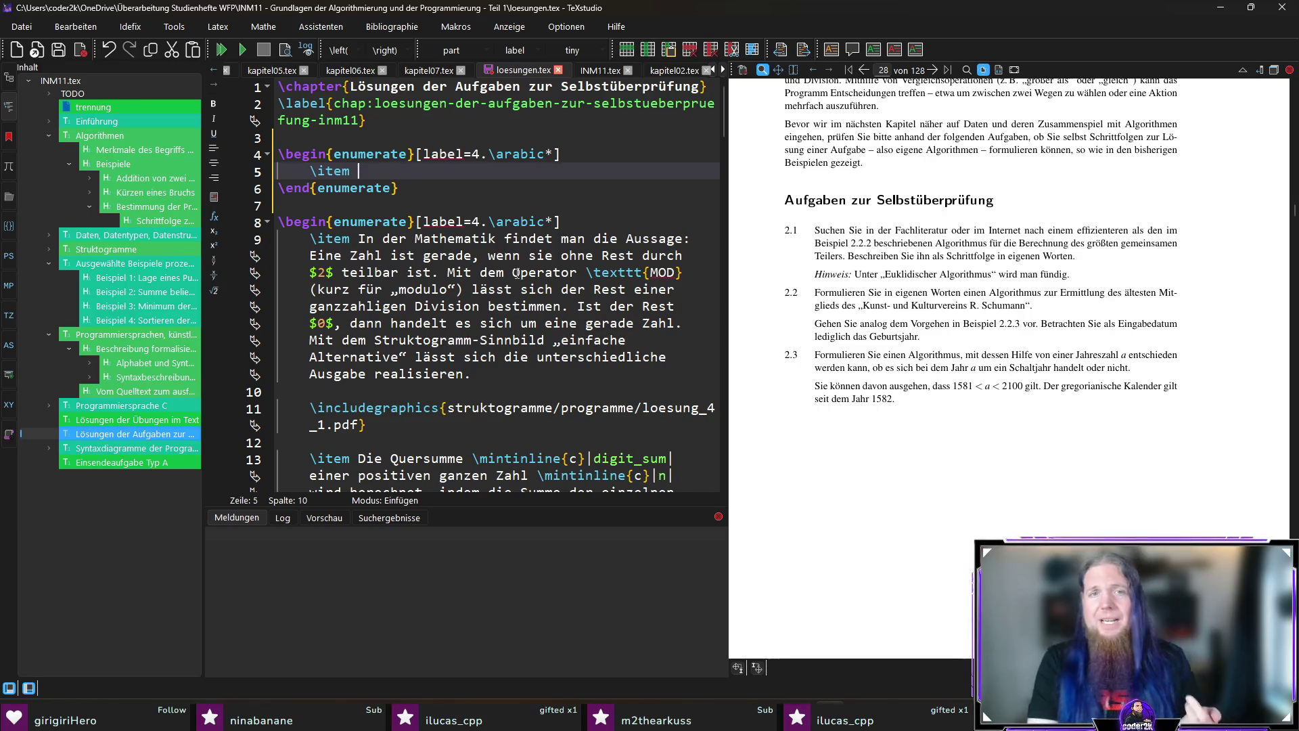
key("Up")
key("Right")
key("Right")
key("Right")
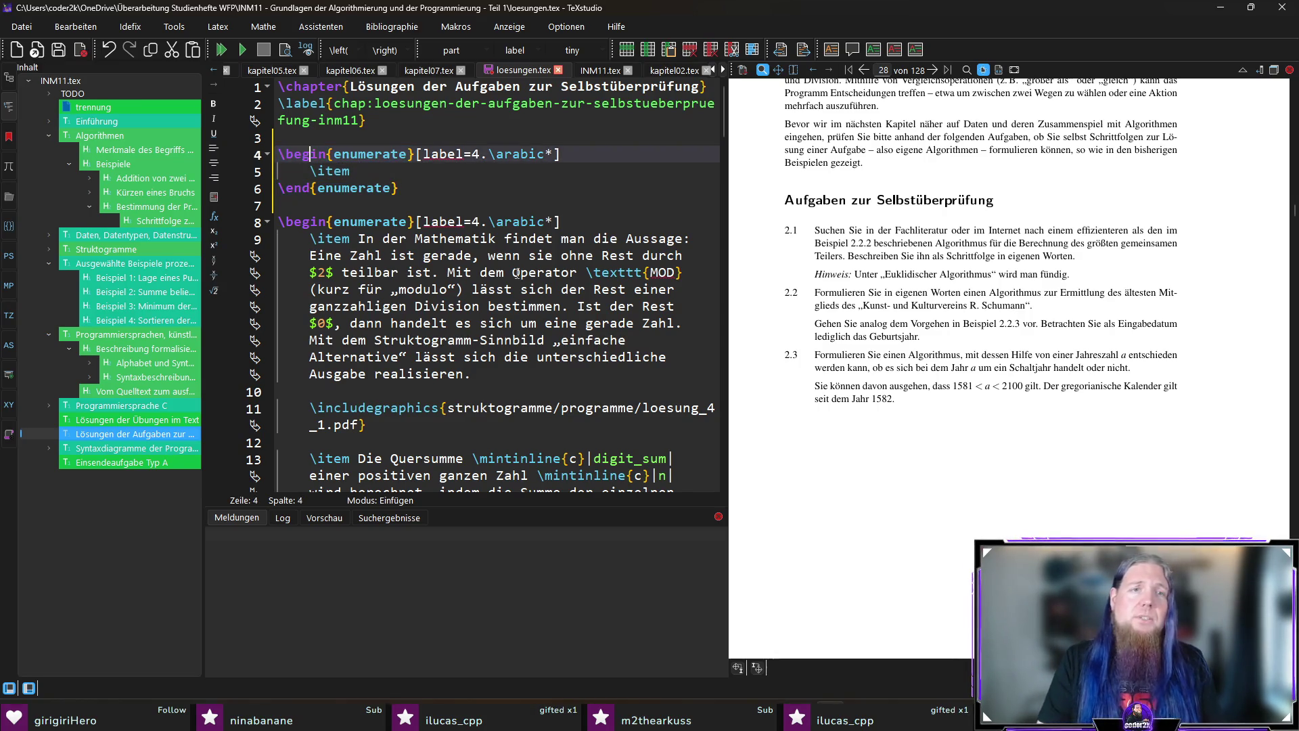
key("shift+Right")
type("2")
key("Down")
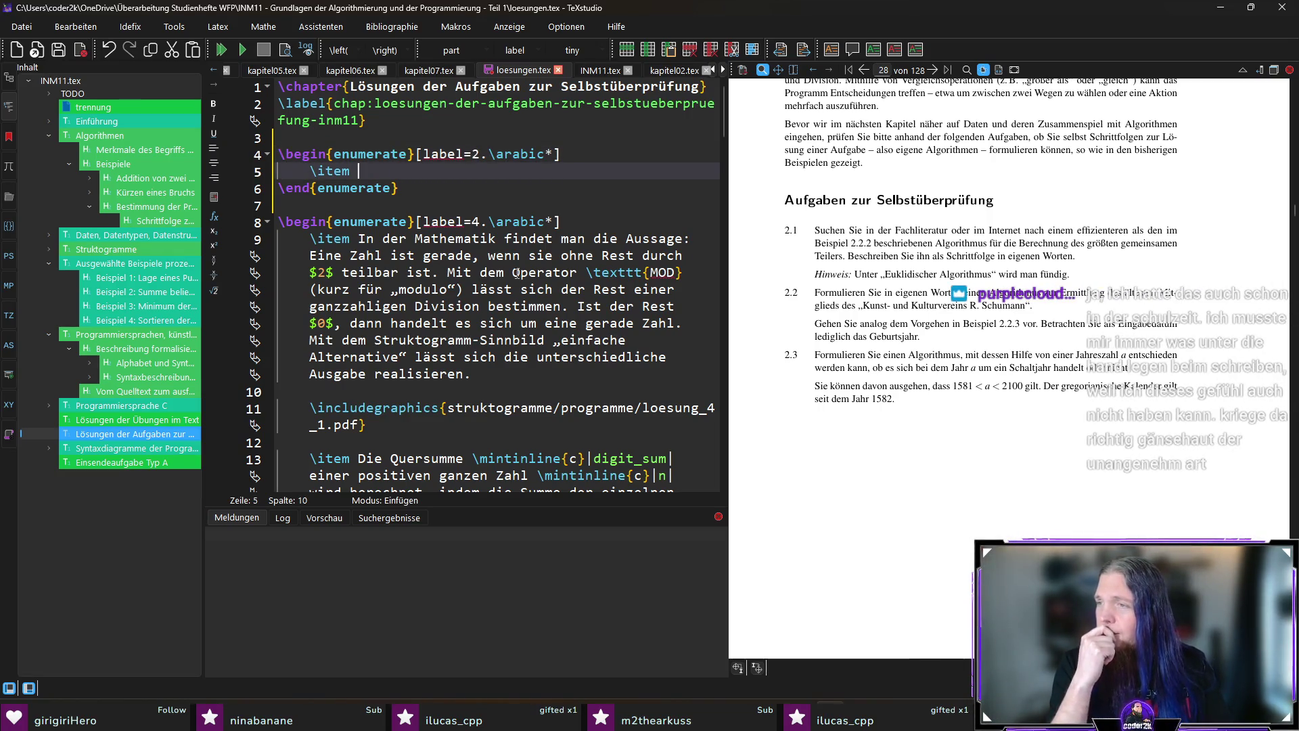
type("E")
type("klu")
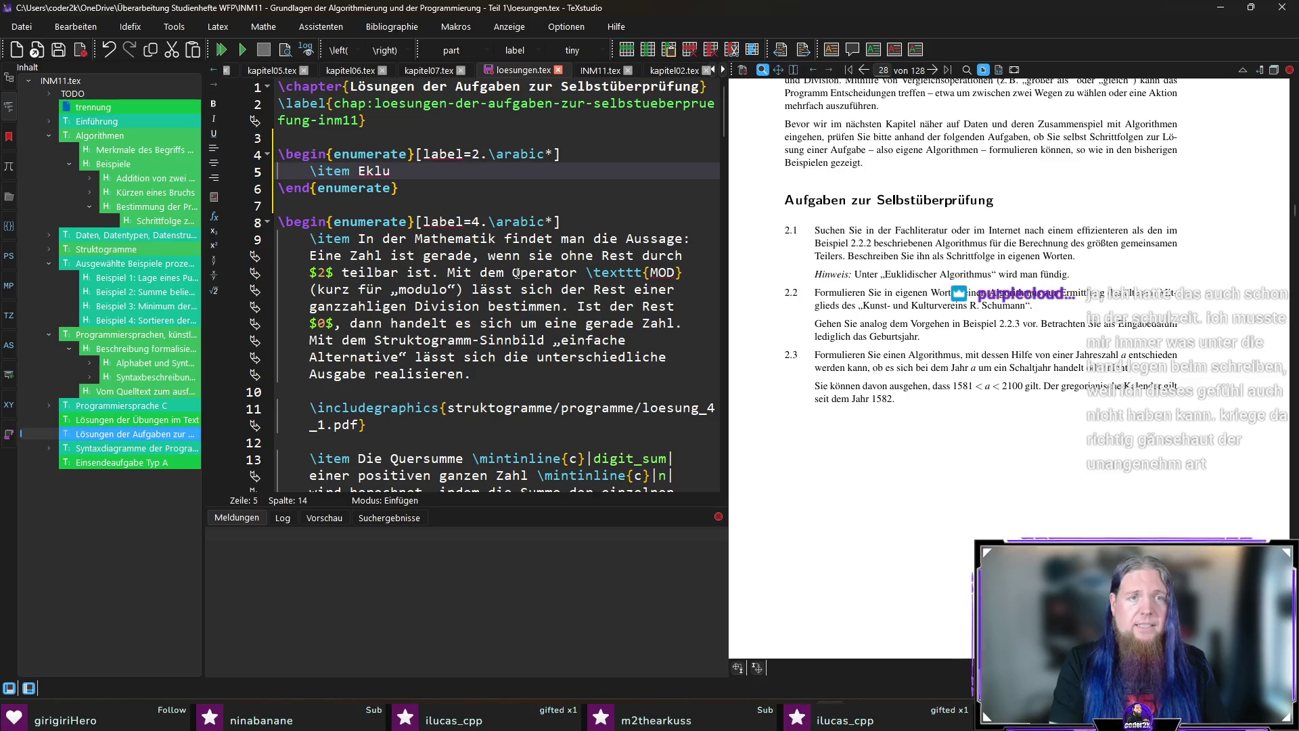
key("BackSpace")
key("BackSpace")
key("BackSpace")
type("uklidischer ")
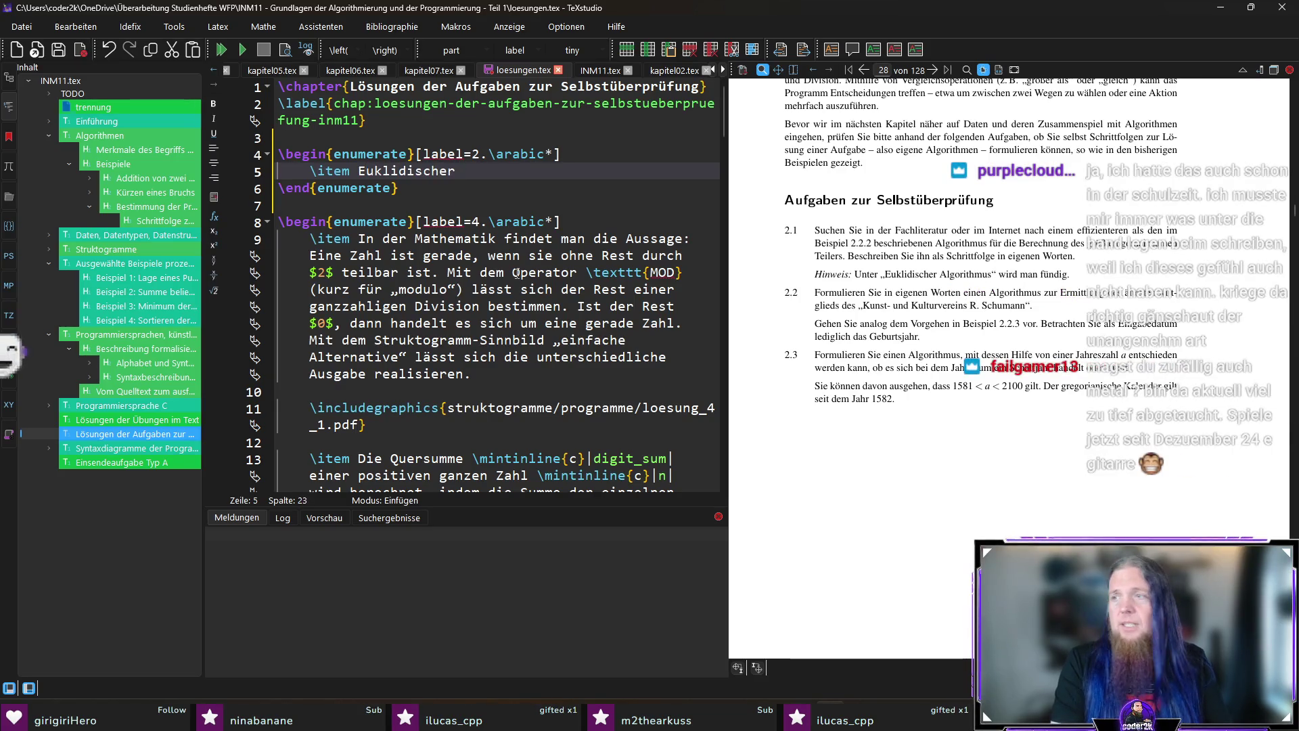
type("Algorithmus ")
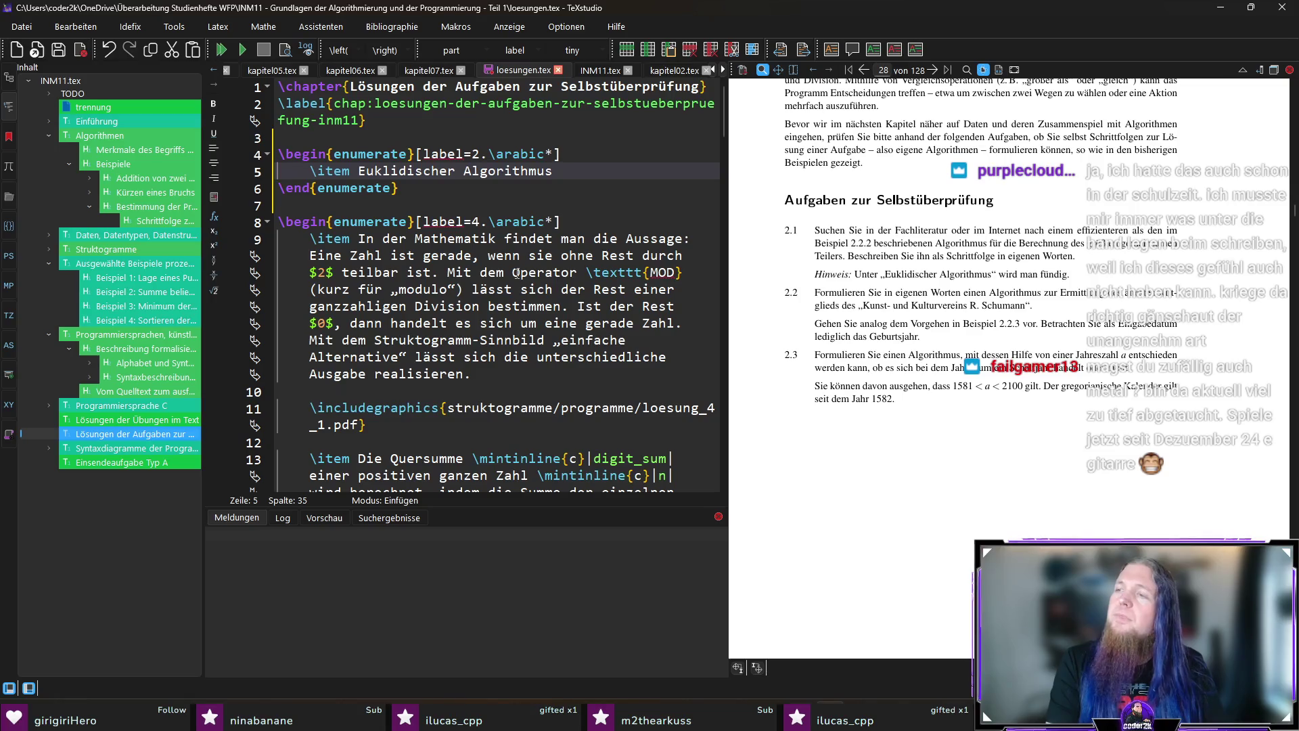
type("$\\")
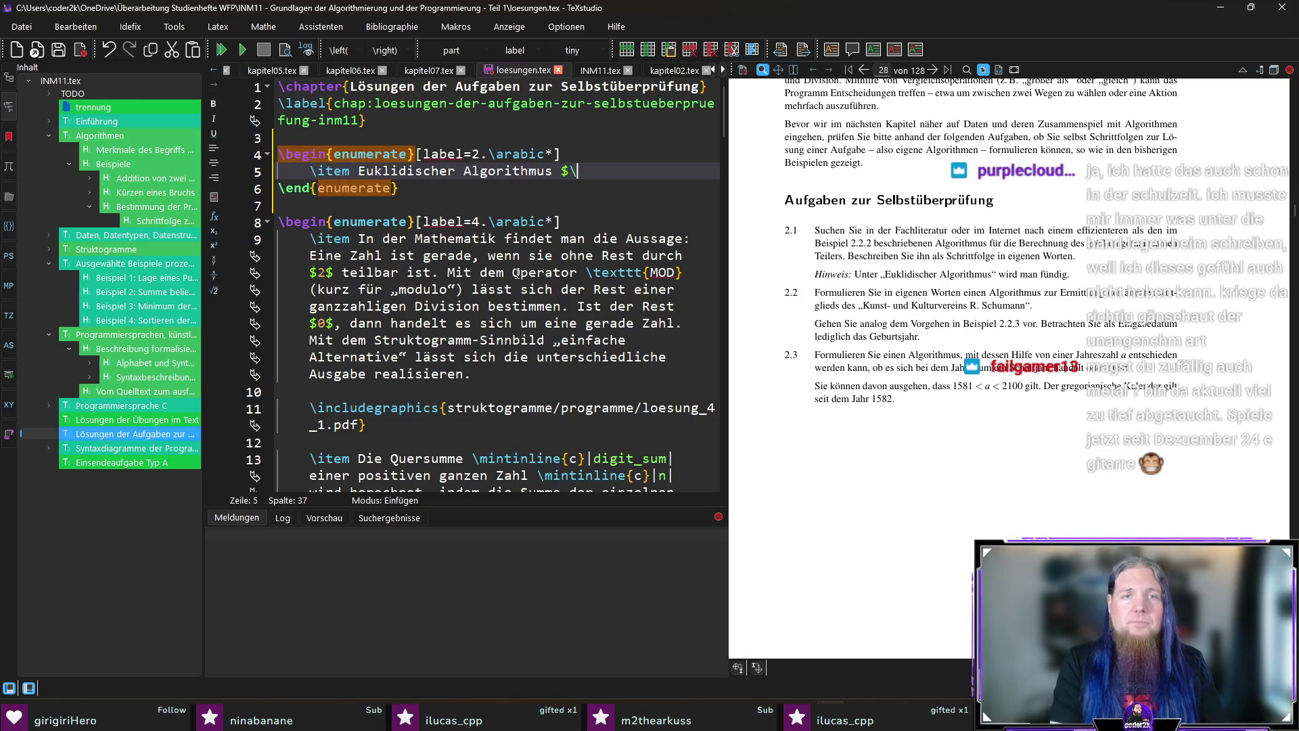
type("text{ggT")
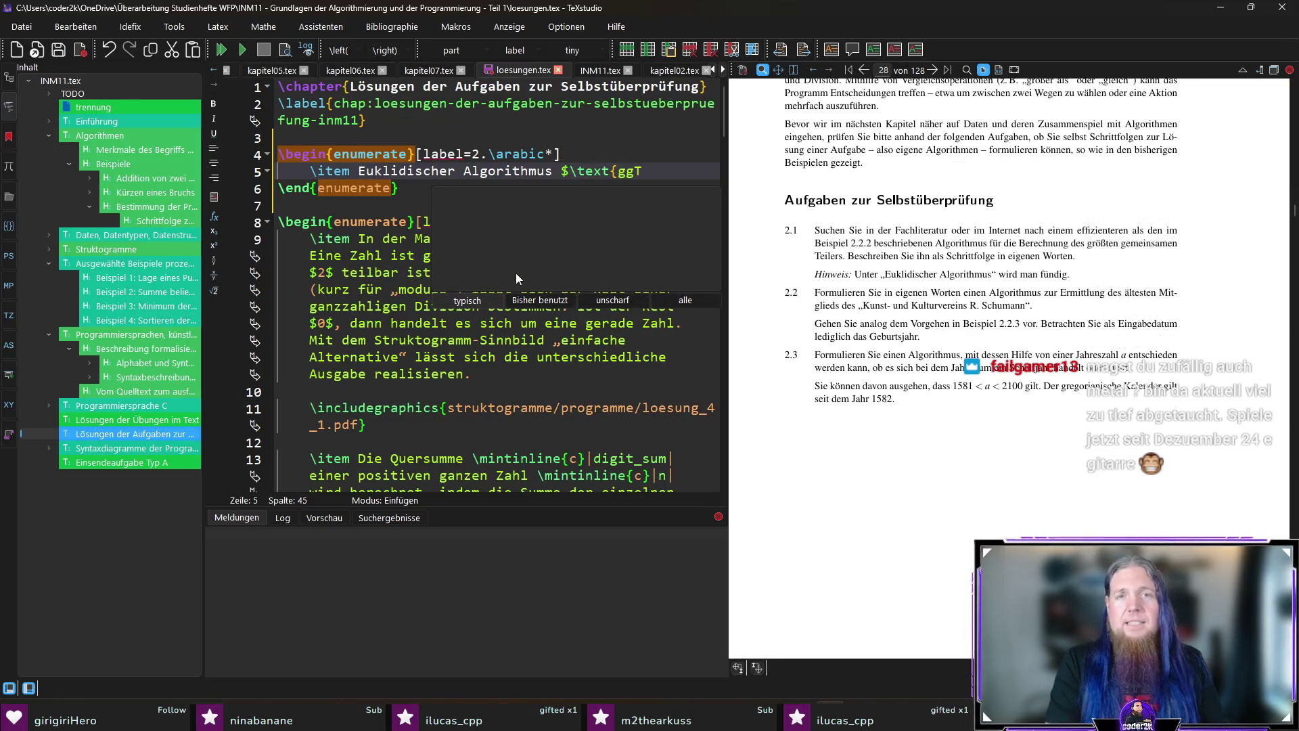
type("}(a, b)")
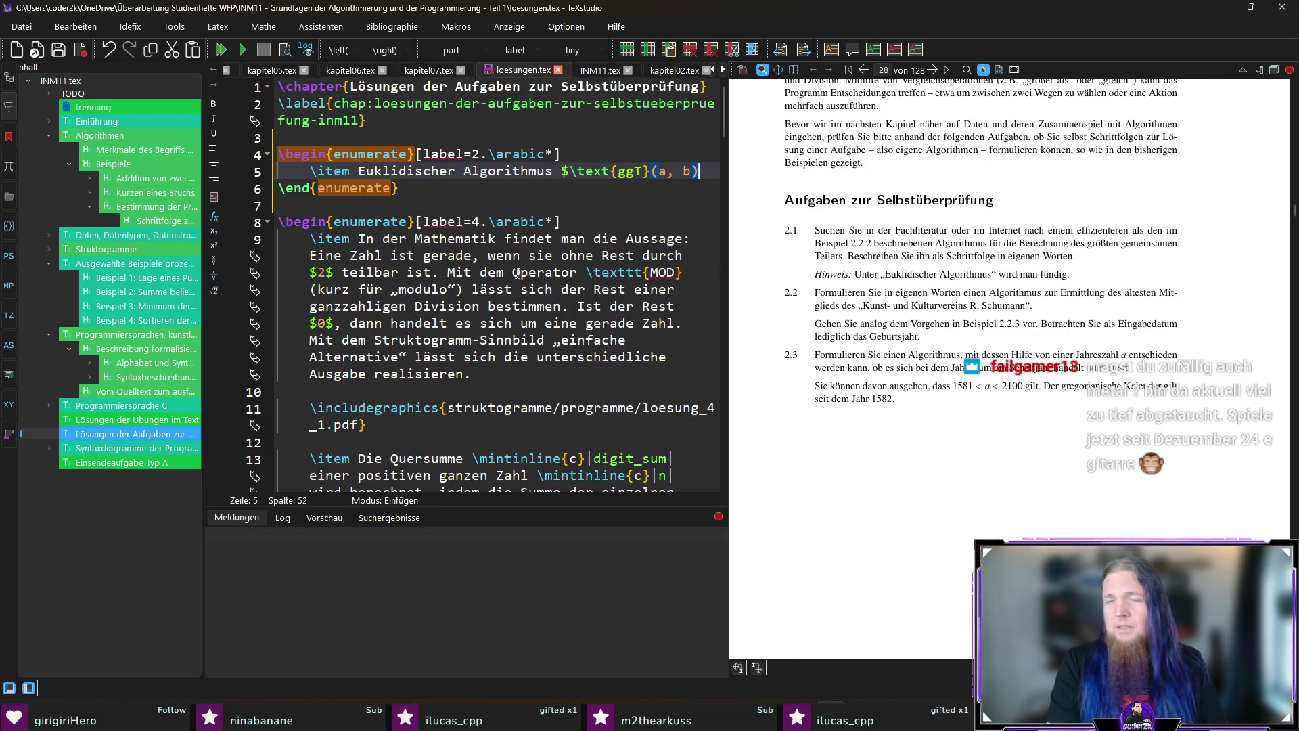
type("$:")
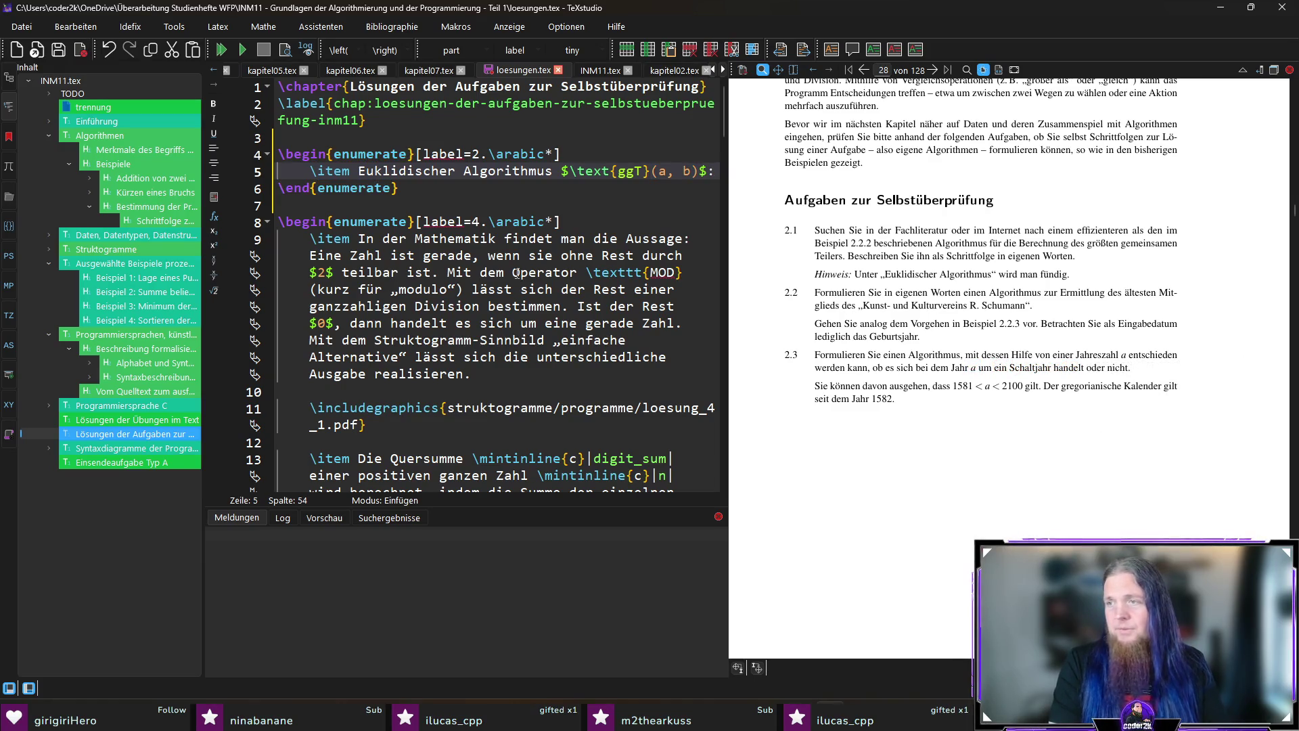
key("Return")
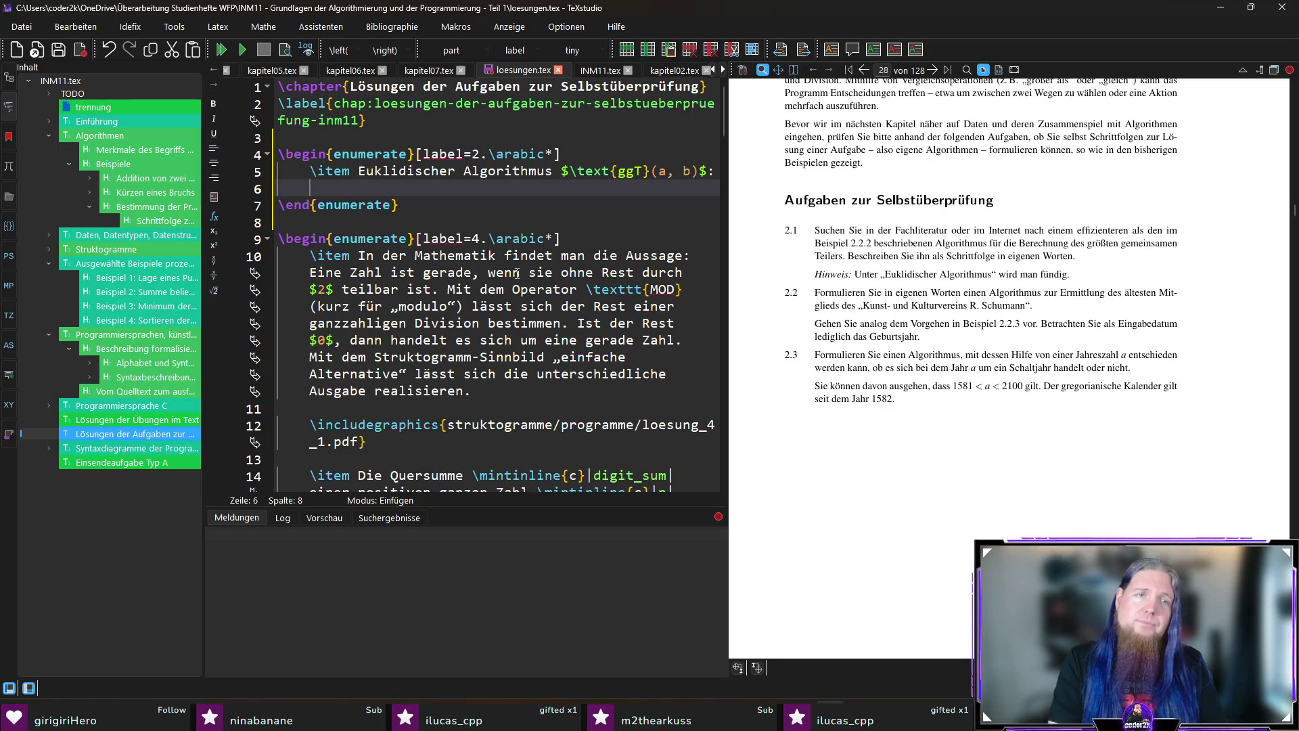
type("\\begin{enum")
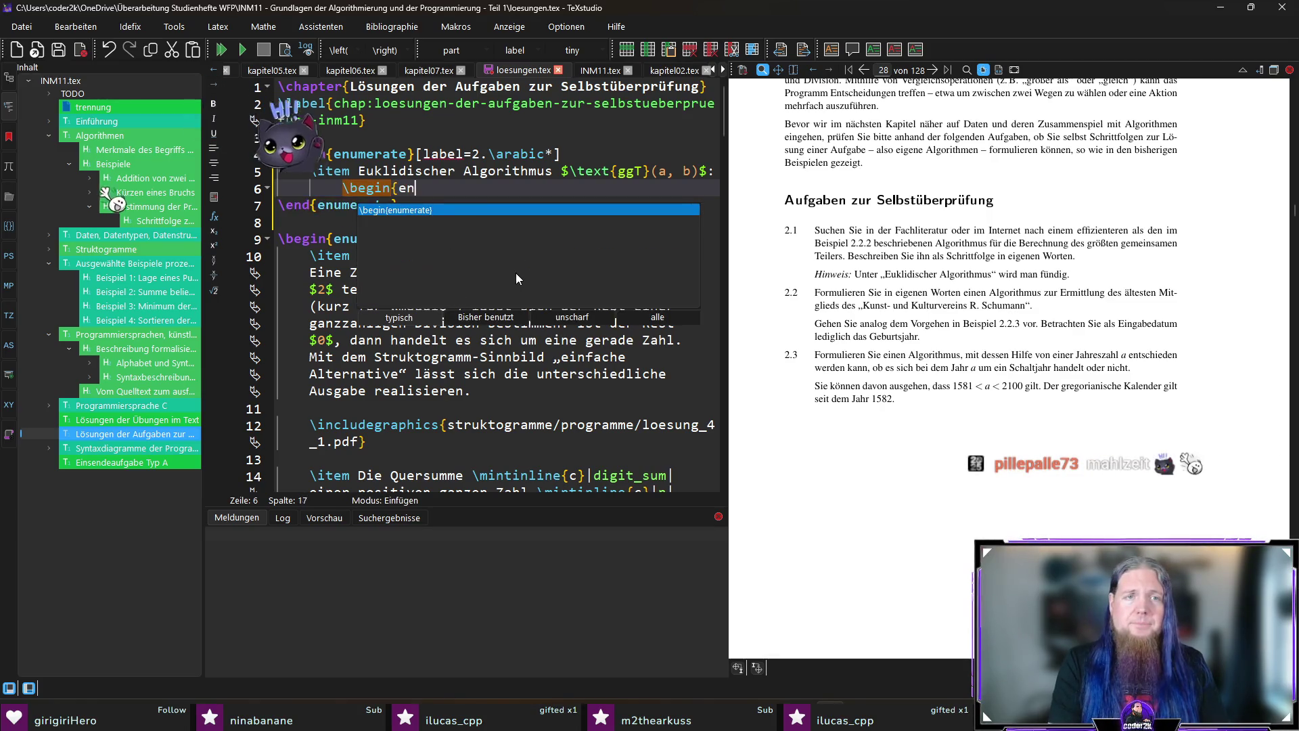
Insert a nested enumerate with [label=1.\arabic*] and start its first item 'Eingabe'.
key("Return")
key("Up")
key("Up")
key("Up")
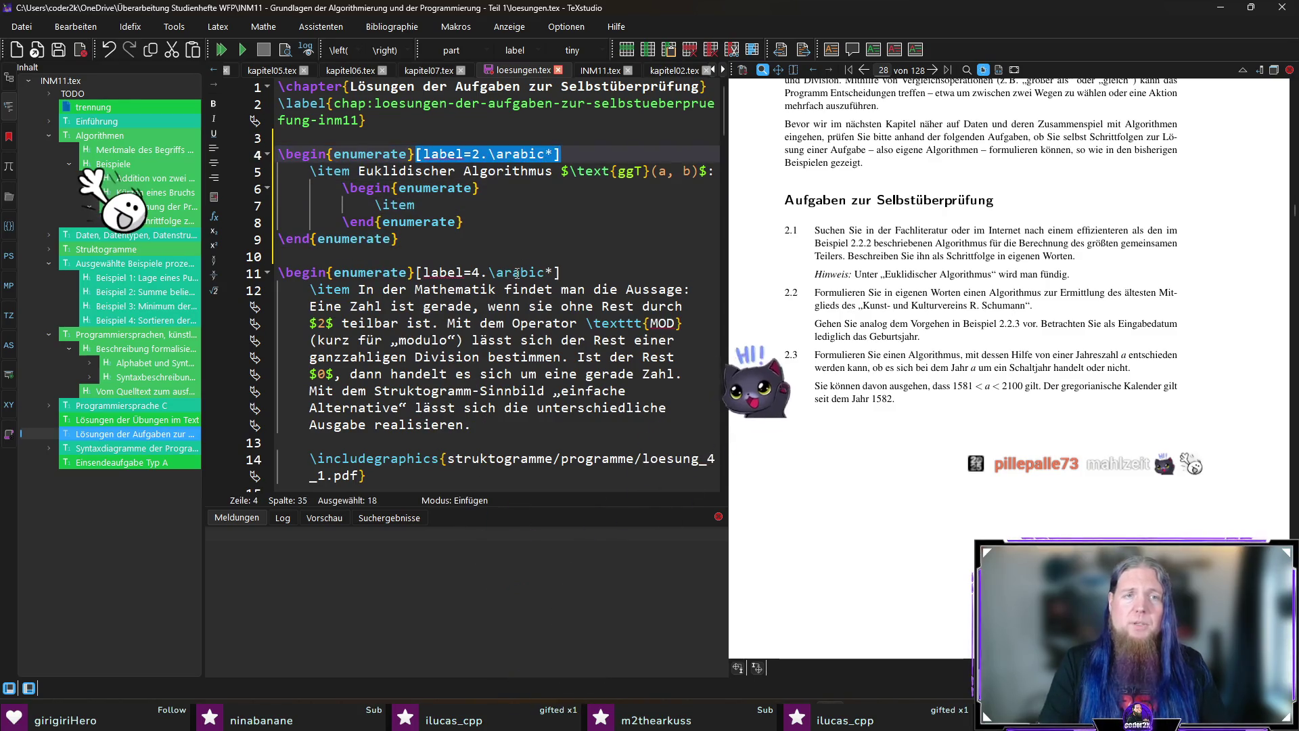
key("Down")
key("Down")
key("End")
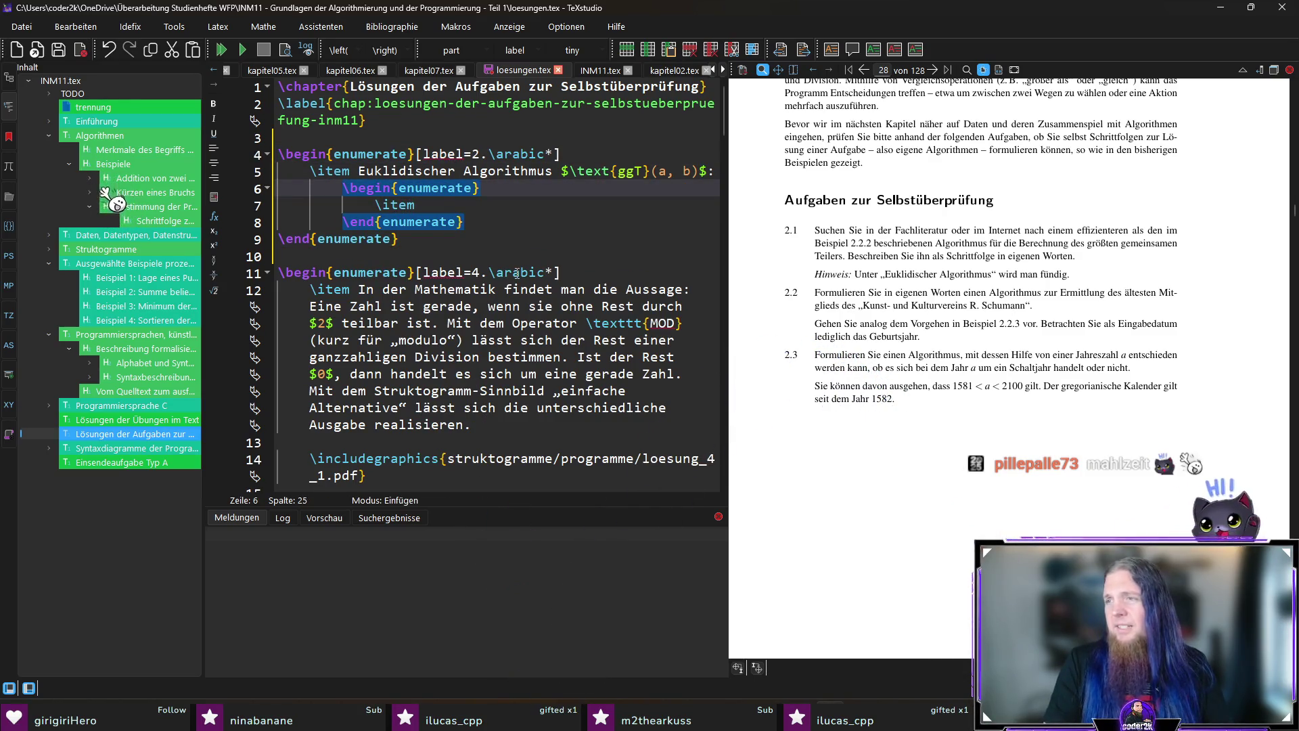
type("[label=2.\\arabic*]")
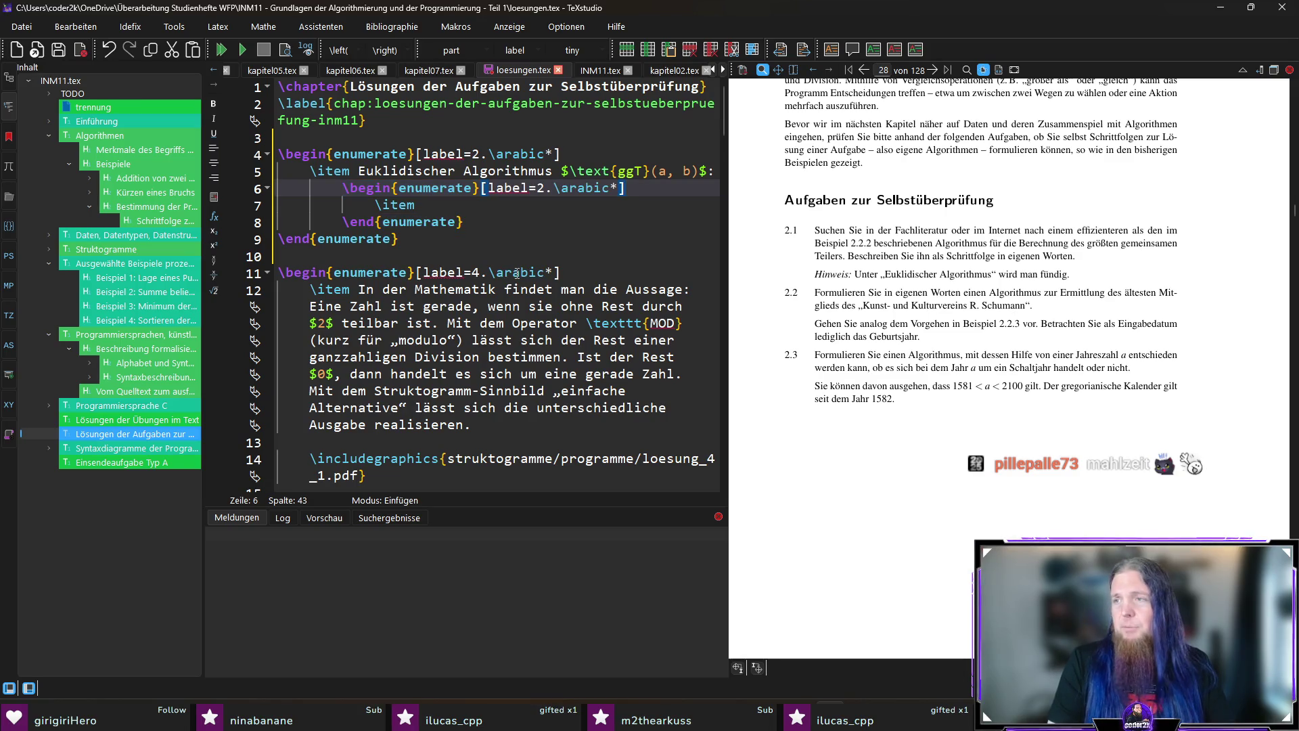
key("Left")
key("Left")
key("Left")
key("BackSpace")
type("1")
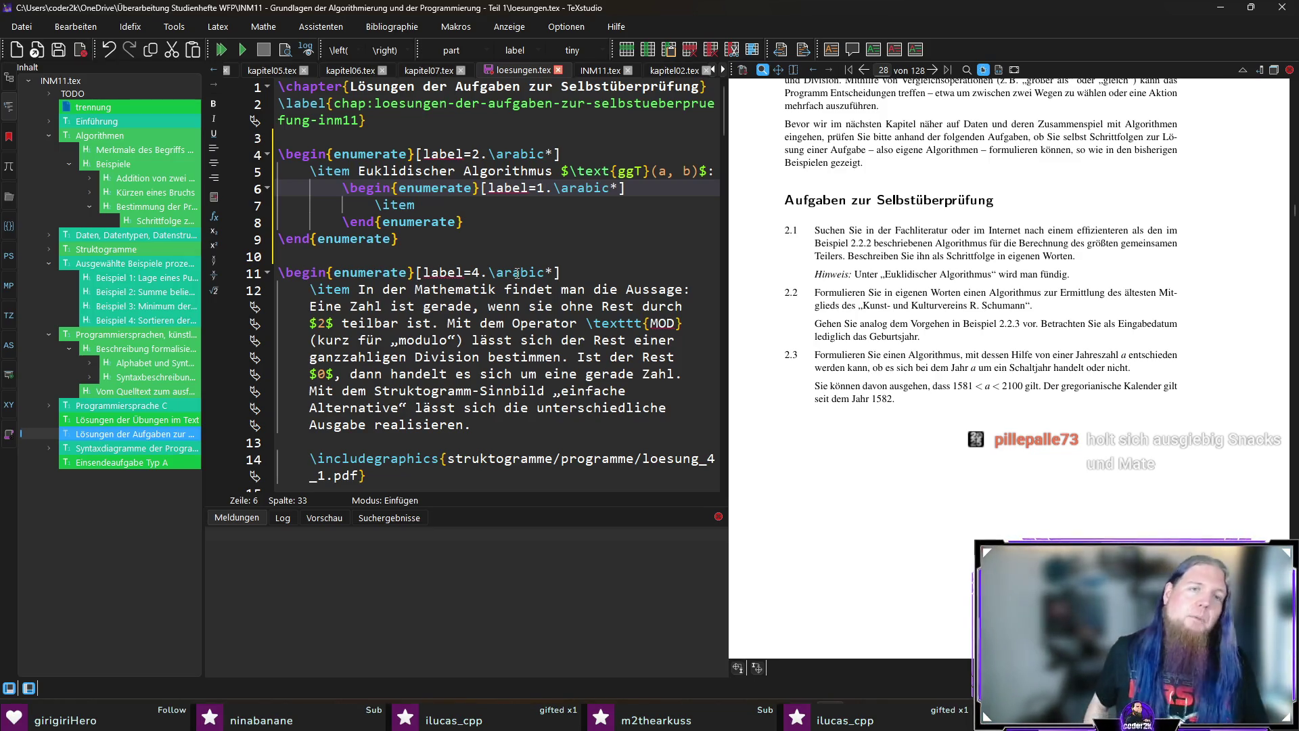
left_click(476, 204)
type("Eingabe von zwei Zahlen")
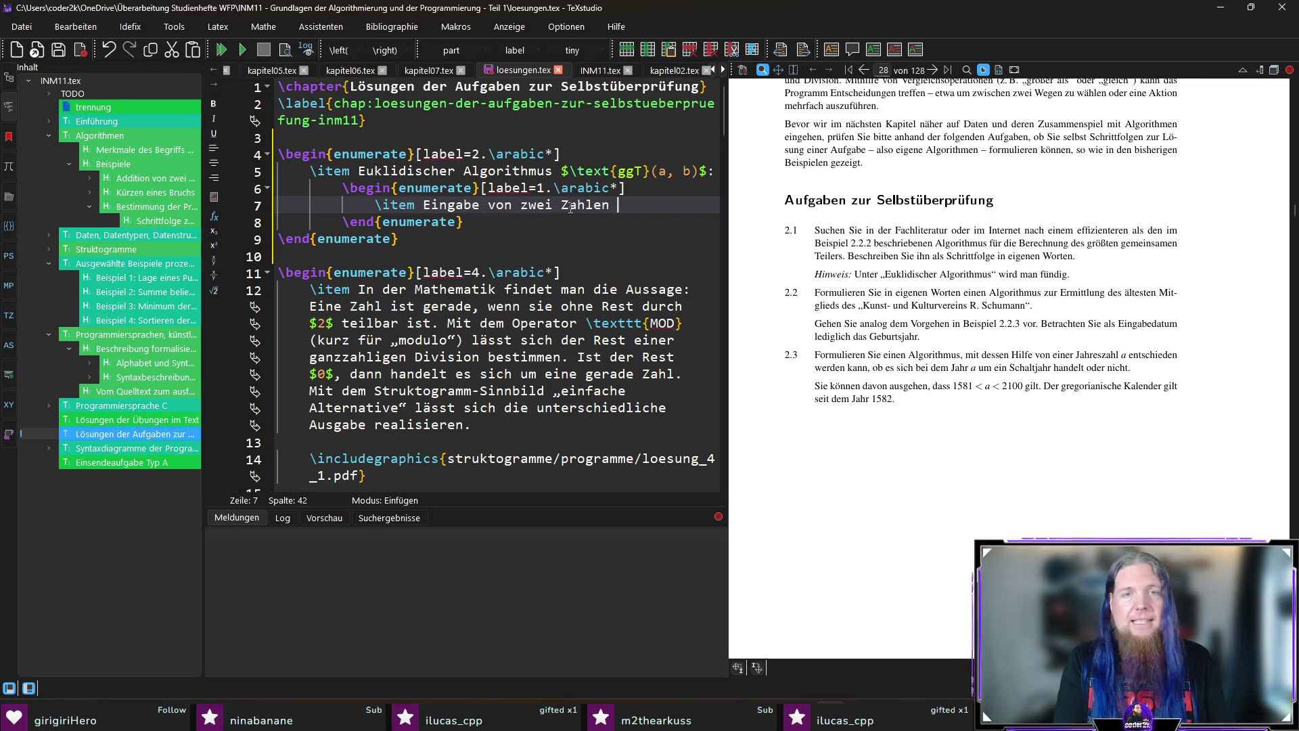
type("$a$ und $b$")
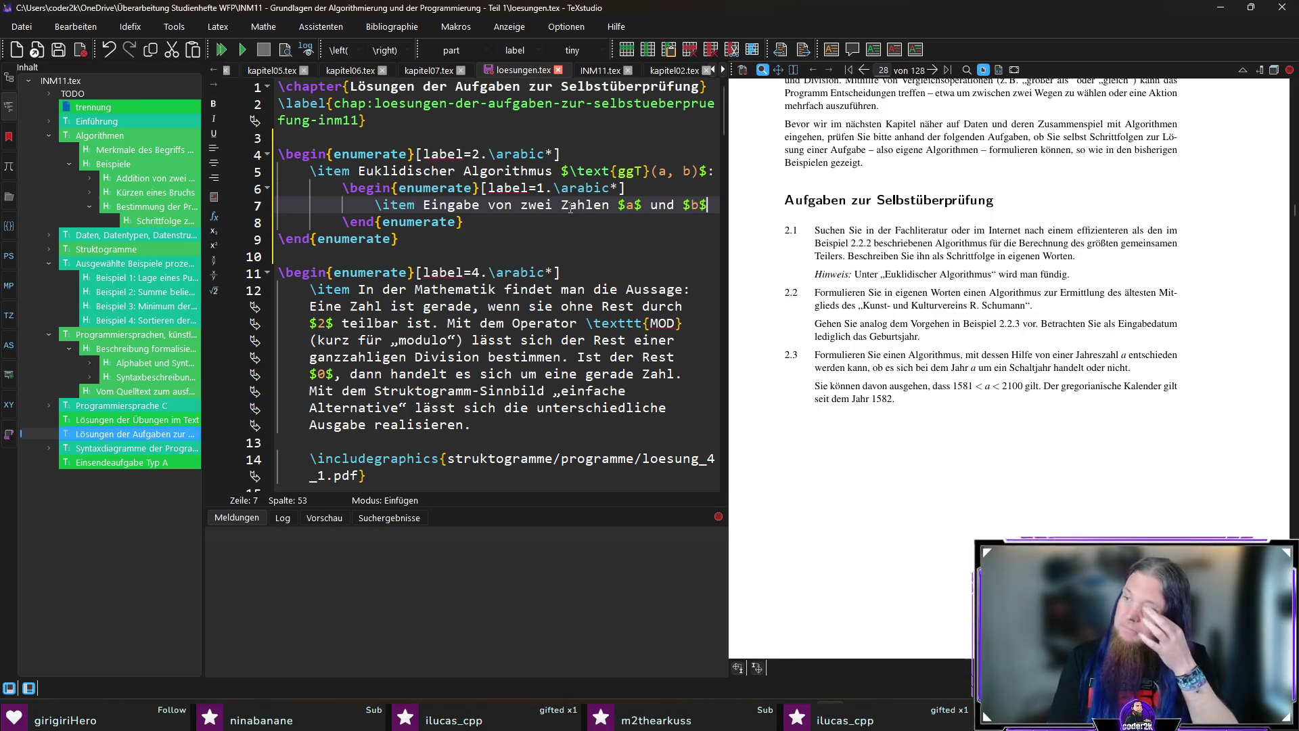
type(",")
Finish the Eingabe item, add a second \item, and reduce the nested label to \arabic*.
key("Return")
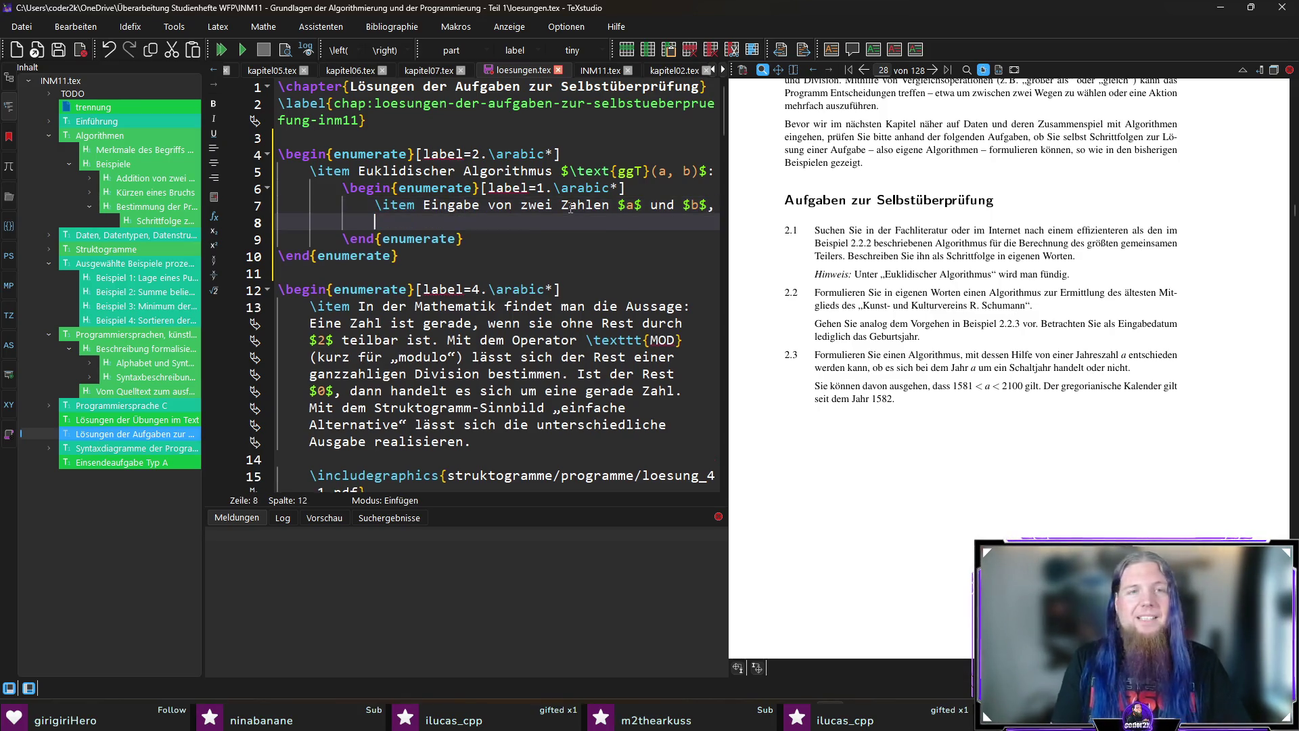
type("item")
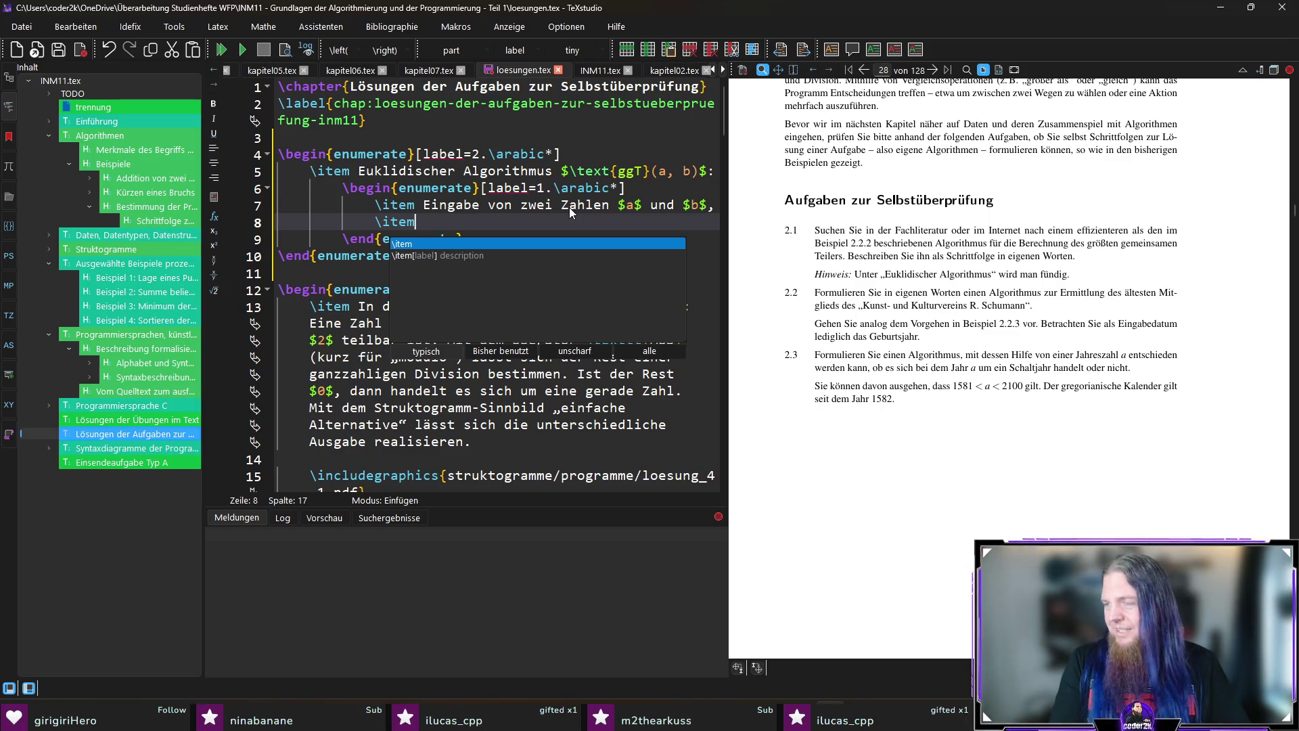
key("Escape")
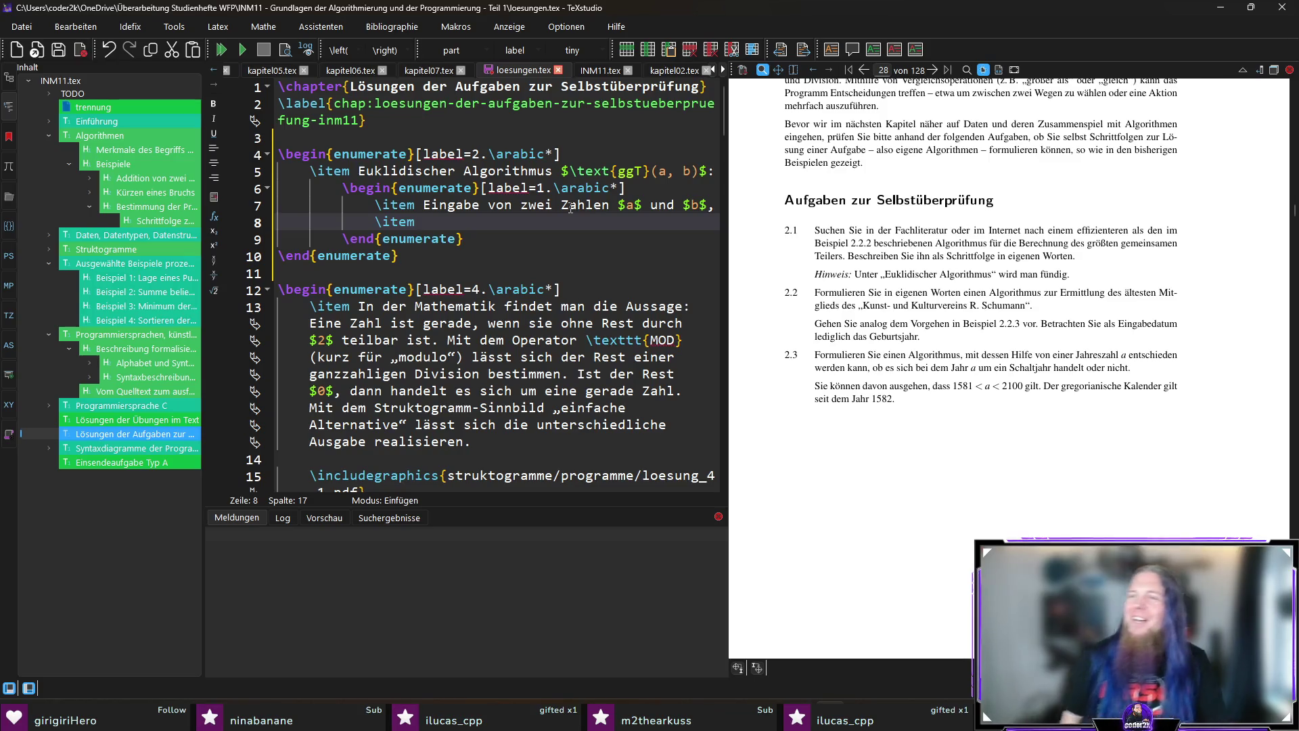
key("Up")
key("Up")
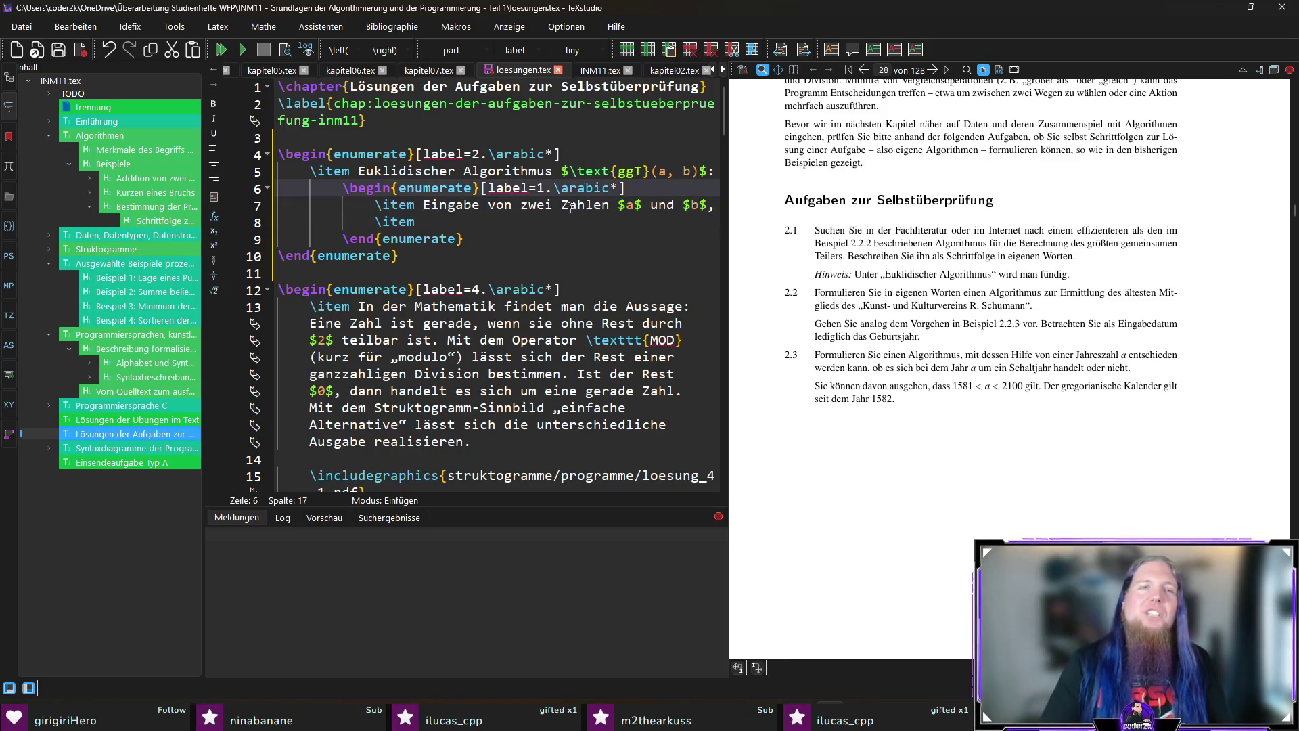
key("End")
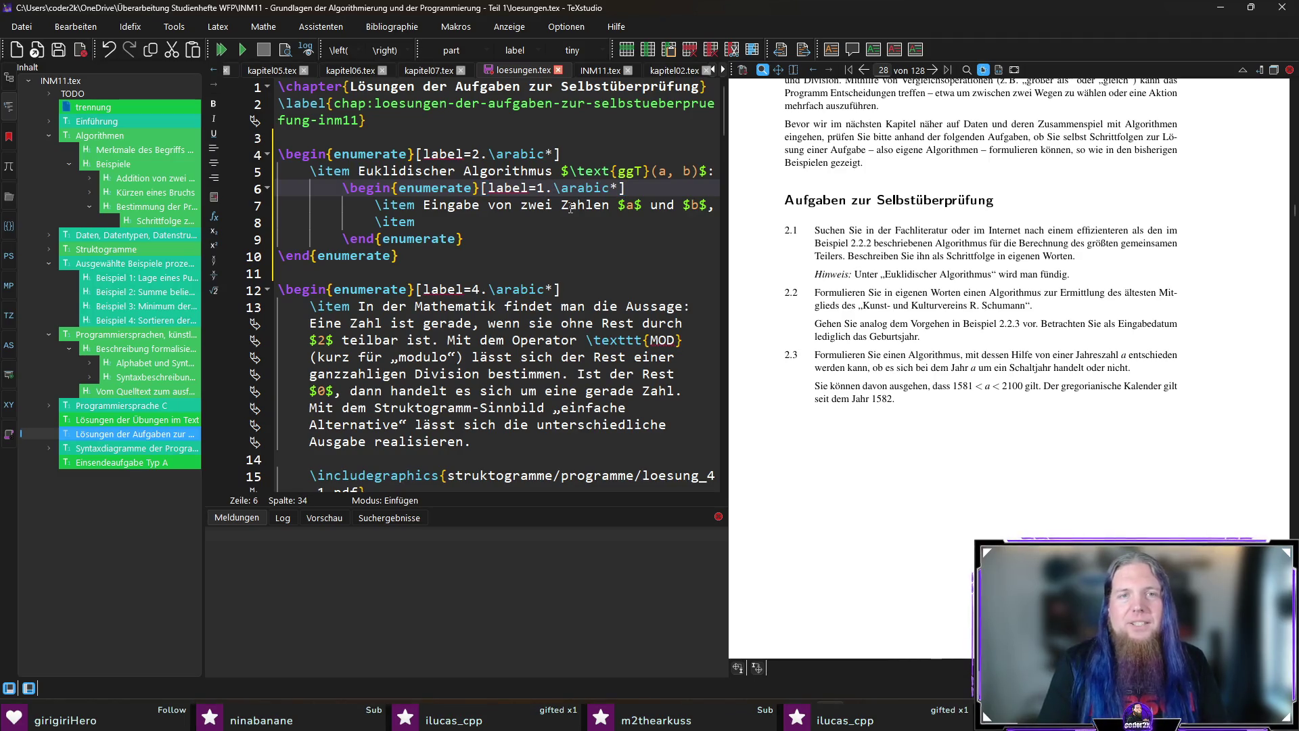
key("BackSpace")
key("BackSpace")
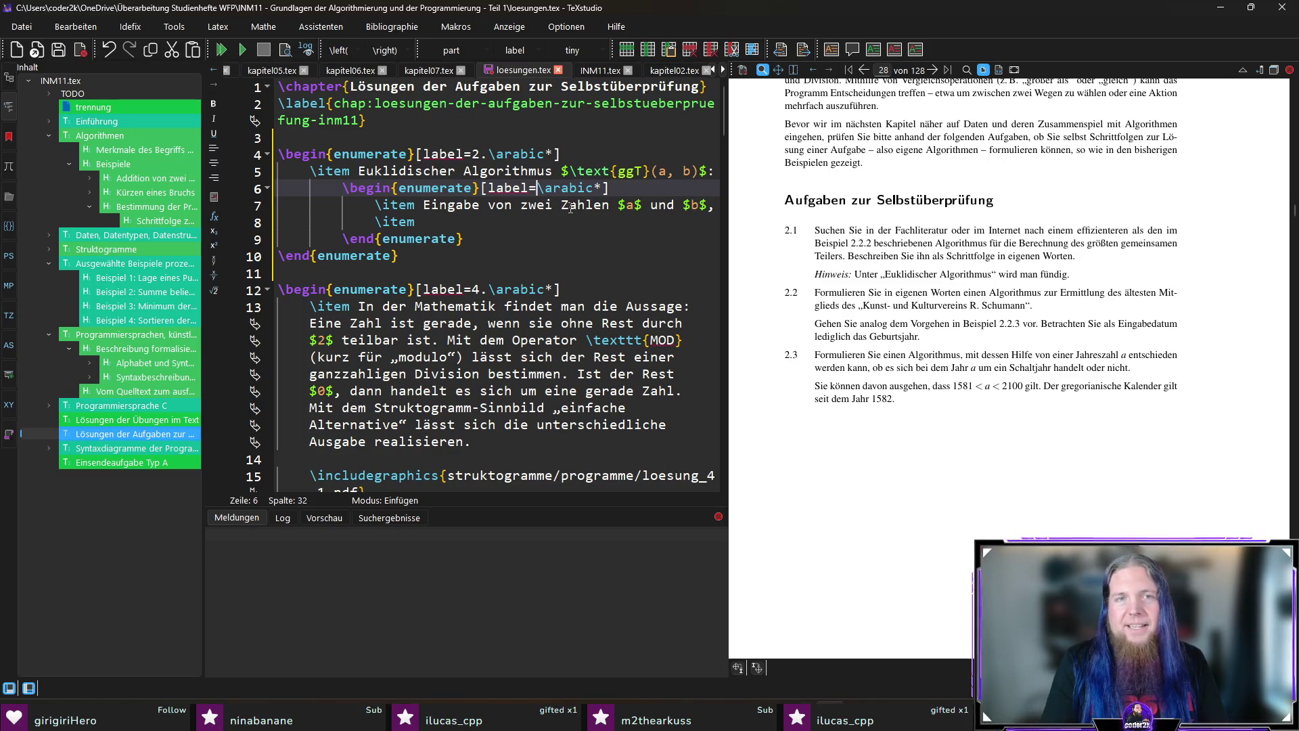
key("shift+Home")
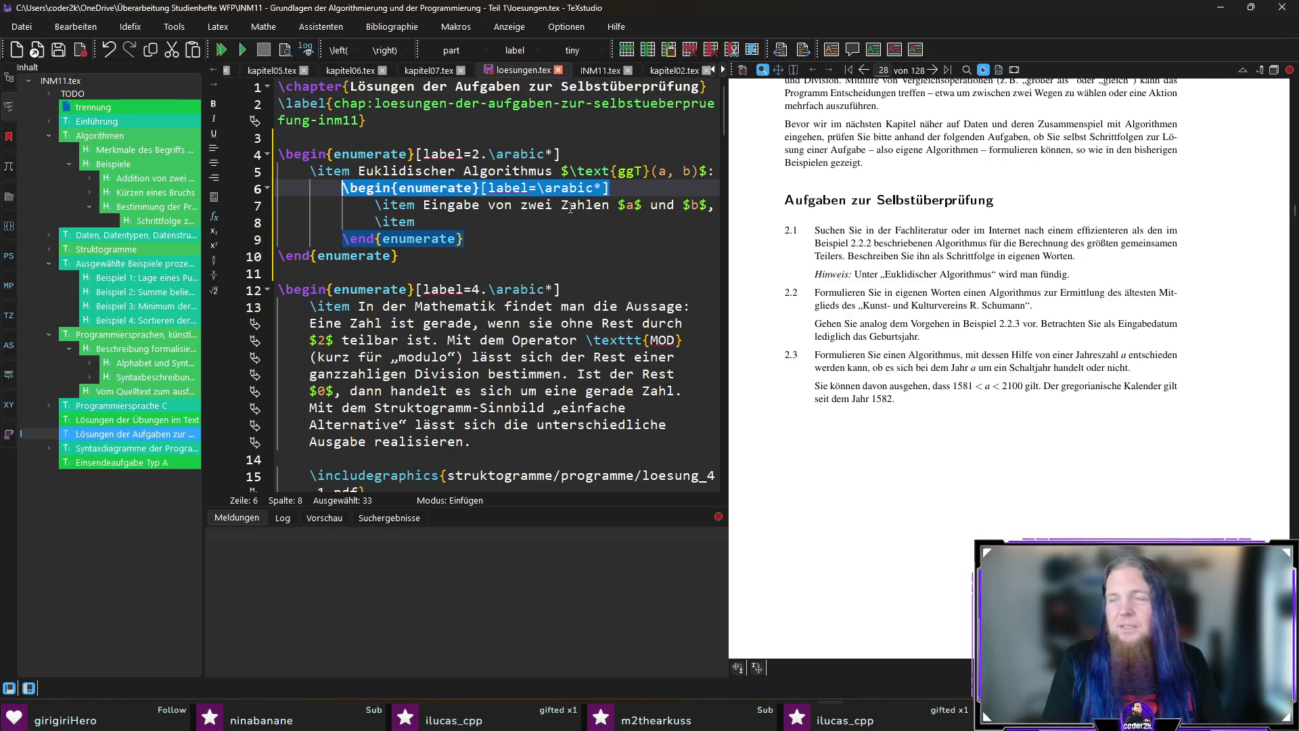
key("Down")
key("Down")
key("End")
key("Return")
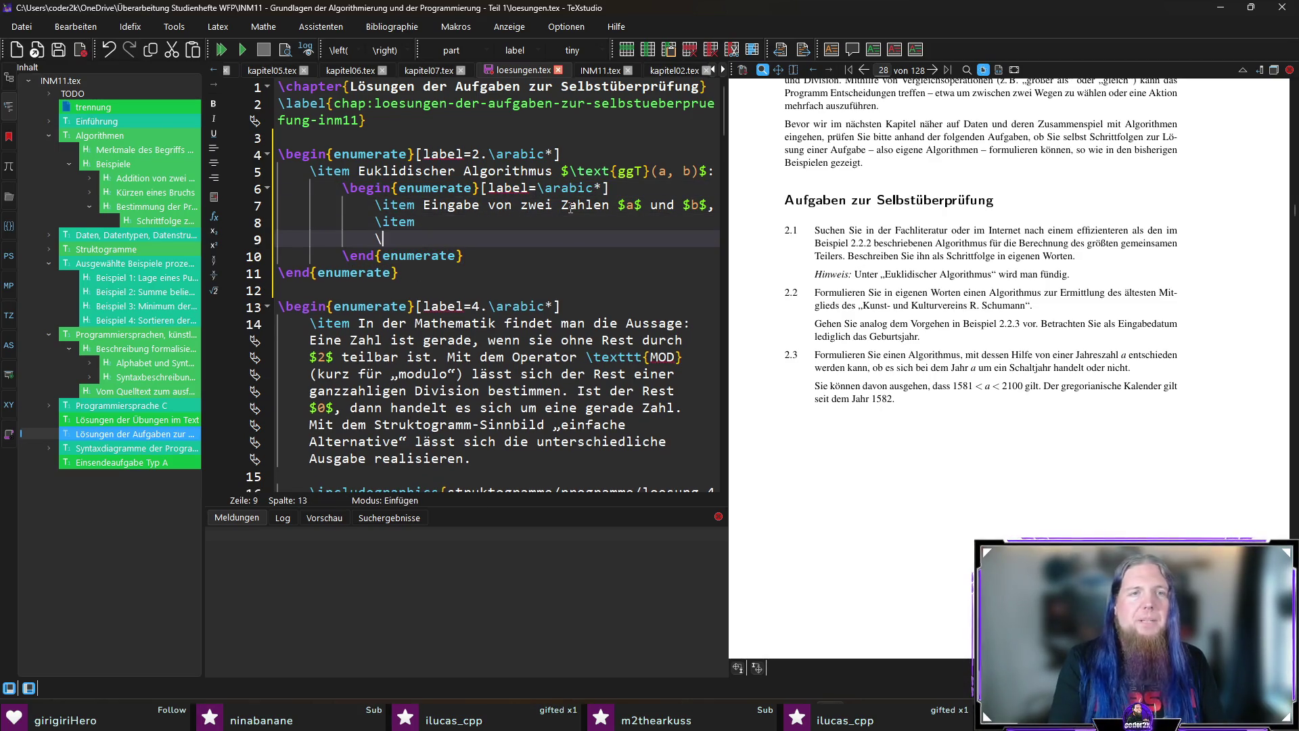
type("\\begin{enum")
Add a deeper enumerate with the 'Ermittle ... ganzzahligen Division' remainder step and compile with F5.
key("Return")
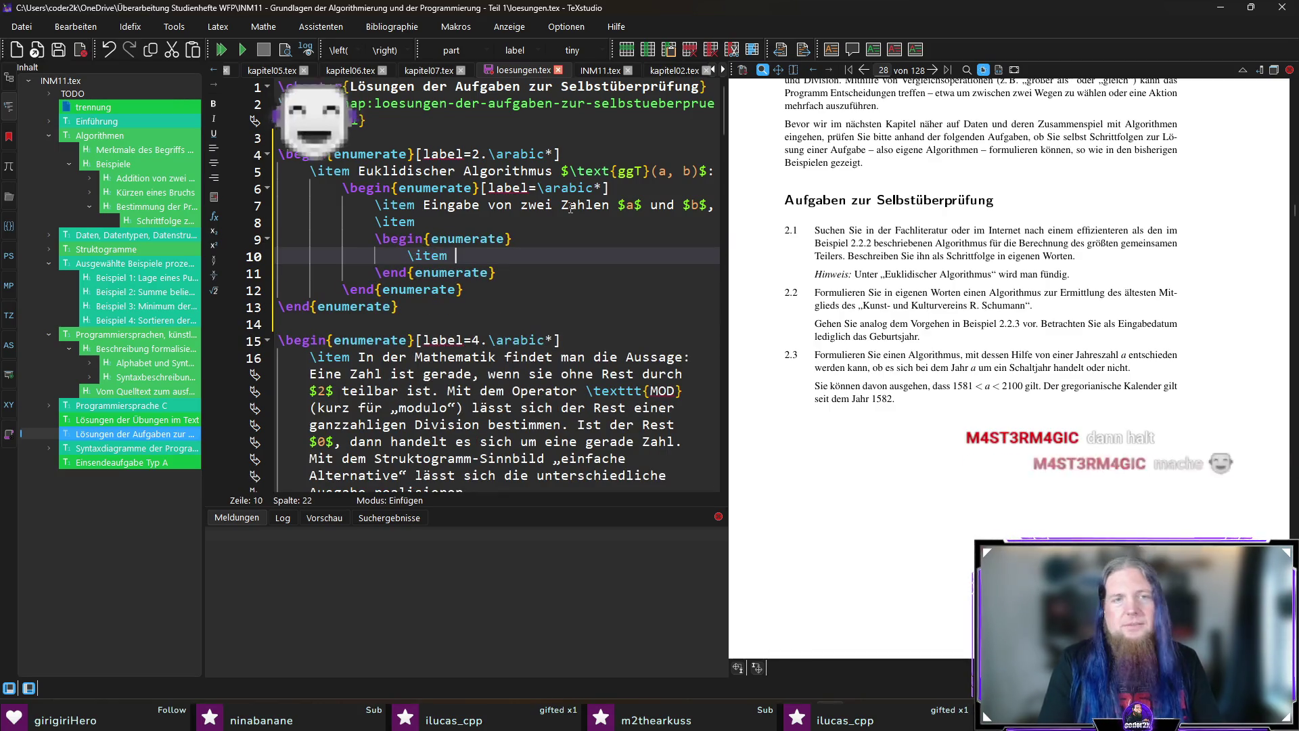
type("Ermittle mit $r :=")
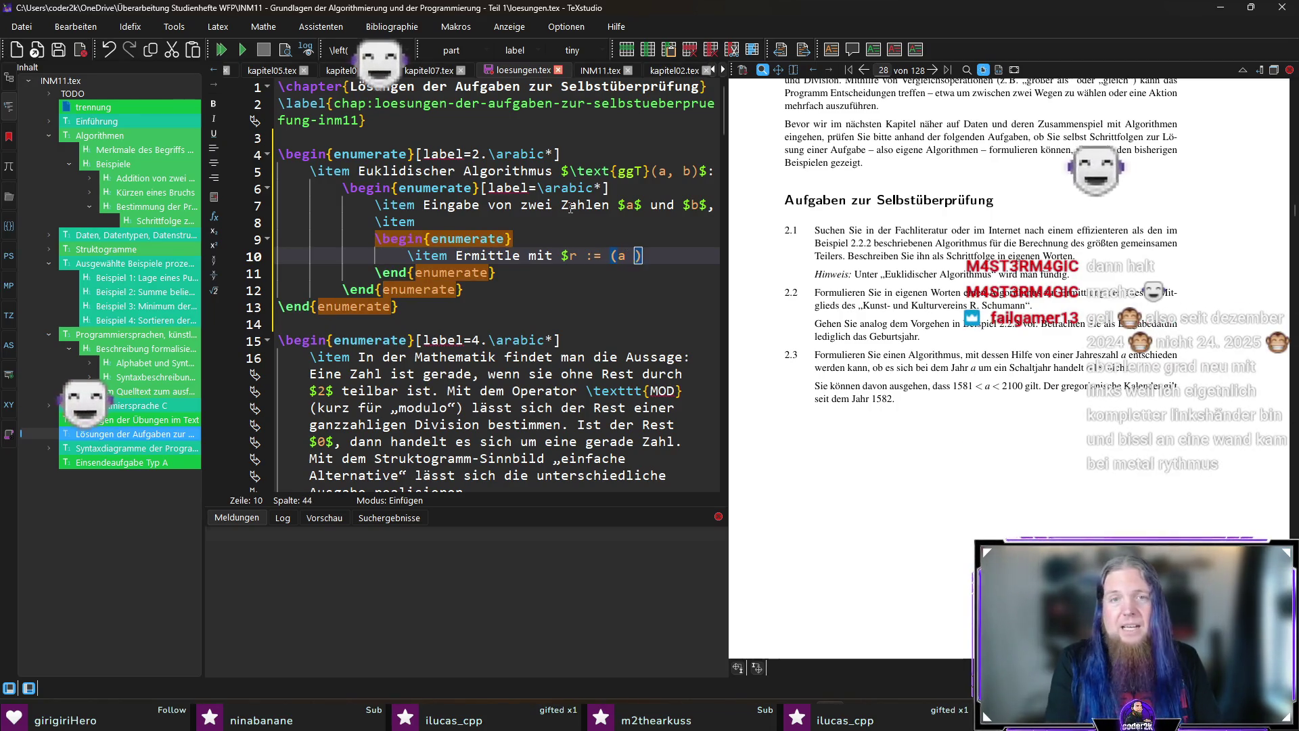
type("(a \text{MOD} ")
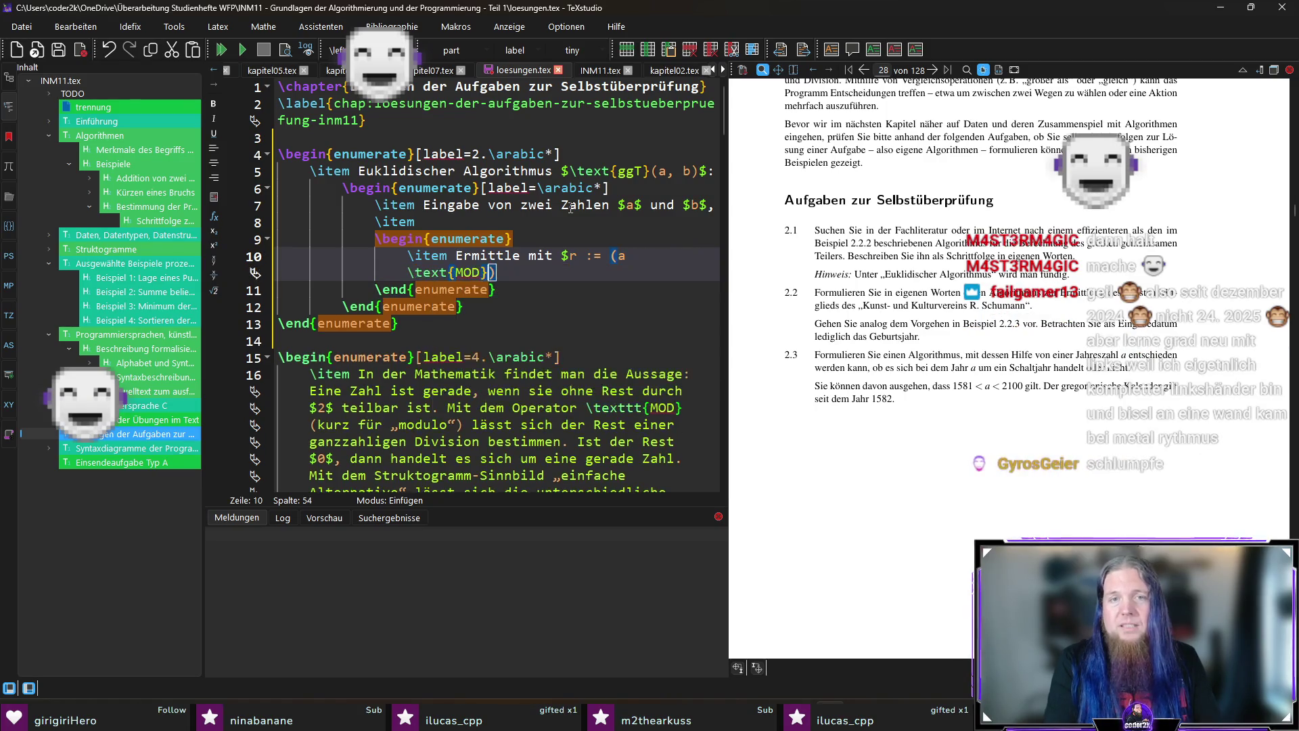
type("b) ")
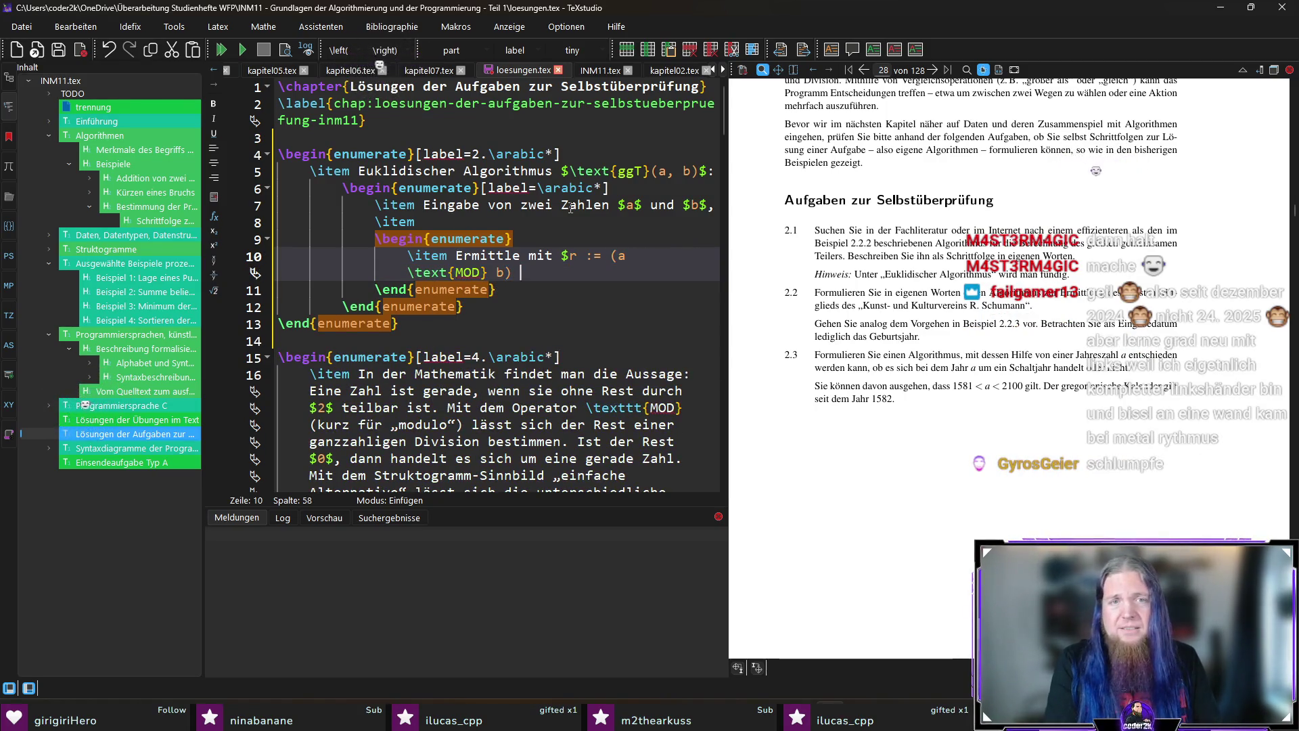
type("$ den Rest d")
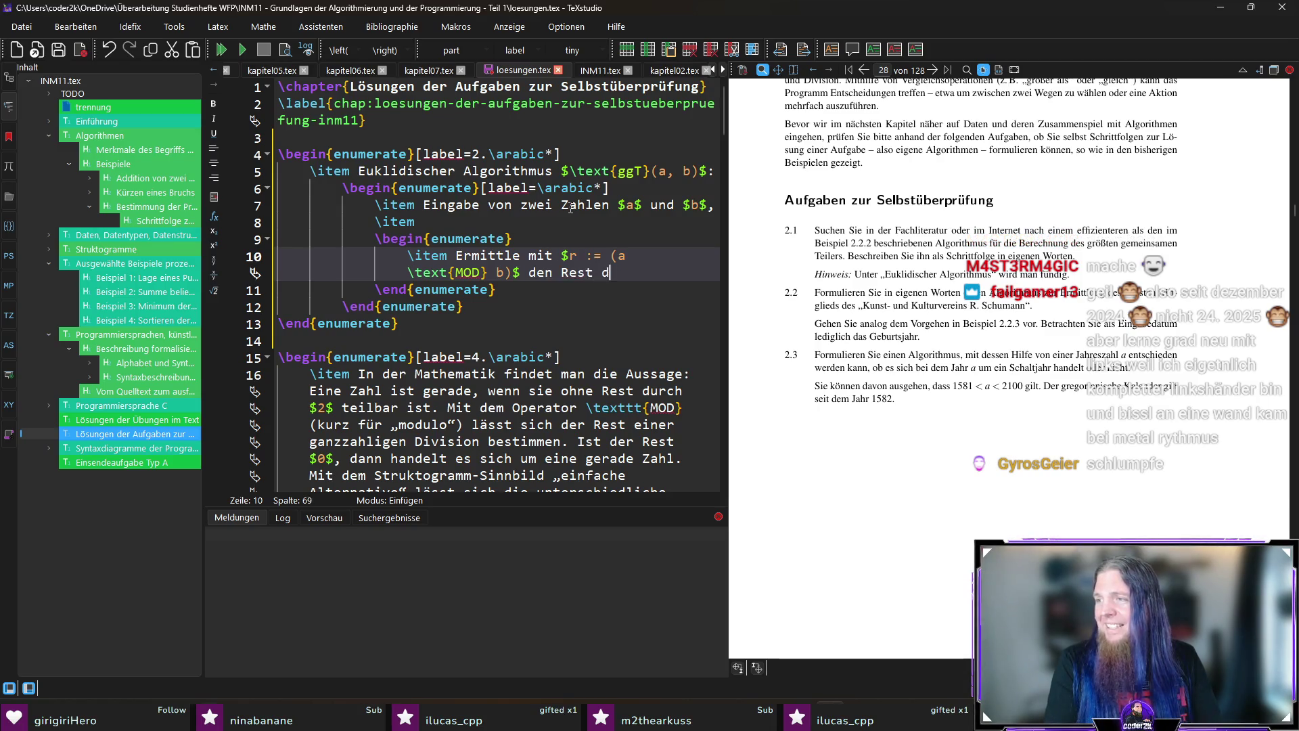
type("er ganzzahlign")
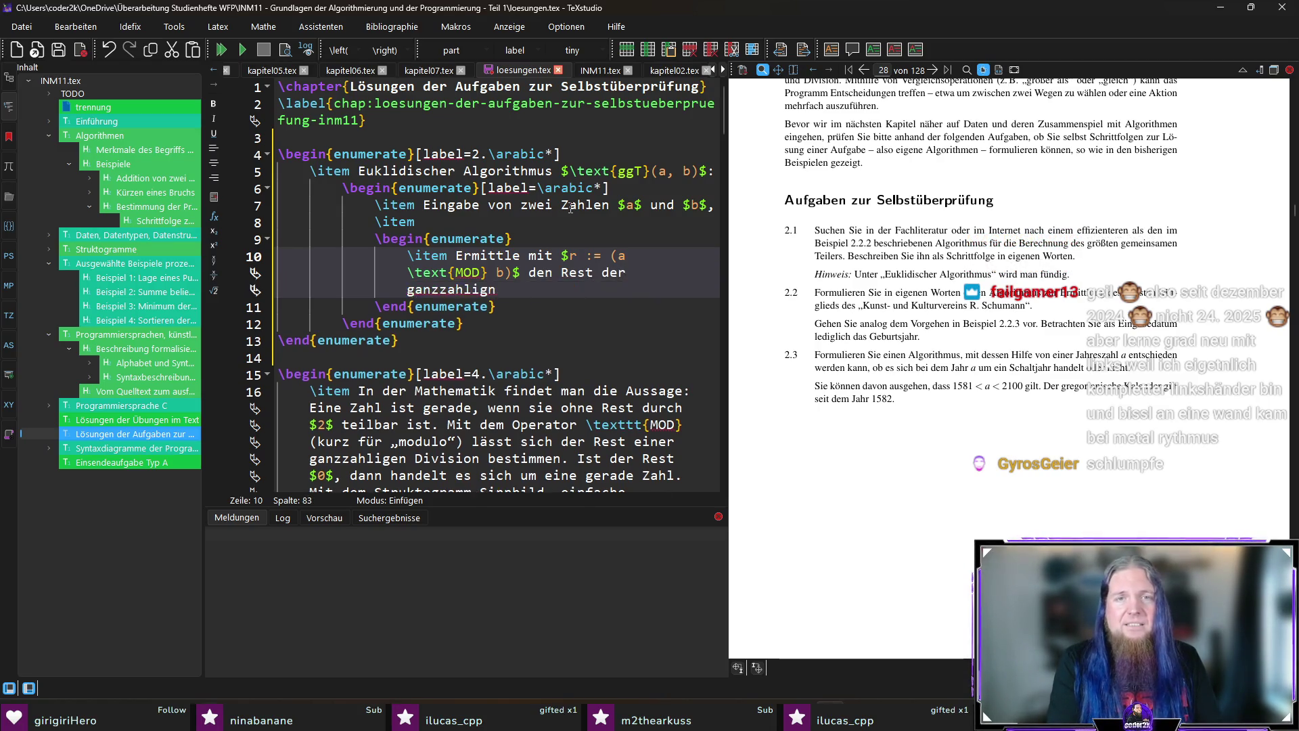
key("BackSpace")
type("en Div")
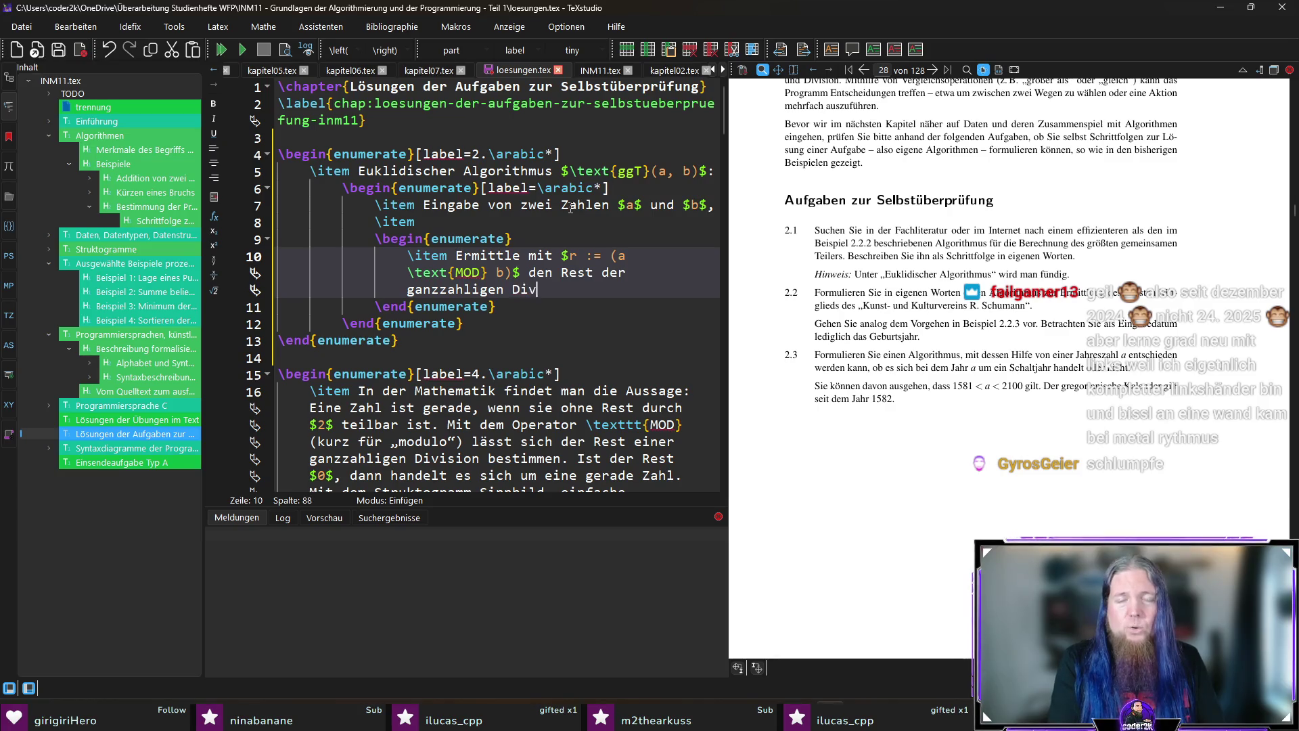
type("ision.")
key("F5")
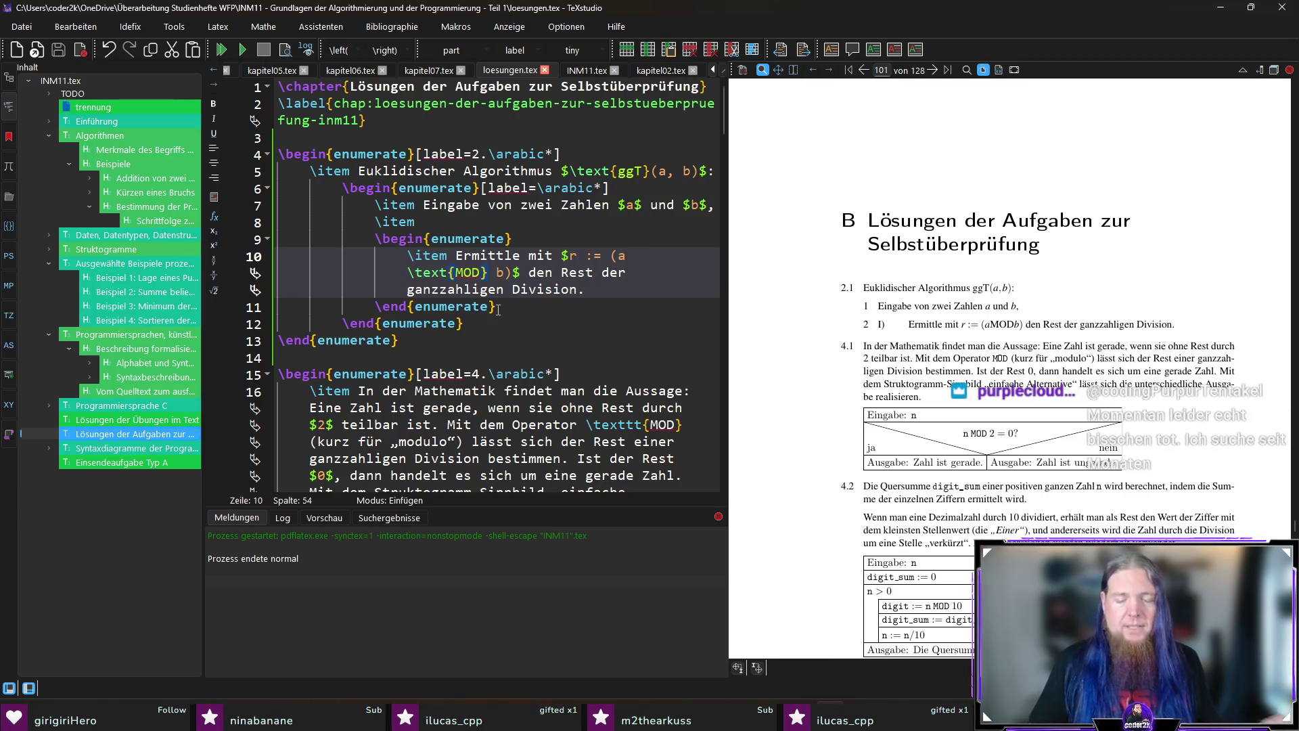
type("\\,")
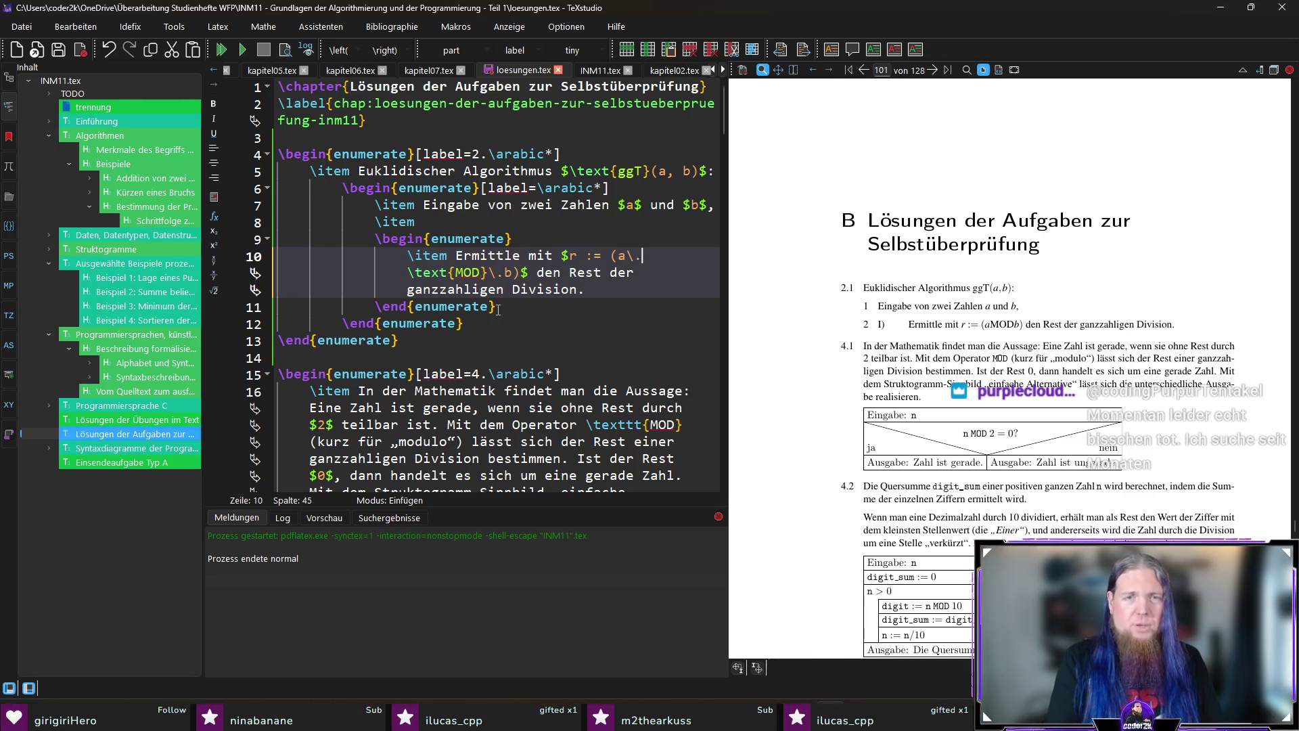
Undo the \, and \. spacing tries, write $r := (a \text{ MOD }b)$ and recompile.
key("F5")
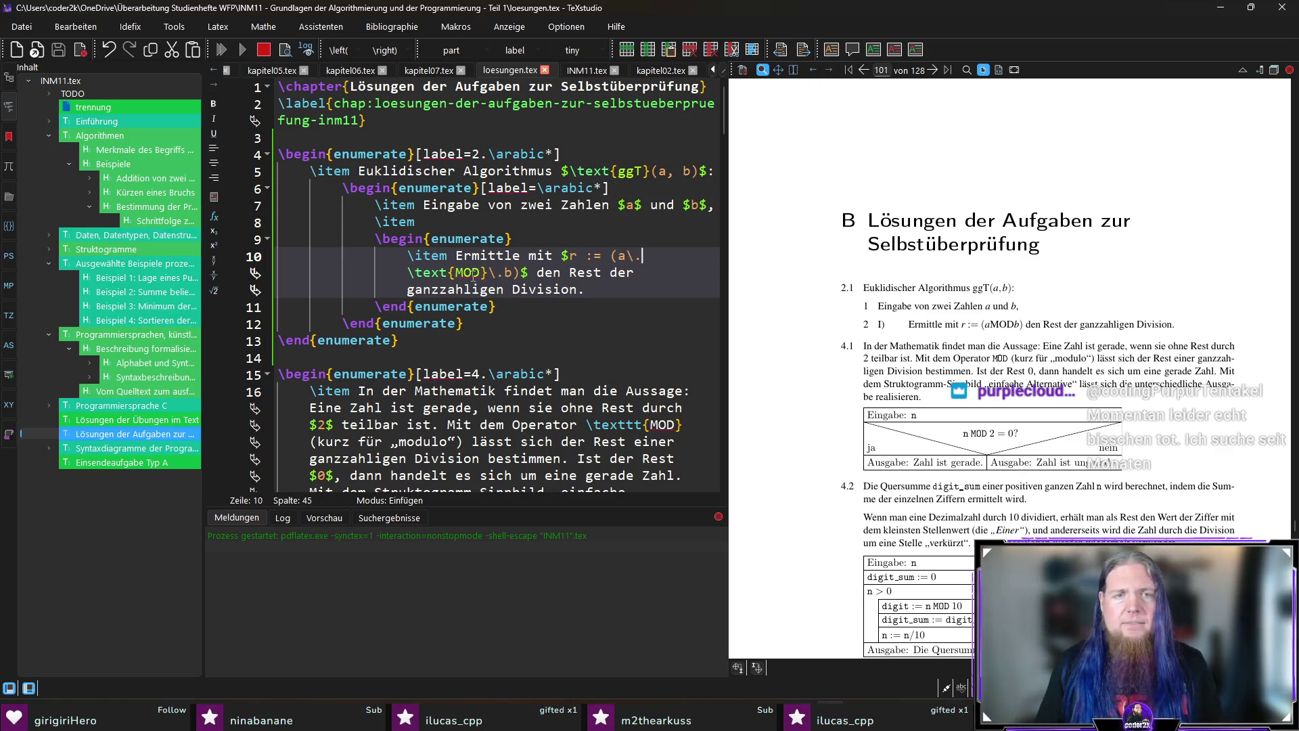
key("ctrl+z")
key("ctrl+z")
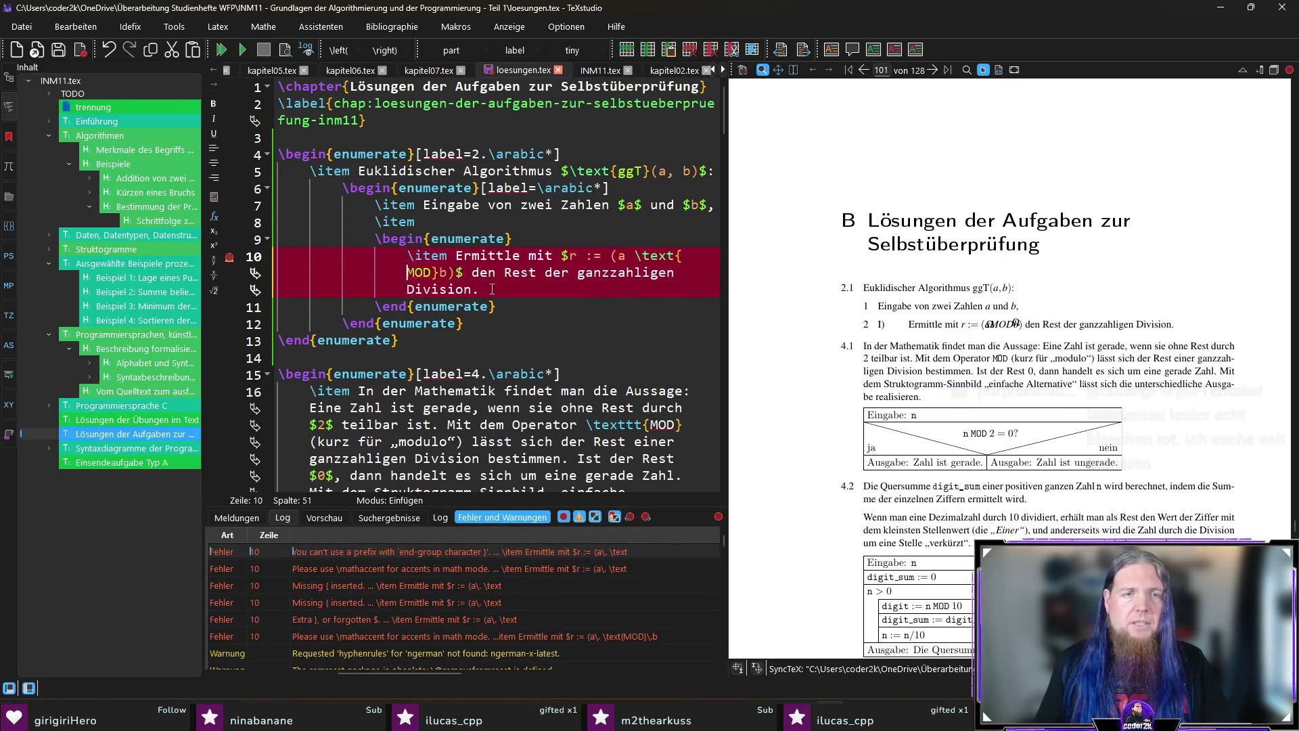
key("Right")
key("Right")
key("Right")
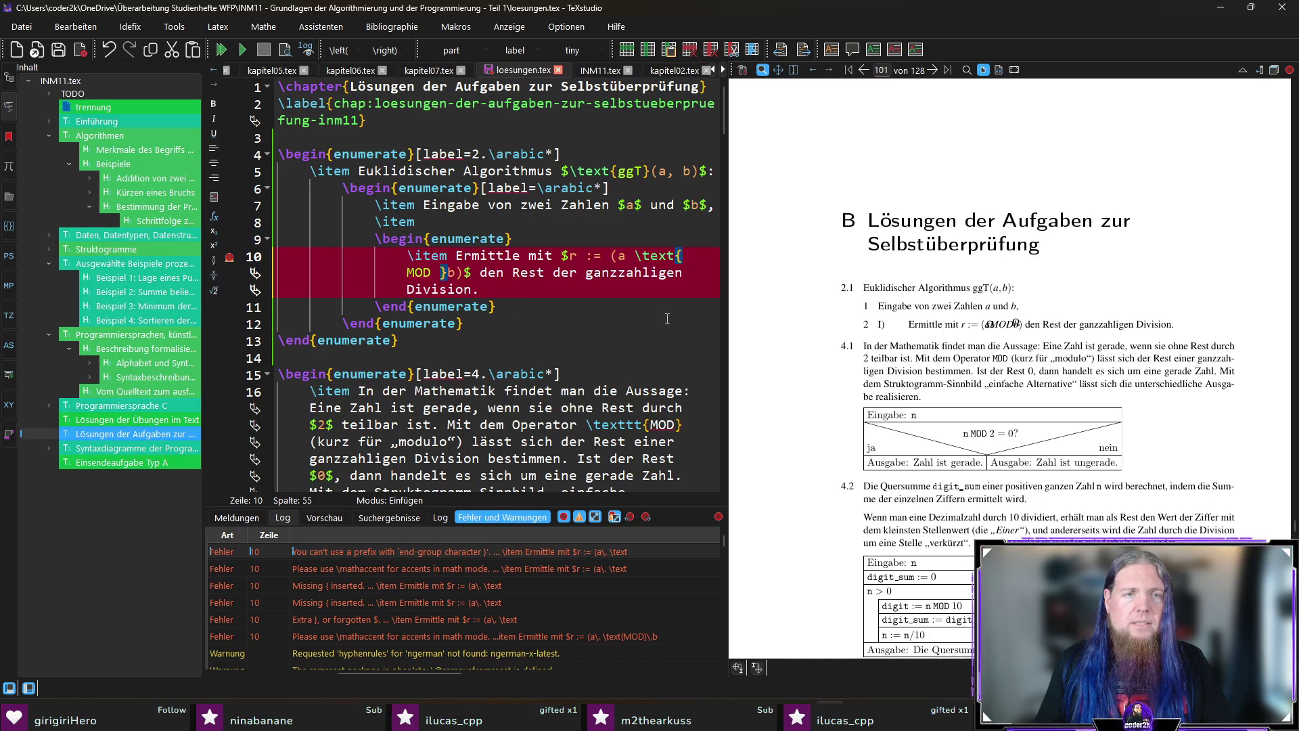
key("F5")
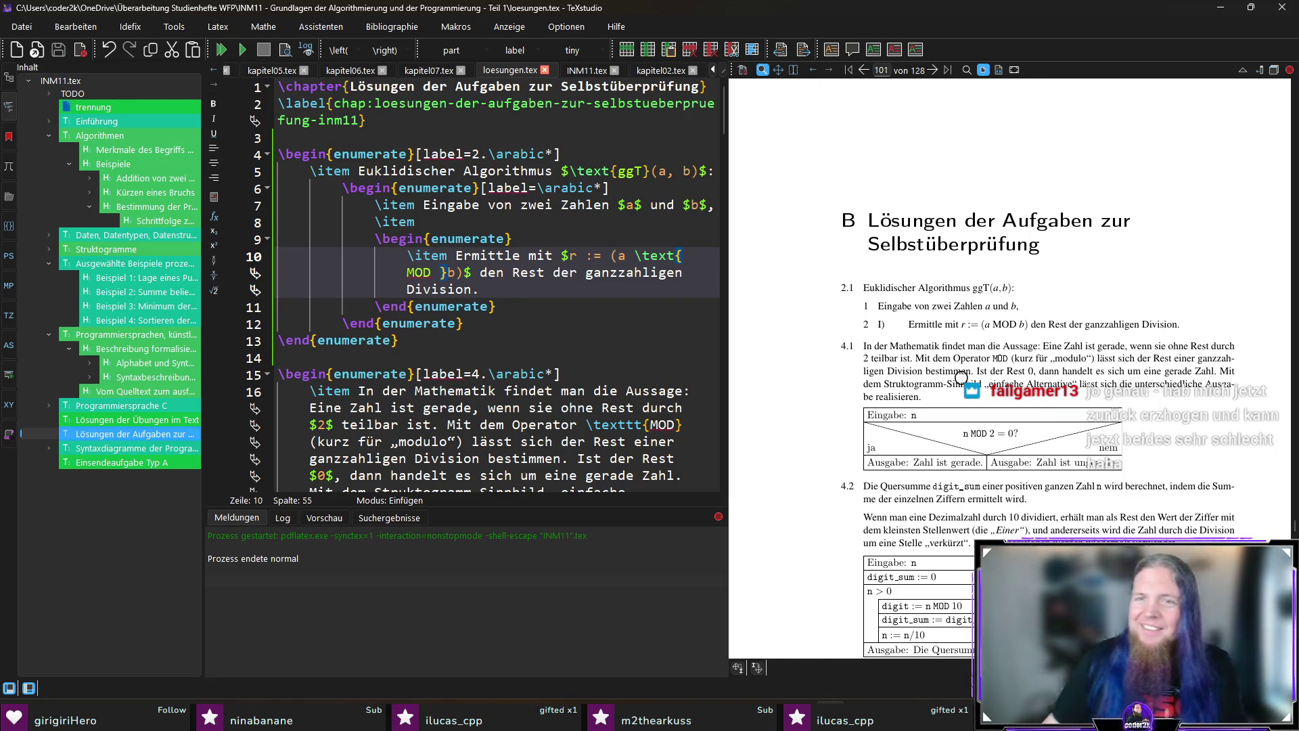
Inspect the magnified preview, then try a \newline after the empty second step and recompile.
left_click(881, 320)
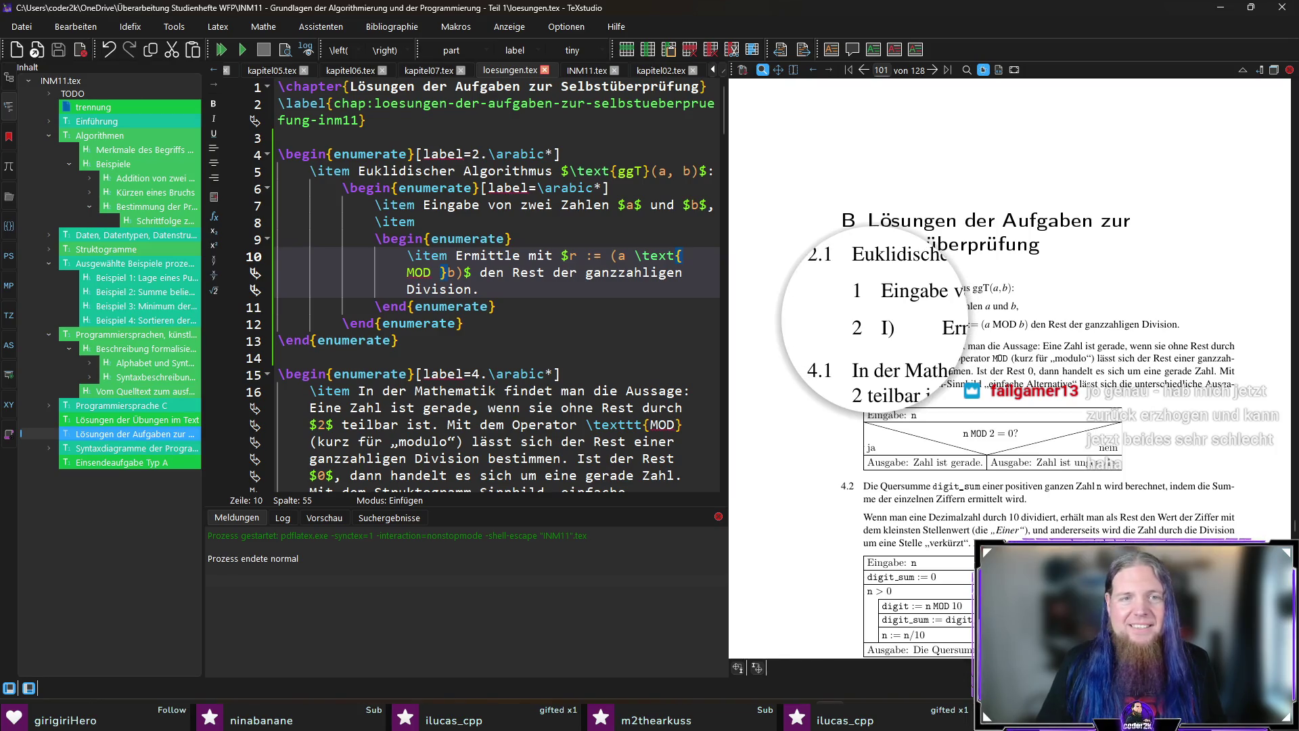
left_click_drag(879, 320, 879, 335)
left_click(441, 222)
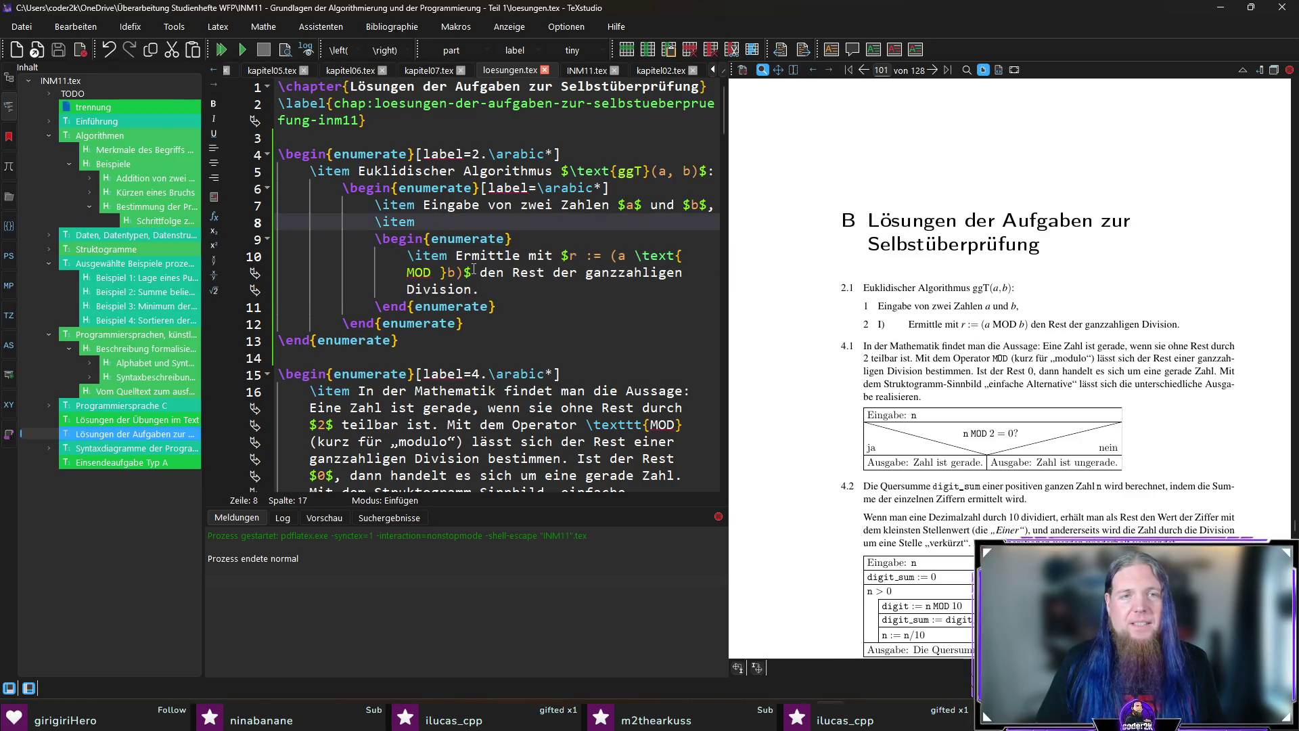
type("\\")
key("F5")
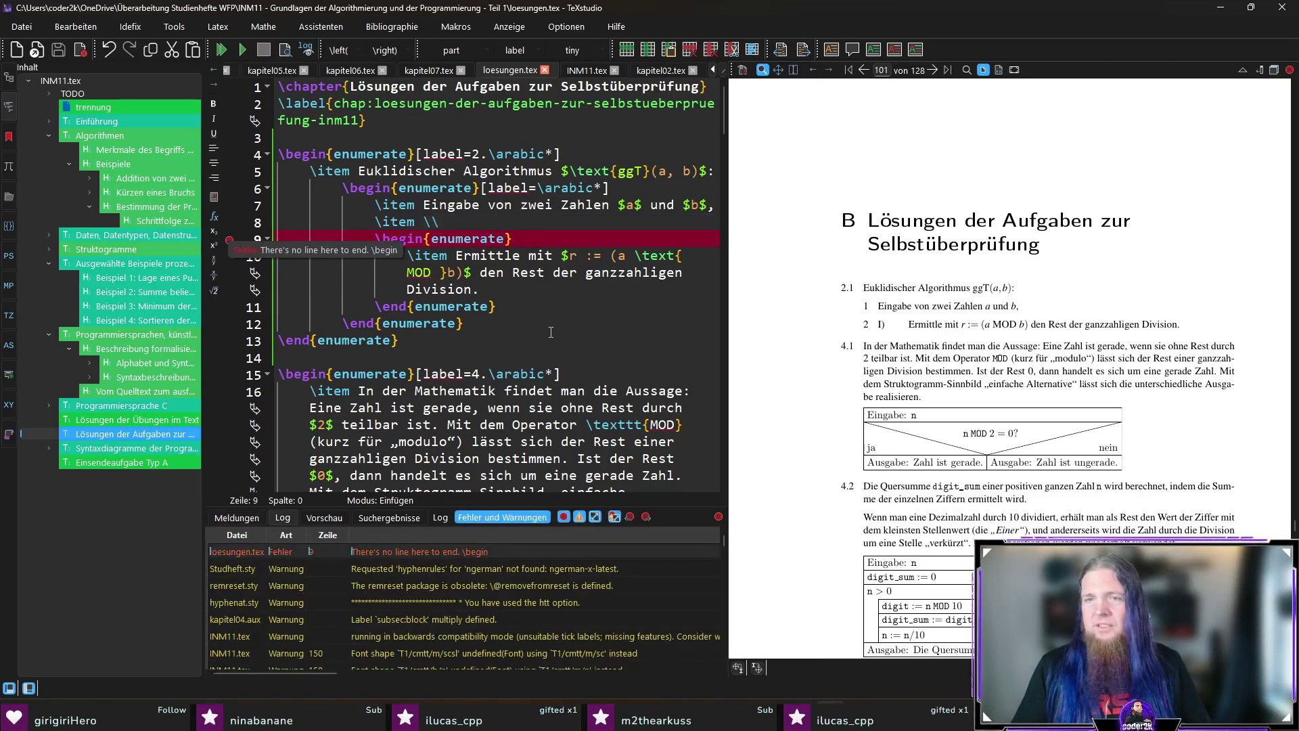
key("Up")
key("End")
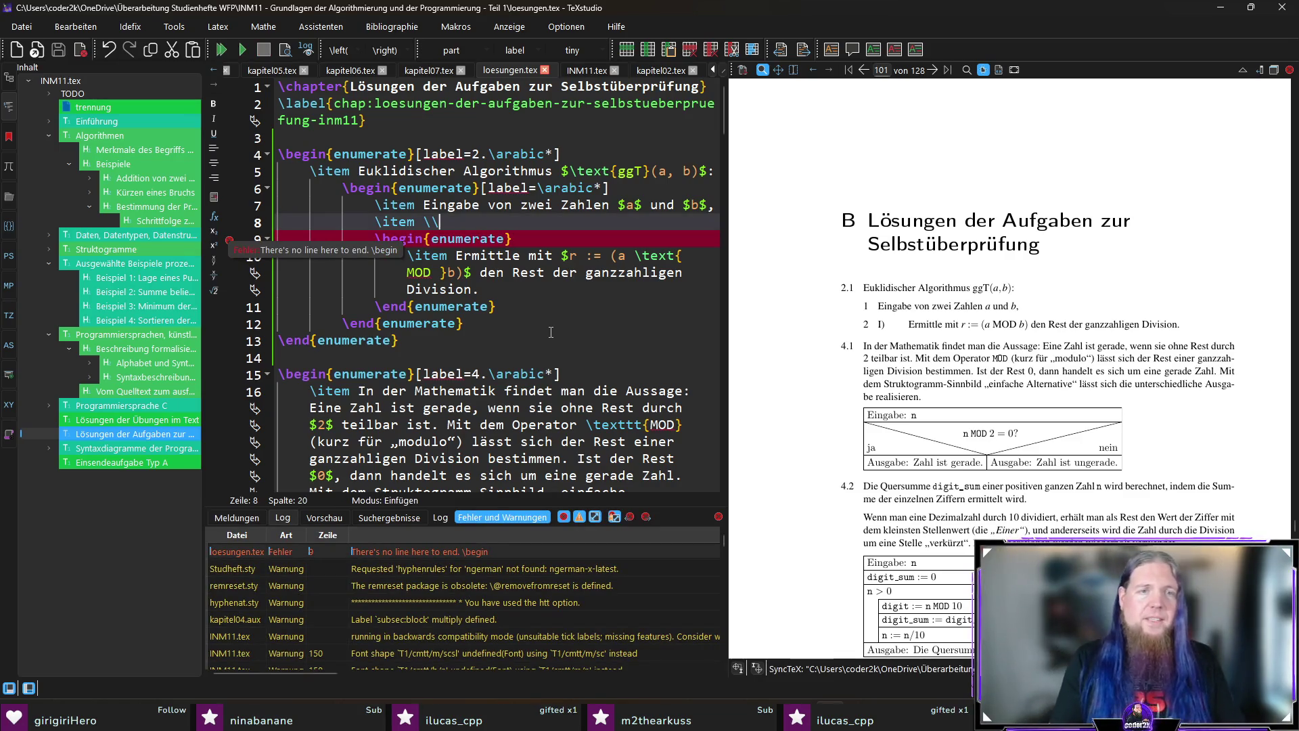
key("BackSpace")
type("newline")
key("F5")
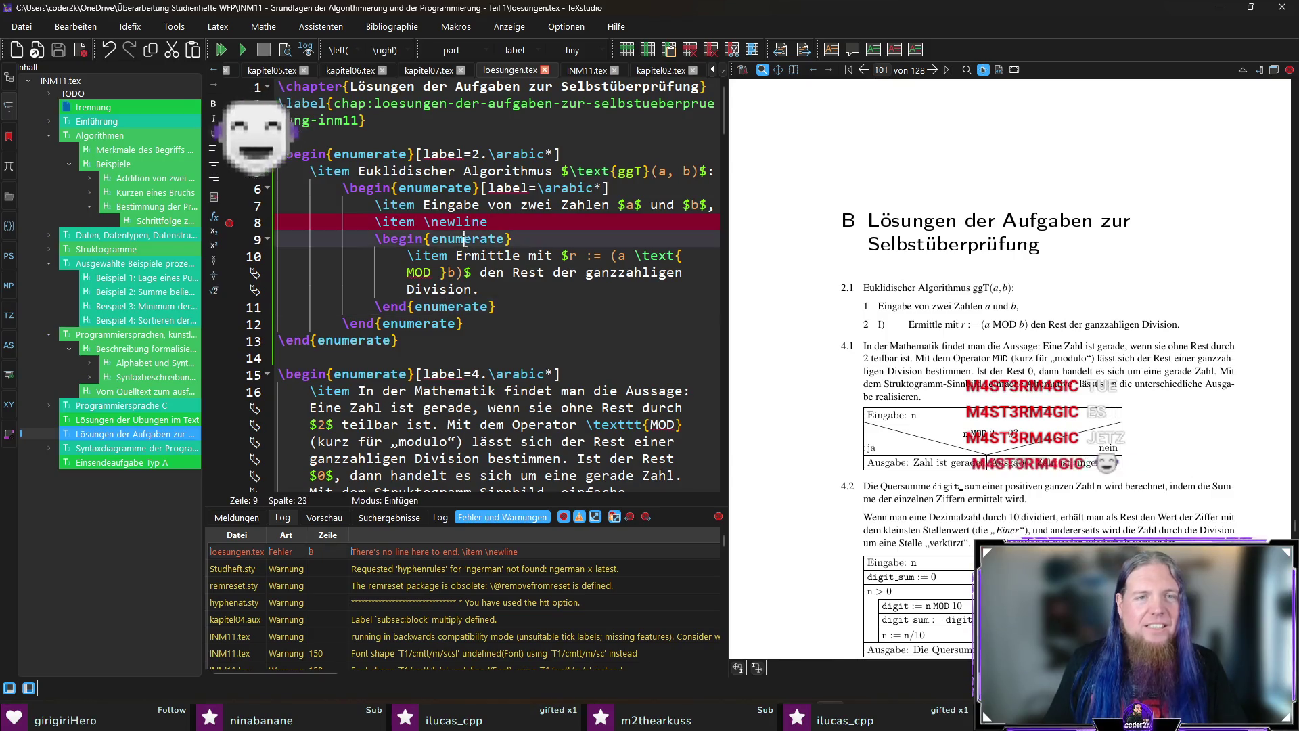
Delete the faulty \newline, write 'Tue:' as step 2 and compile so the preview shows it.
left_click(477, 284)
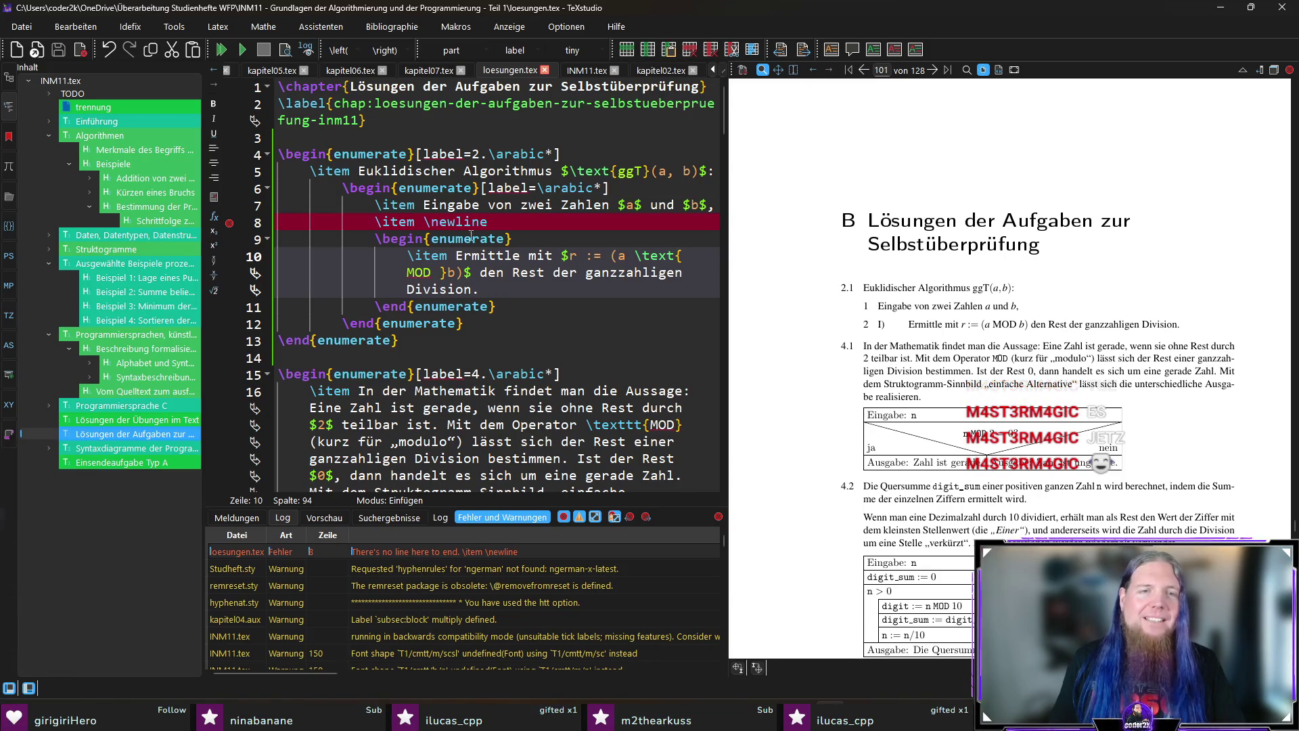
left_click(422, 557)
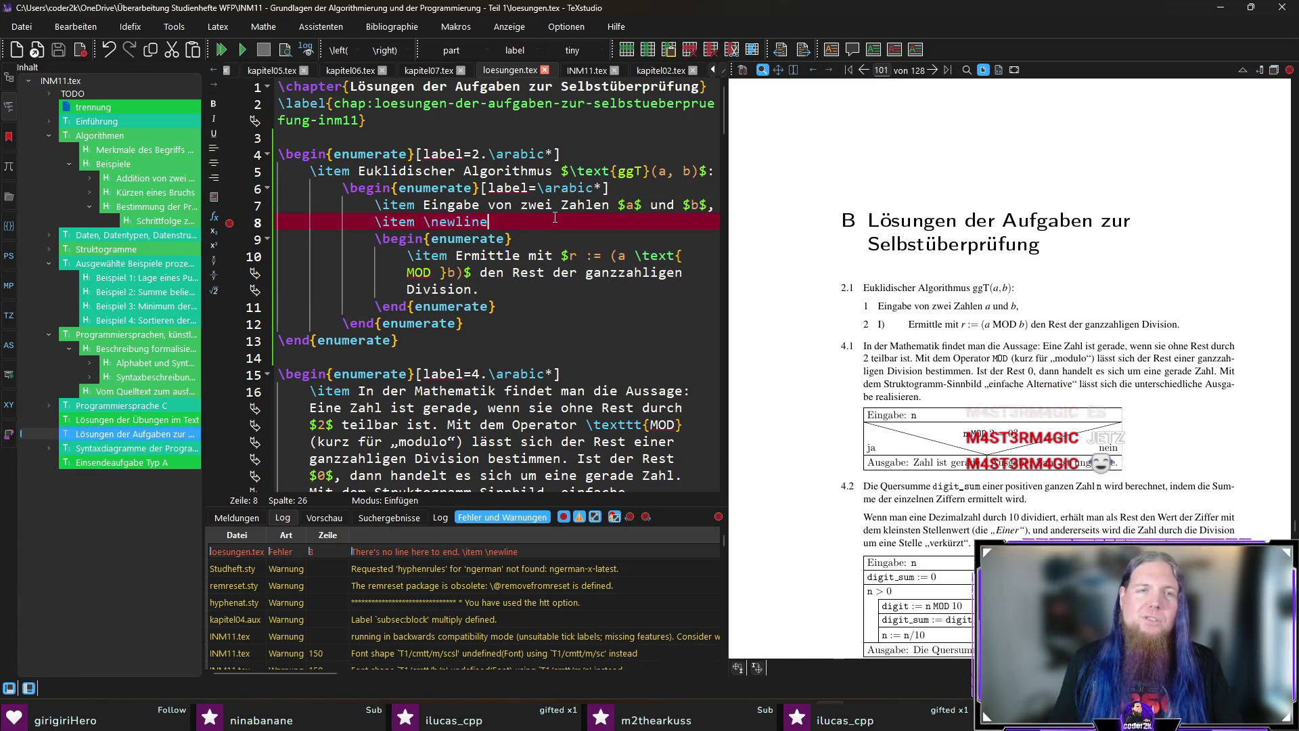
key("Delete")
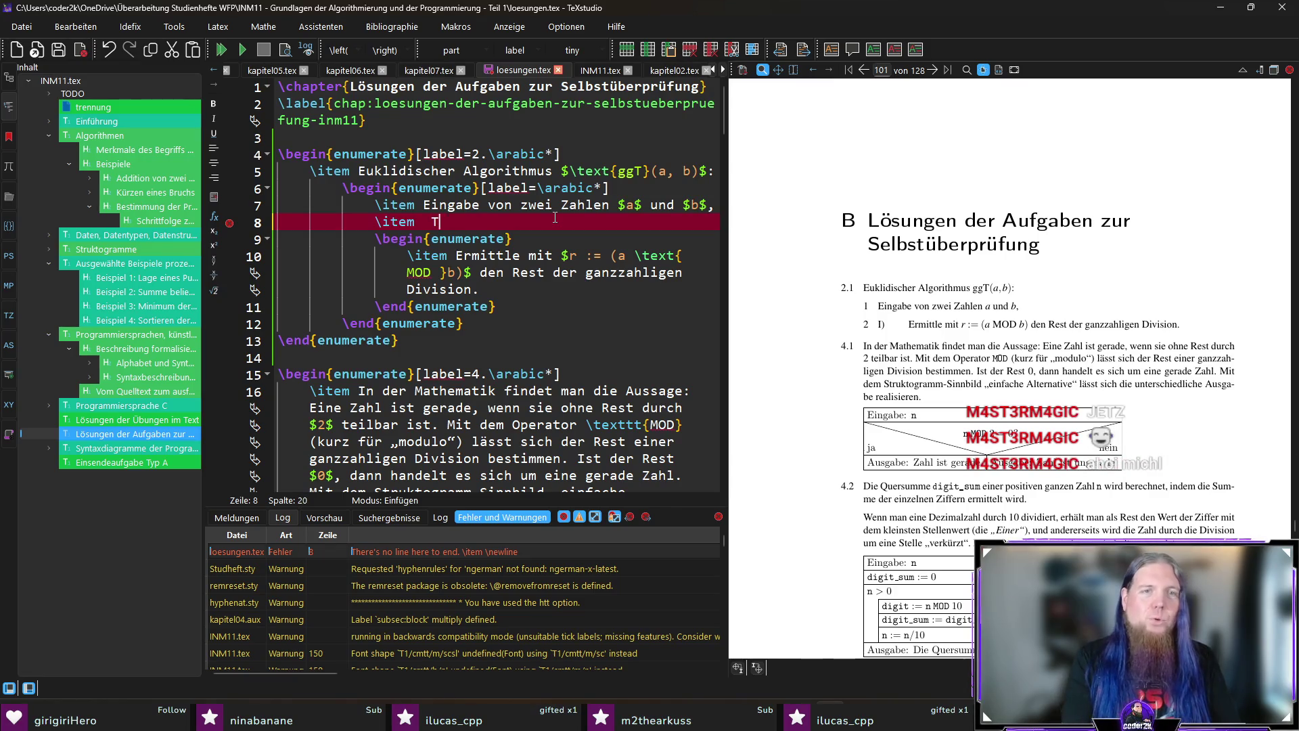
type("ue:")
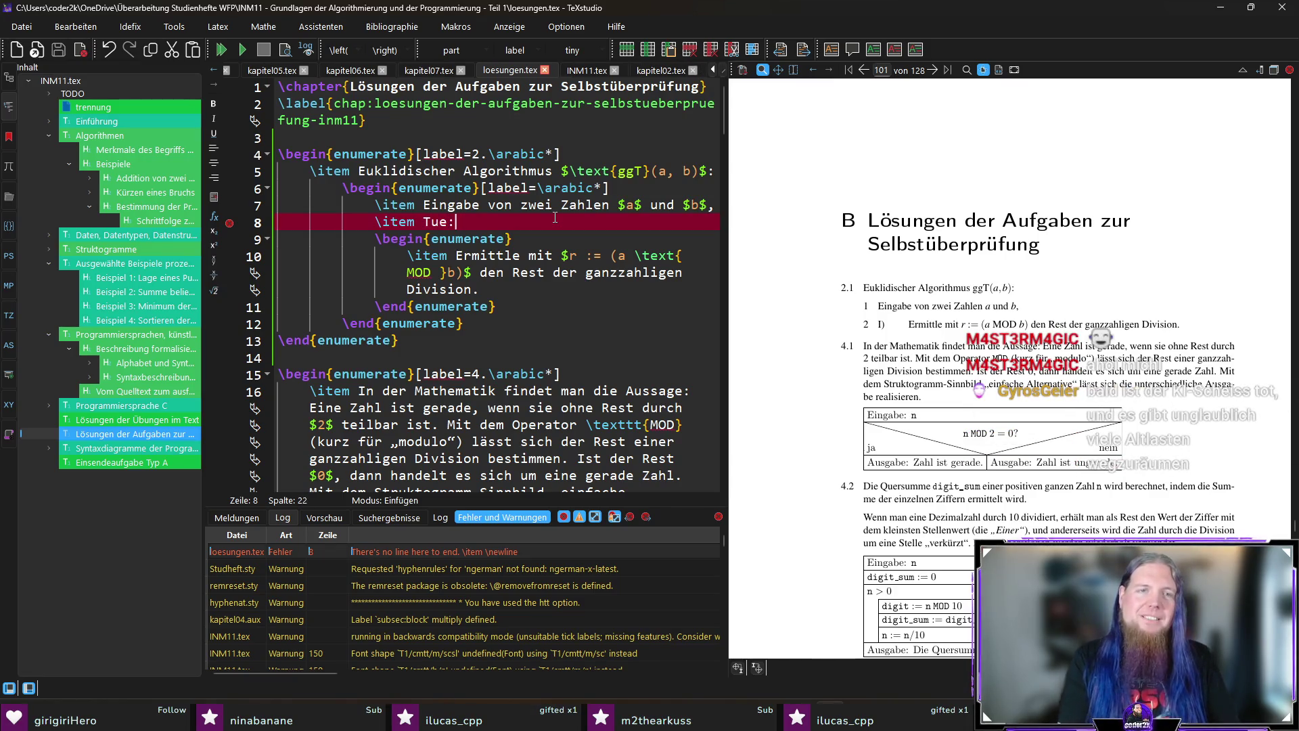
key("F5")
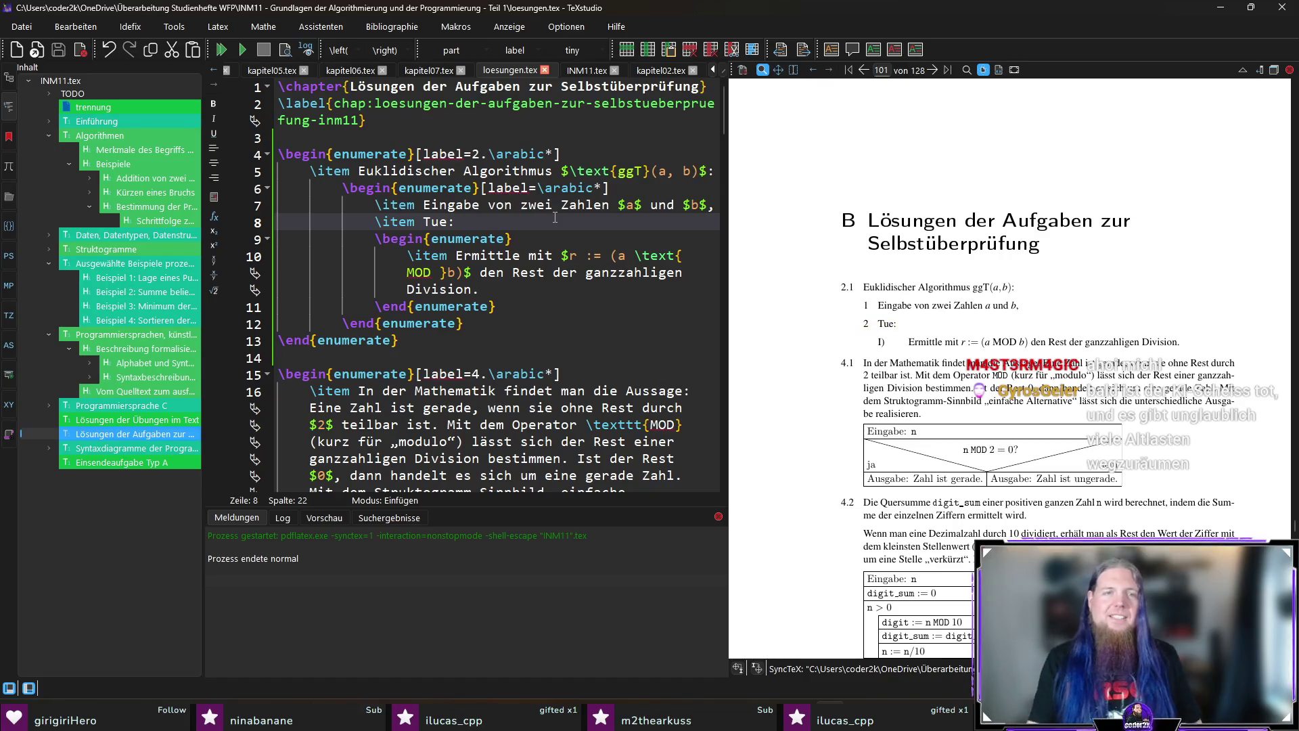
Copy the label option onto the nested list as [label=2.\arabic*] so the Ermittle step numbers as 2.1.
key("Up")
key("Up")
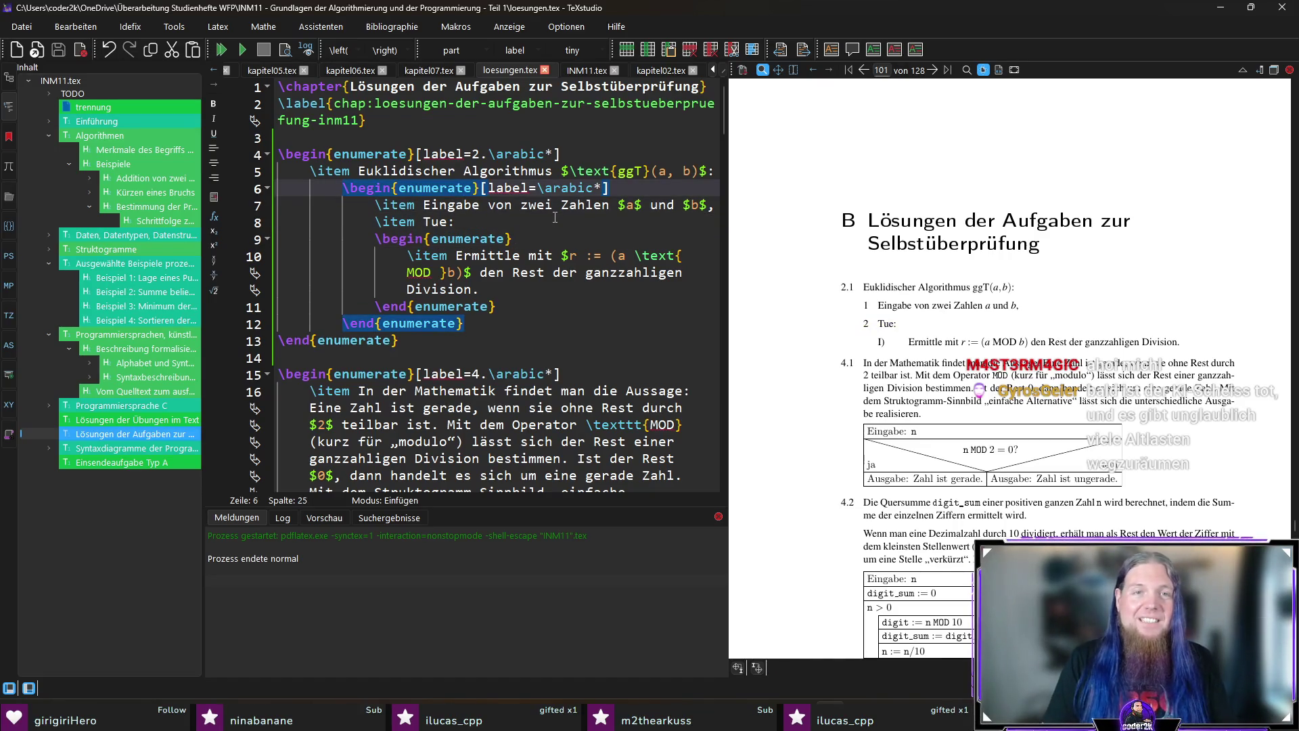
key("Right")
key("Right")
key("Right")
key("shift+End")
key("ctrl+c")
key("Down")
key("Down")
key("Down")
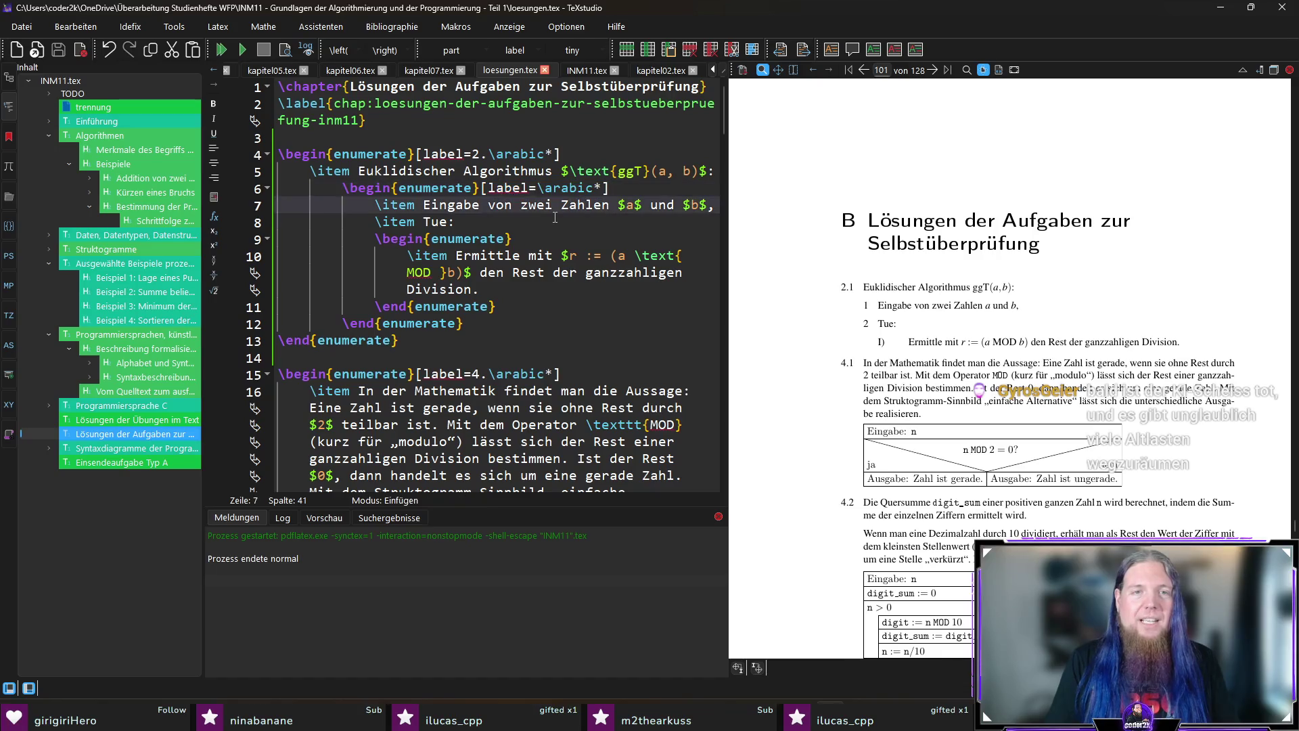
key("ctrl+v")
key("Right")
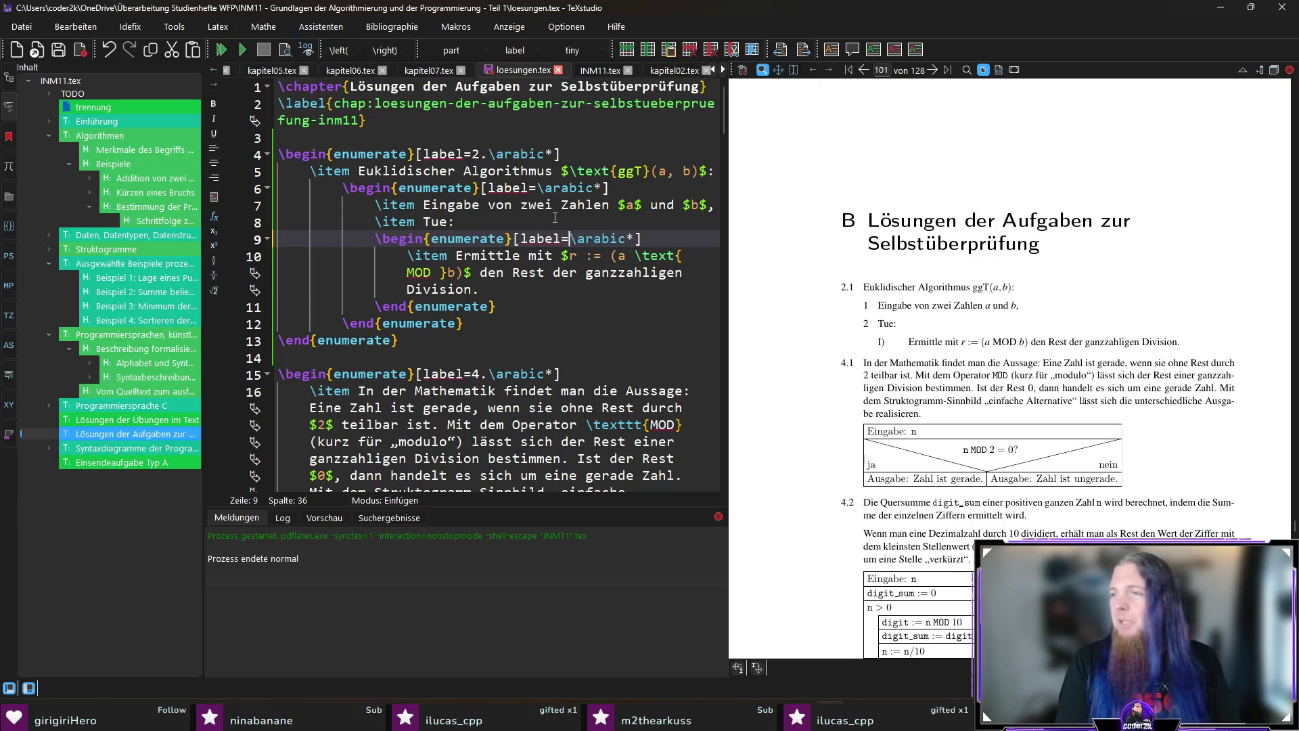
type("2.")
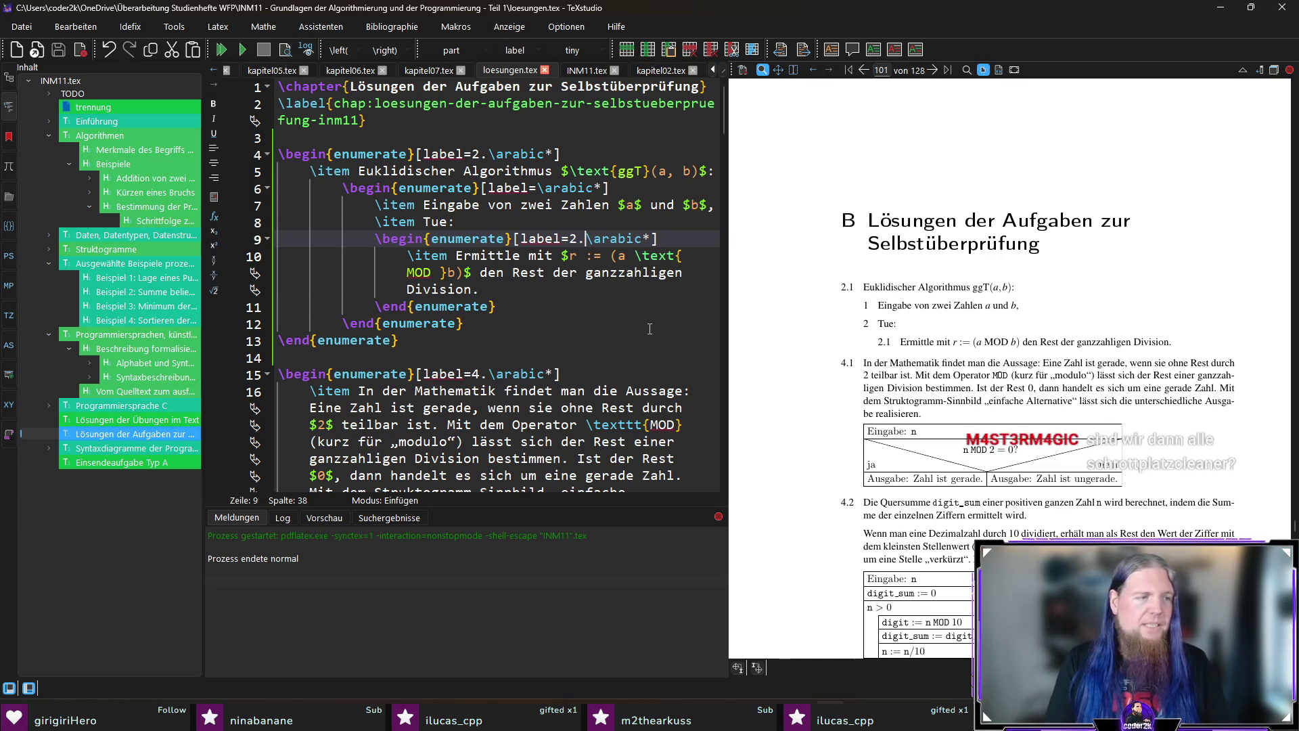
key("Down")
key("Down")
key("Down")
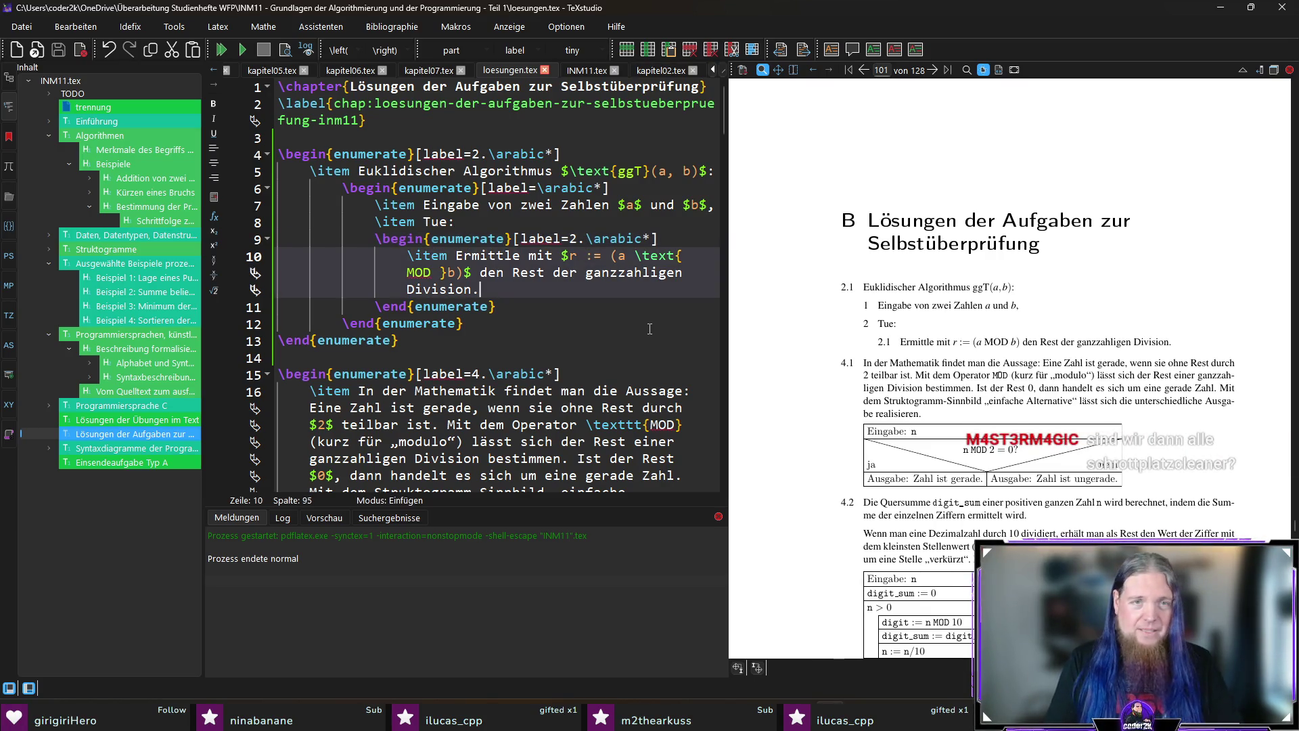
Add items 'Weise zu $a := b$.' and 'Weise zu $b := r$.', save loesungen.tex, and start a line after the nested list.
key("Return")
key("Return")
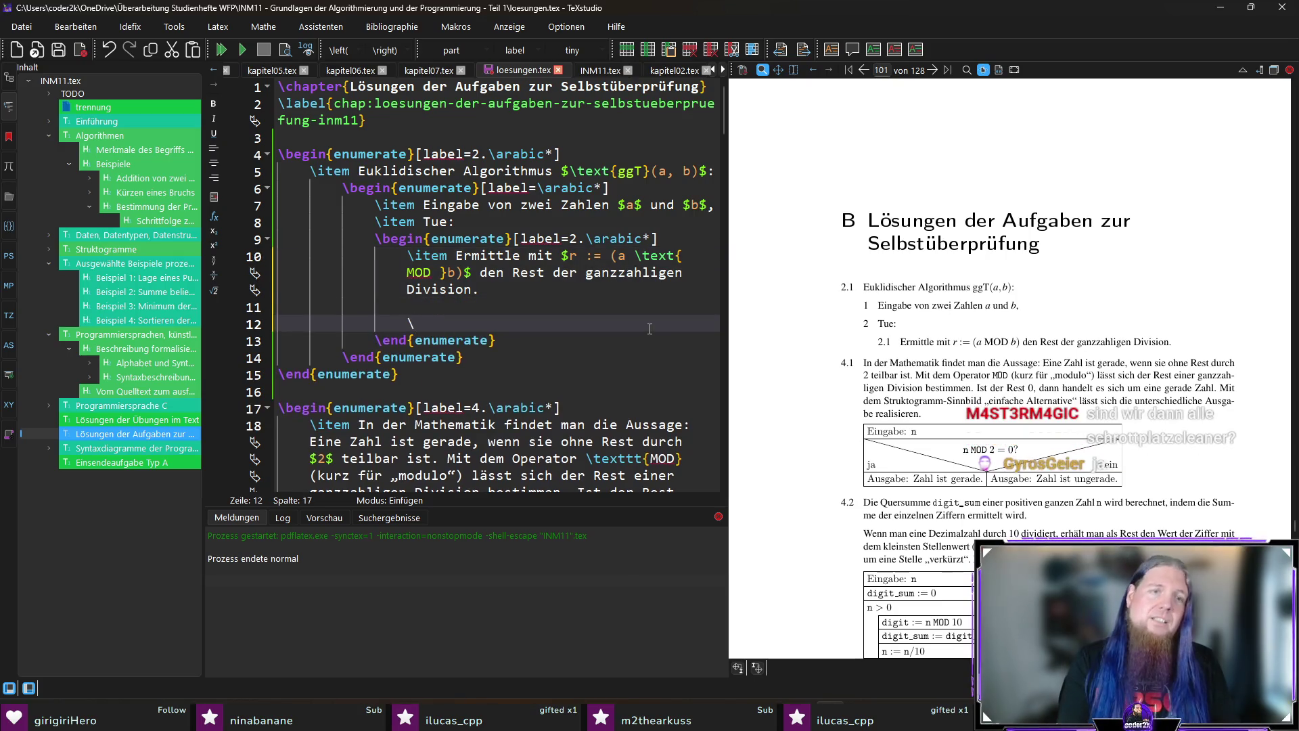
type("\\iem")
key("BackSpace")
key("BackSpace")
type("tem Weise zu")
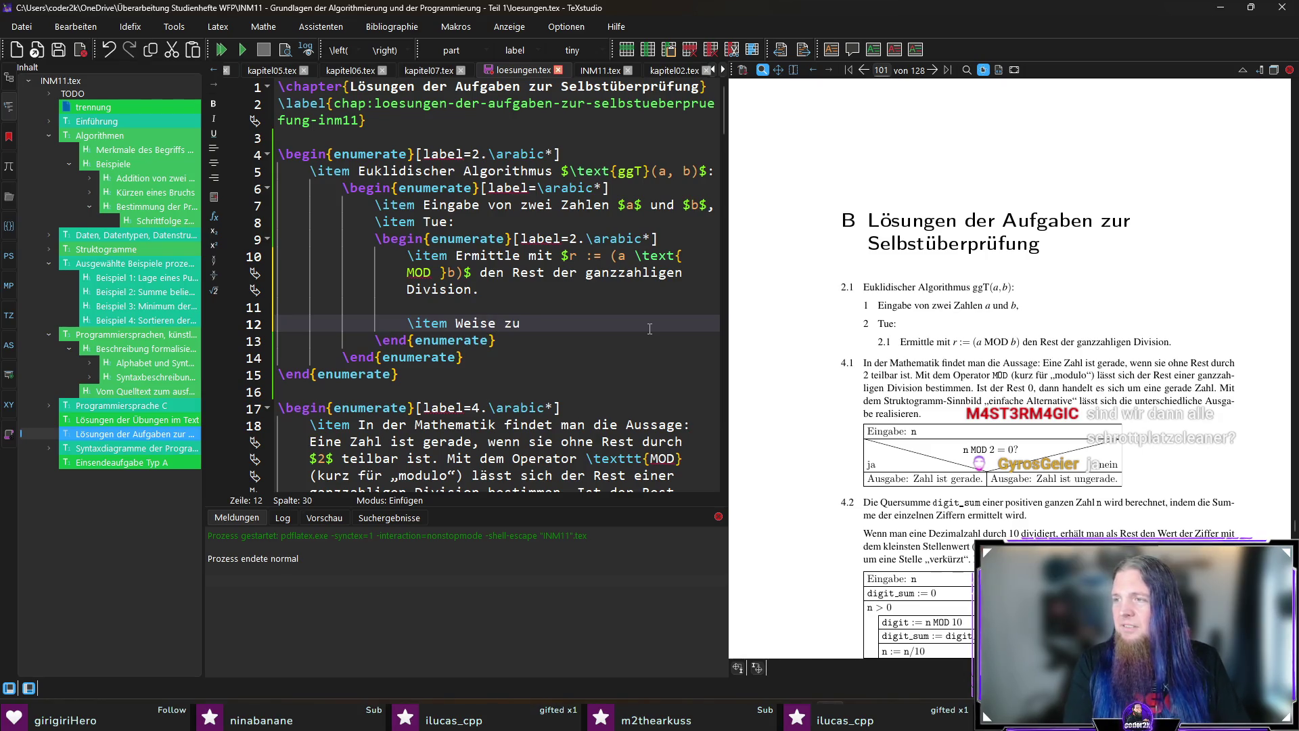
type("$a")
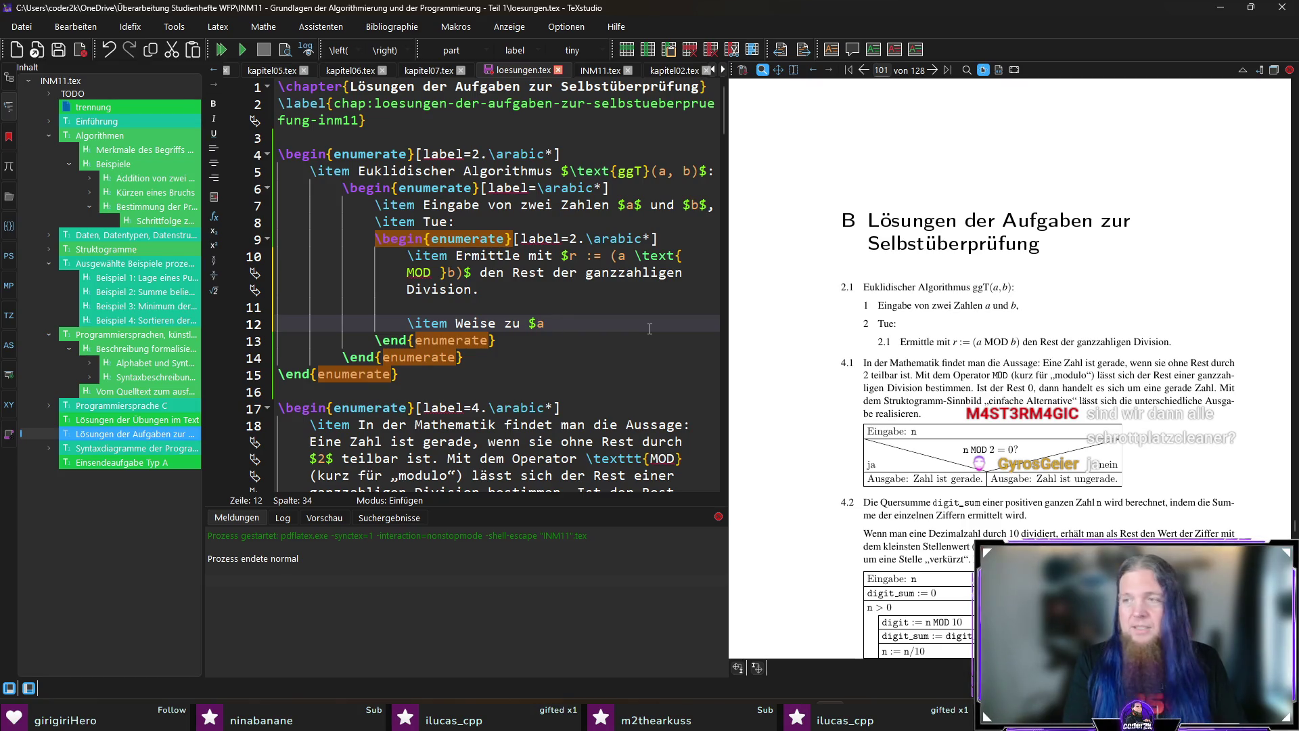
type(" := b$.")
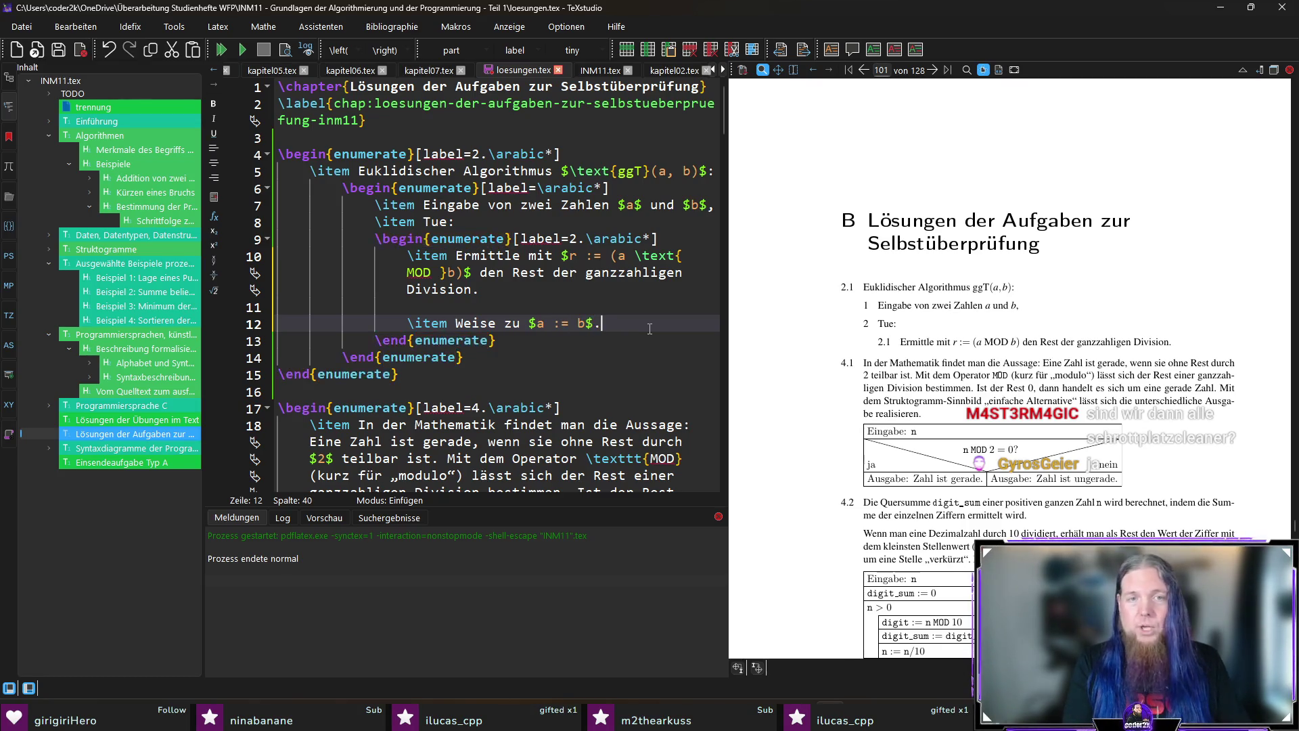
key("Return")
key("Return")
type("\\it")
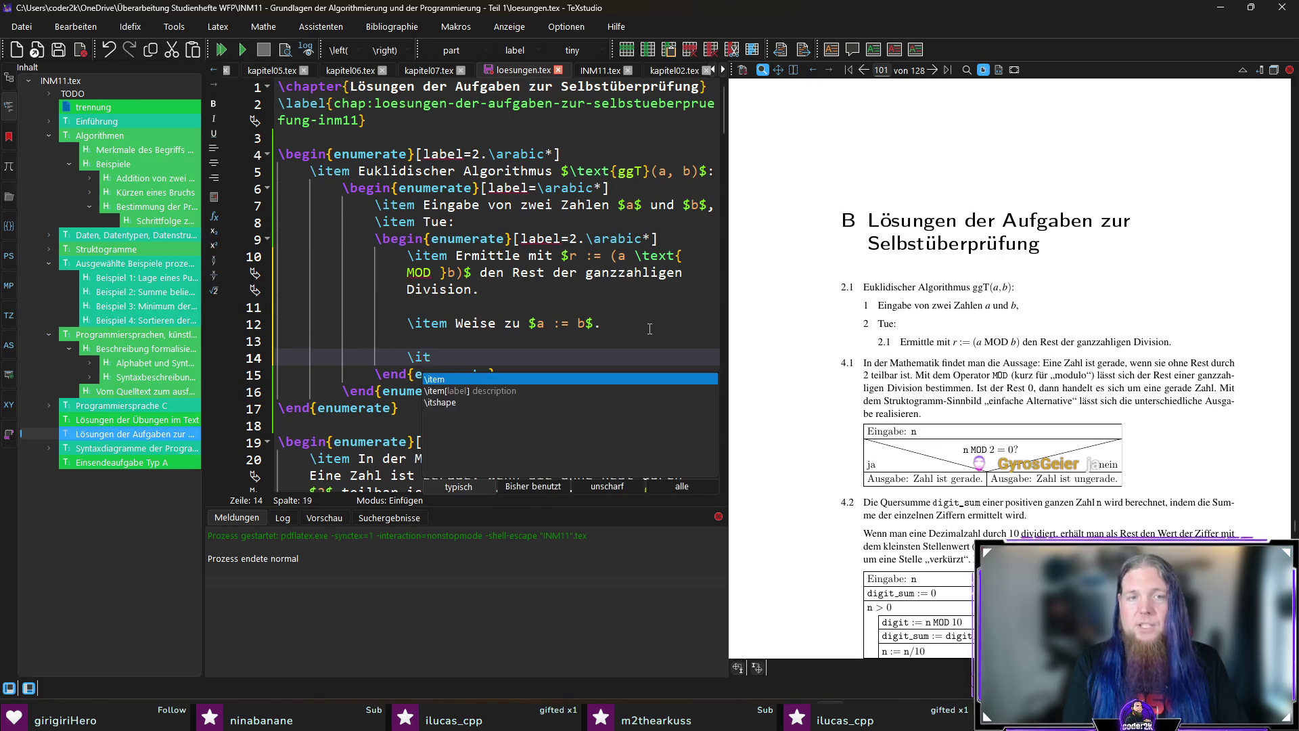
type("em Weise z")
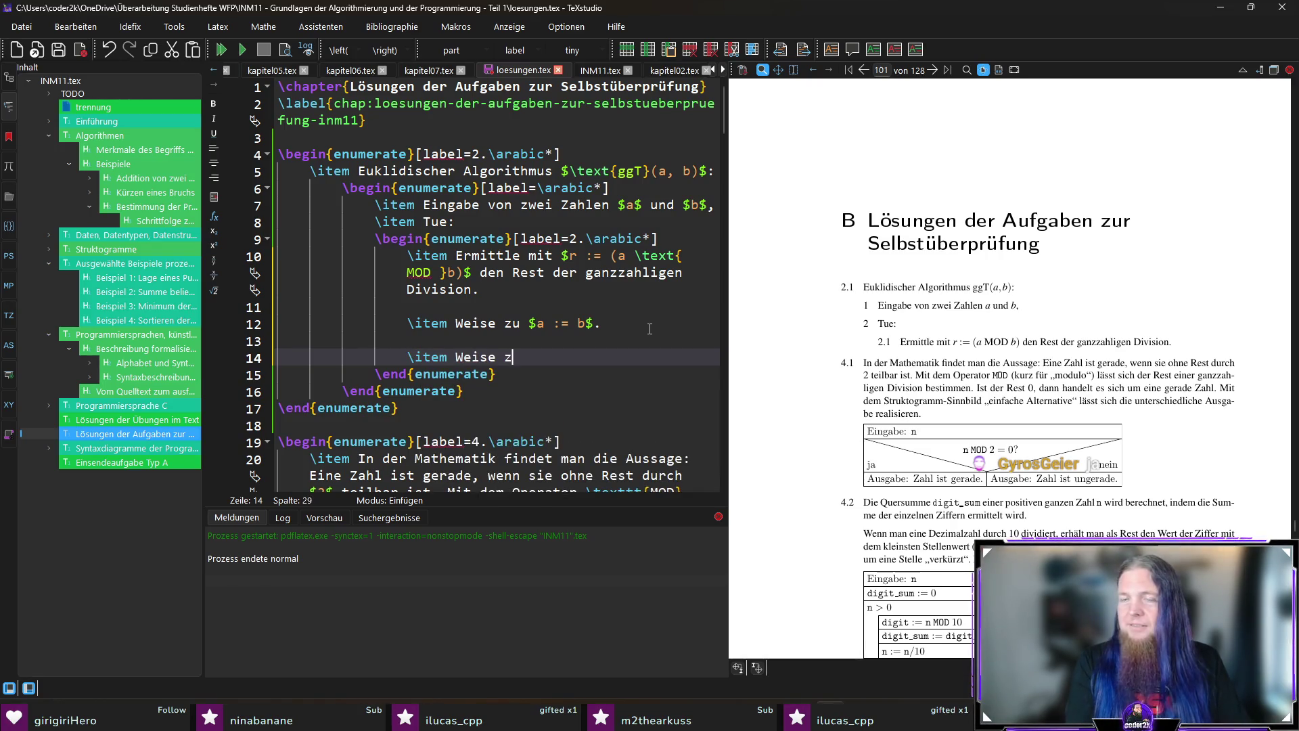
type("u $b := r")
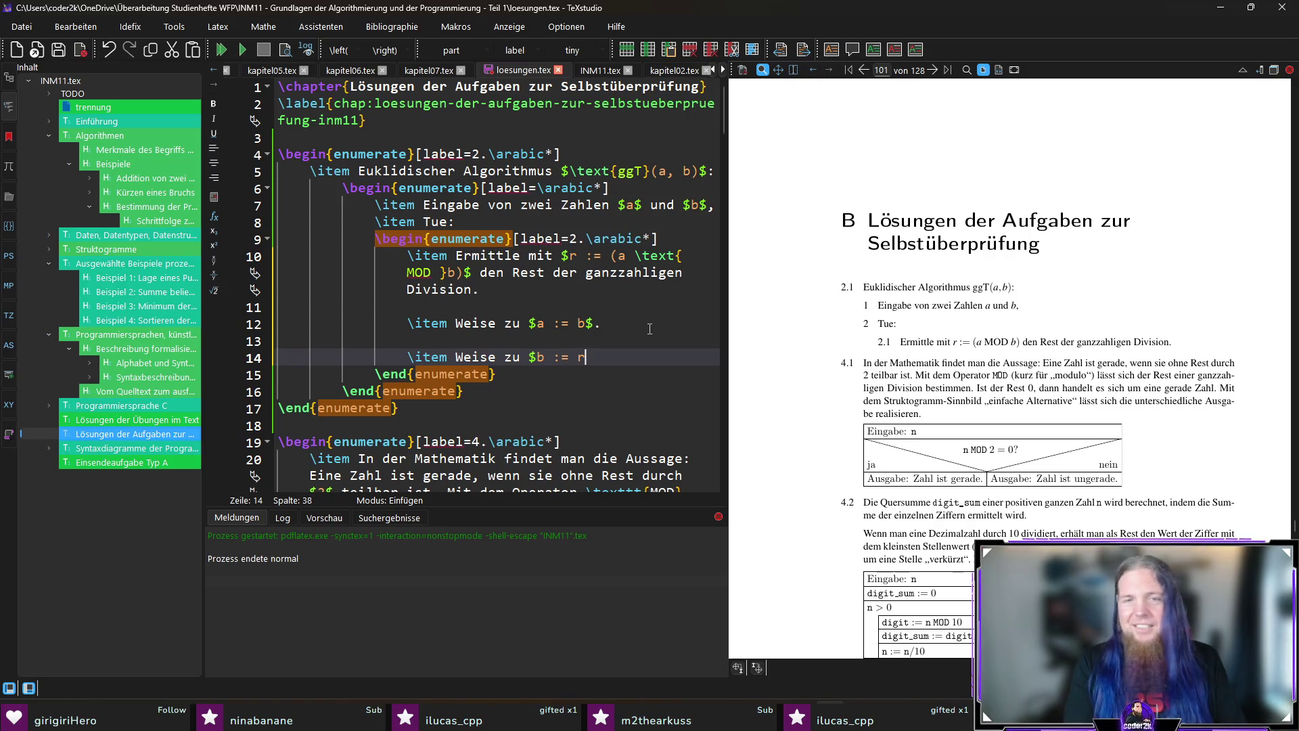
type("$.")
key("ctrl+s")
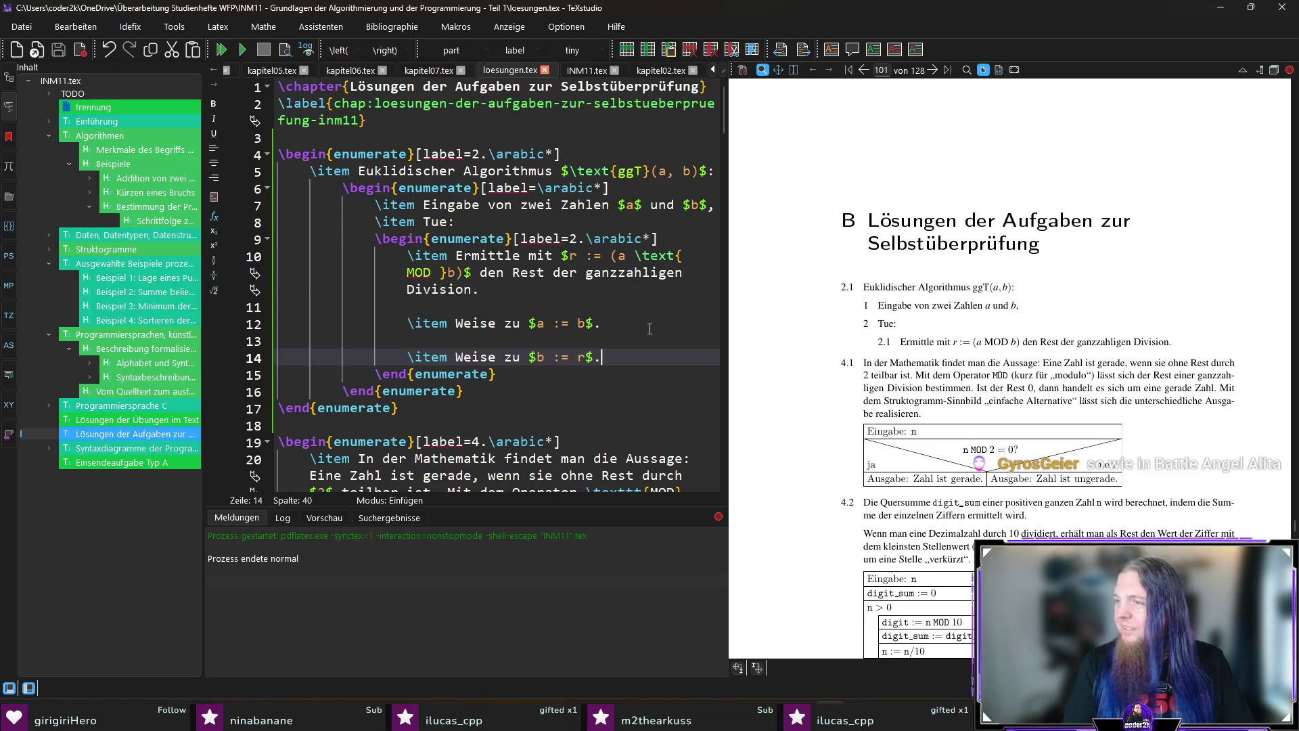
key("Down")
key("Return")
type("We")
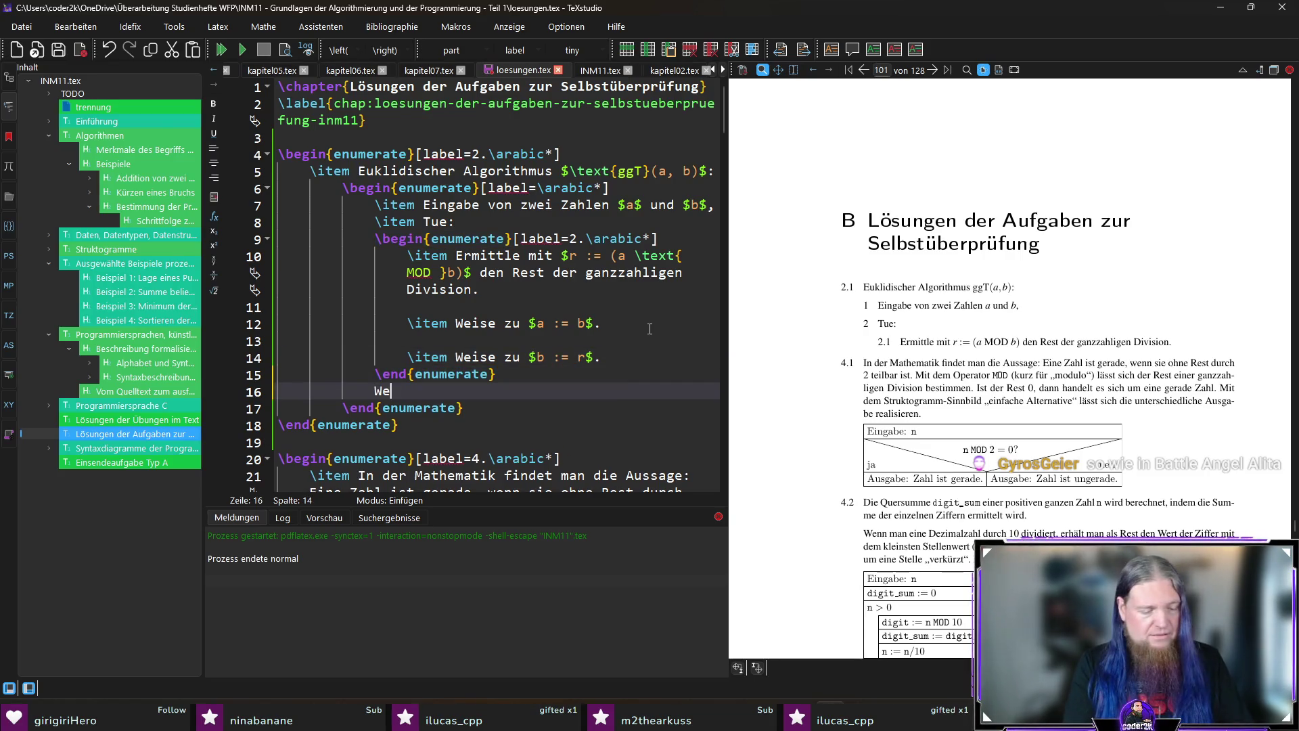
type("nn $b ")
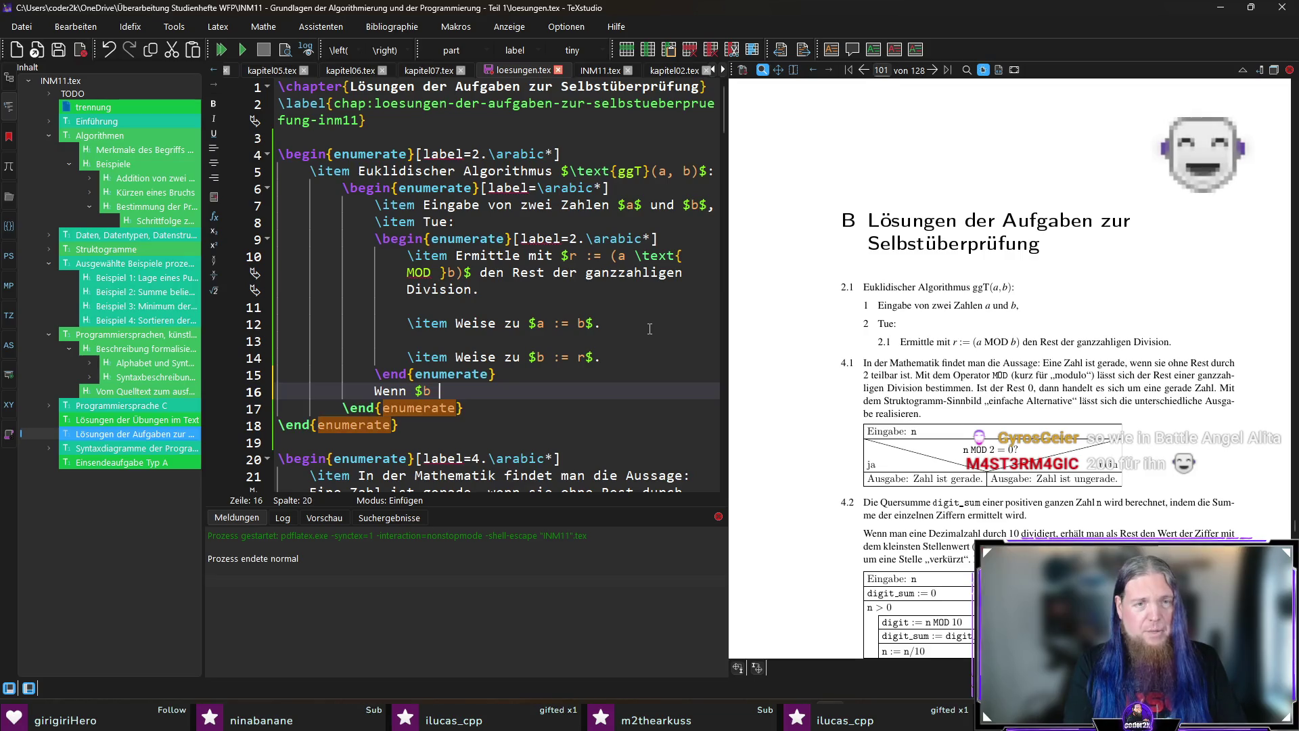
type("\\uneq")
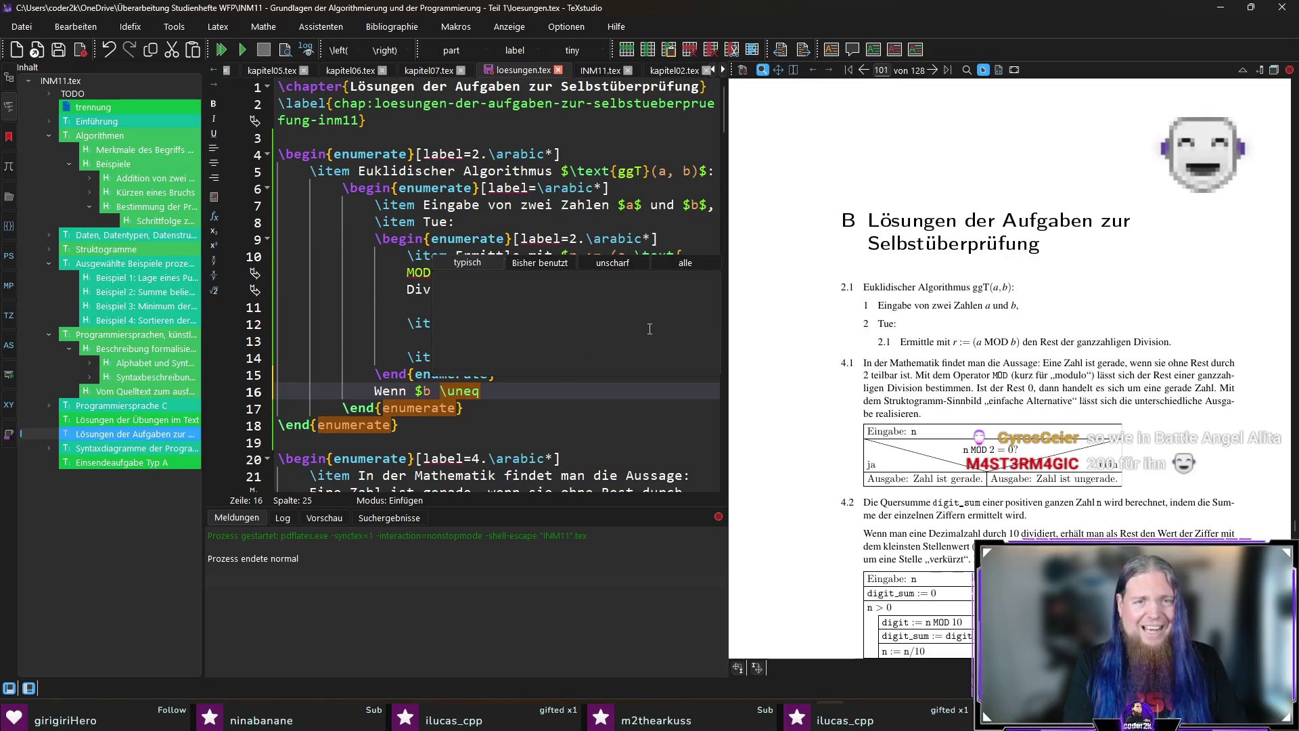
Fix the mistyped \neq command in the 'Wenn $b \neq 0$ …' line and save loesungen.tex.
key("BackSpace")
key("BackSpace")
key("BackSpace")
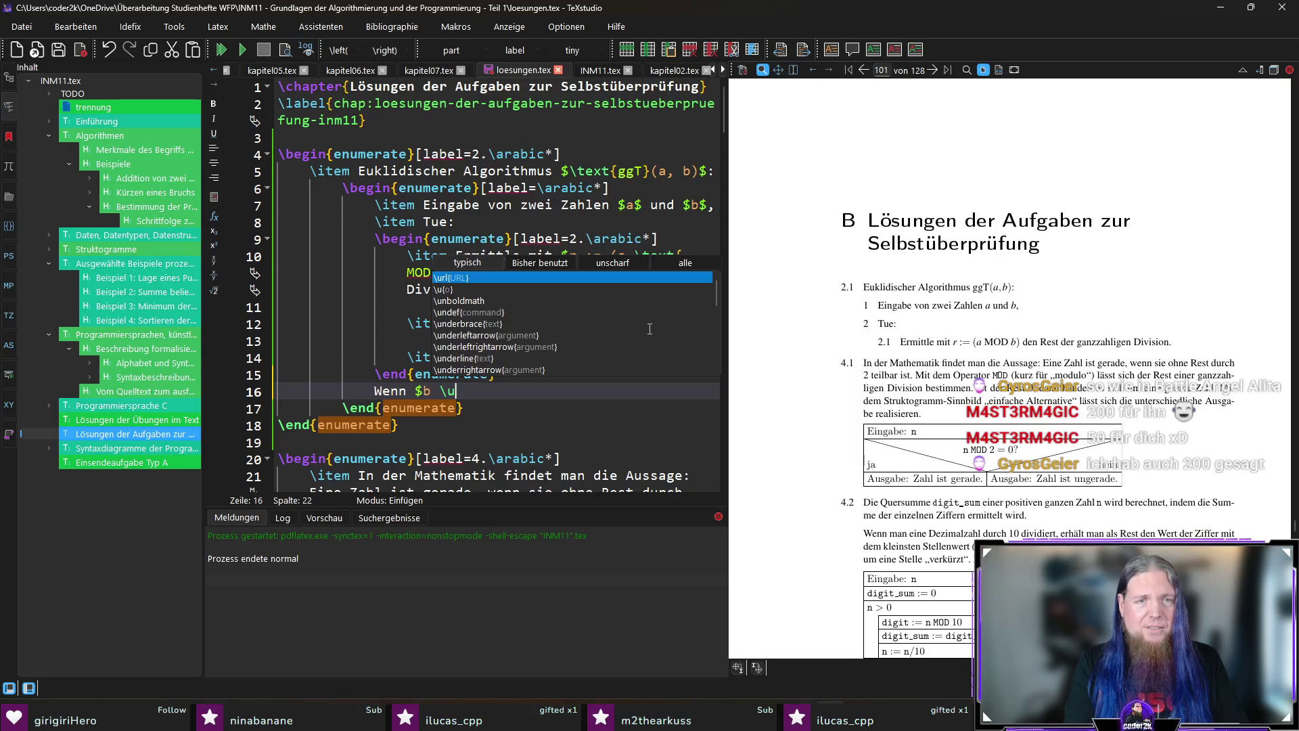
type("n")
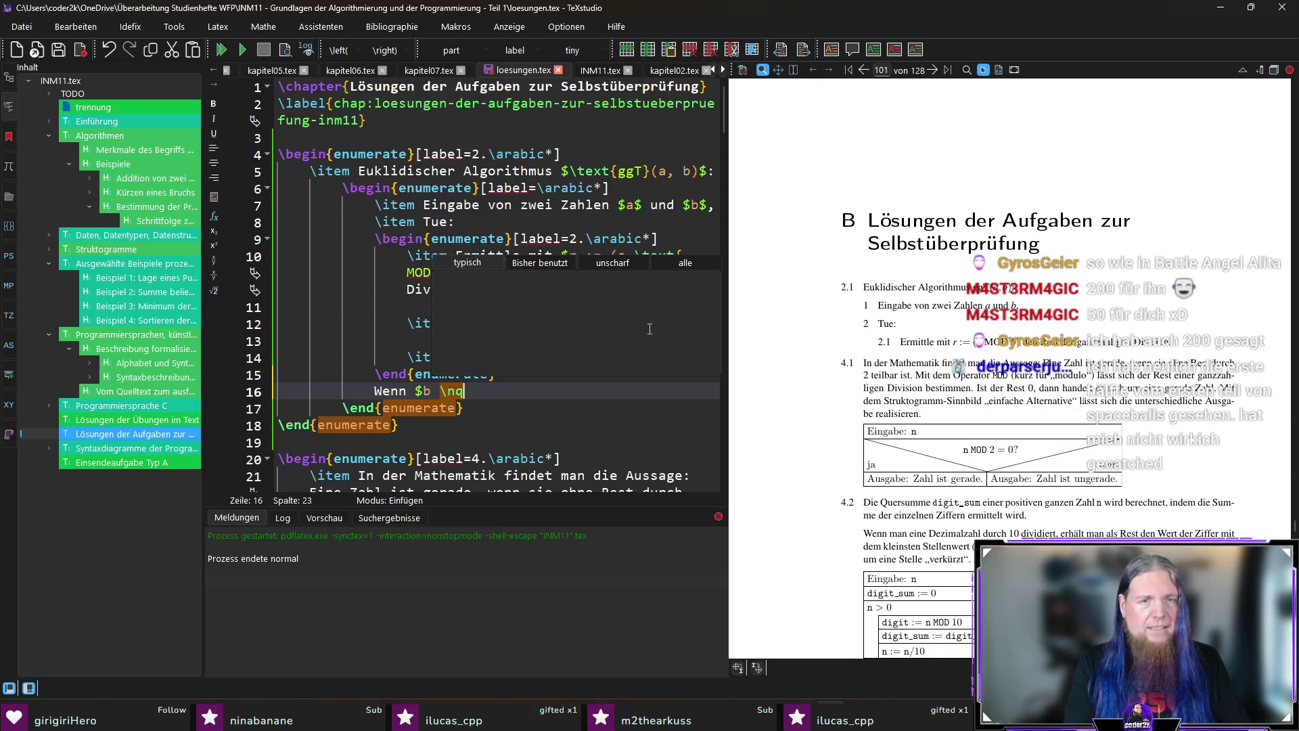
key("BackSpace")
type("une")
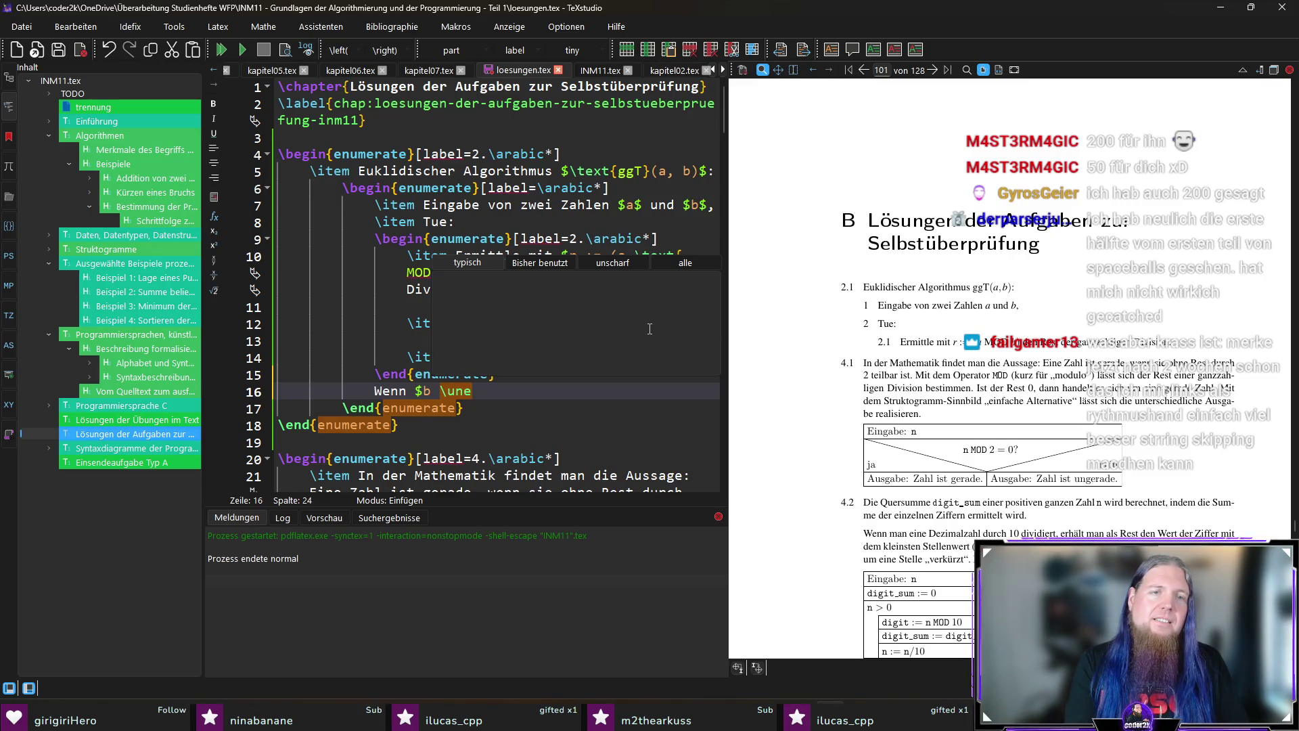
key("BackSpace")
key("BackSpace")
key("BackSpace")
key("BackSpace")
key("BackSpace")
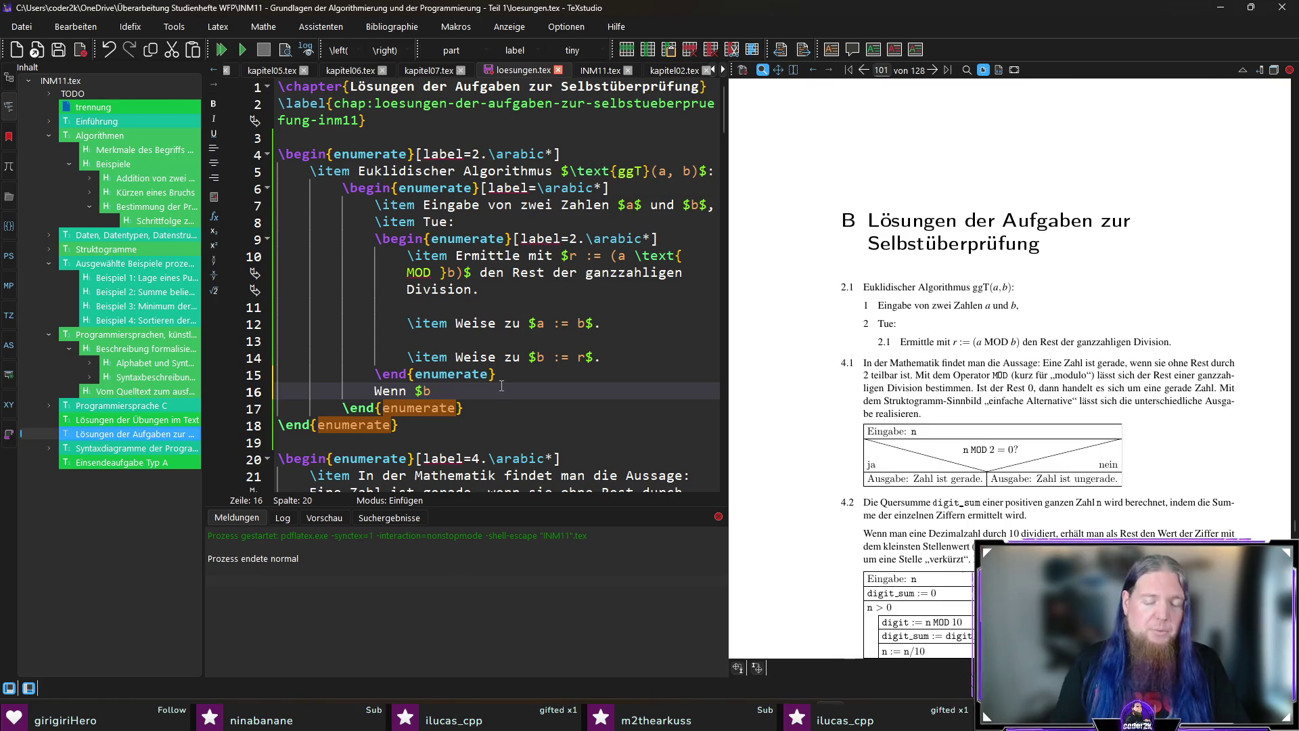
type("eq")
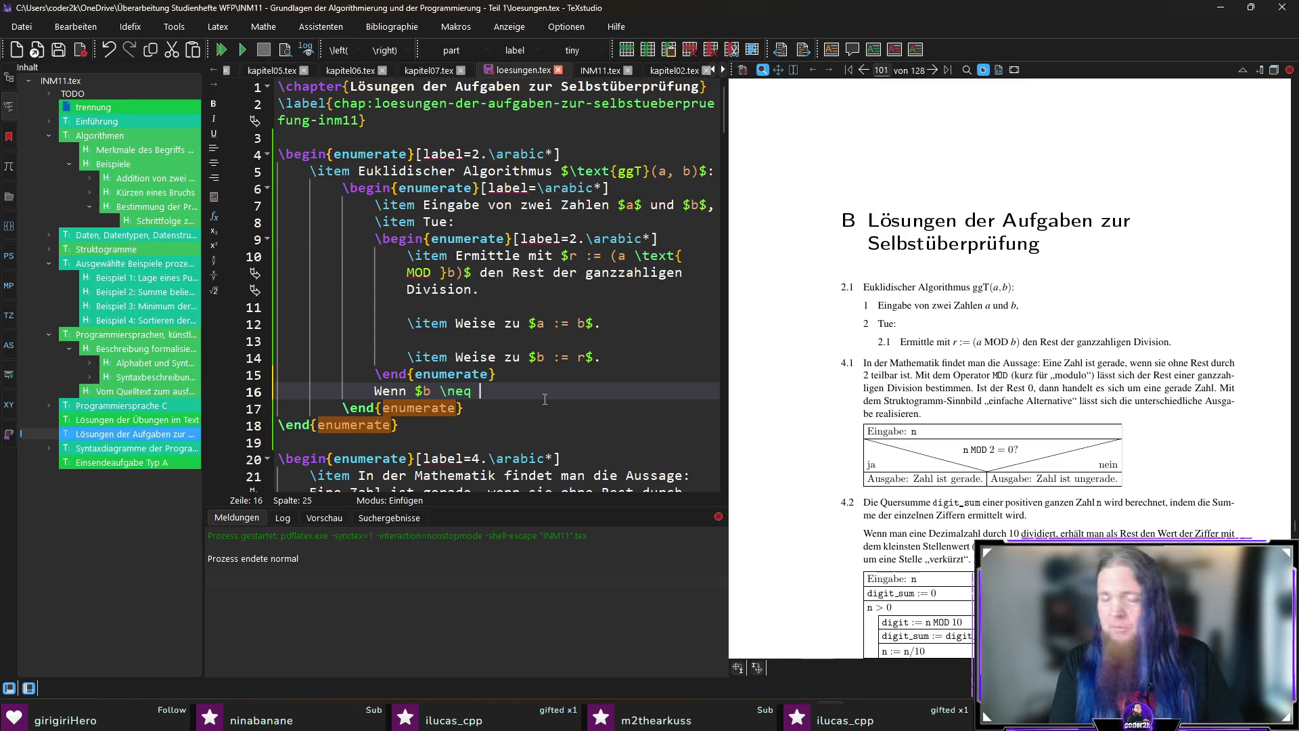
type(" 0$")
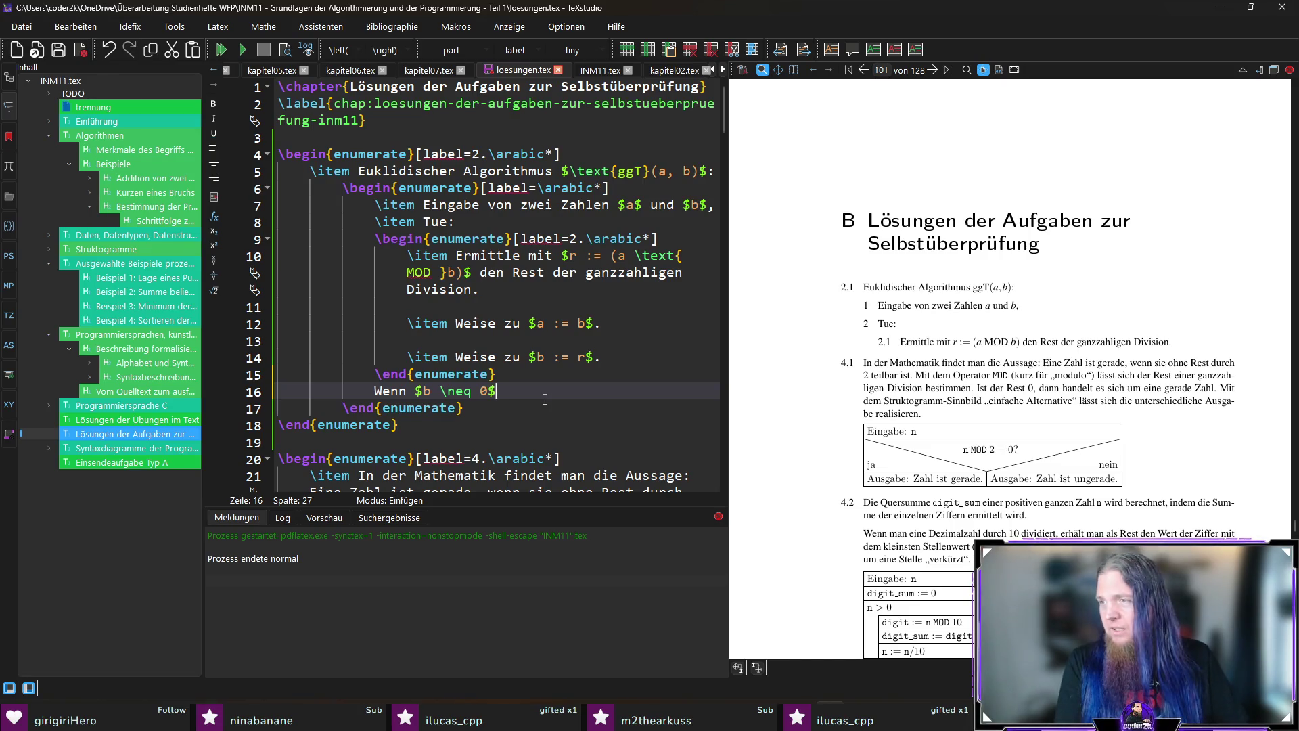
type(", dann wiederhole ")
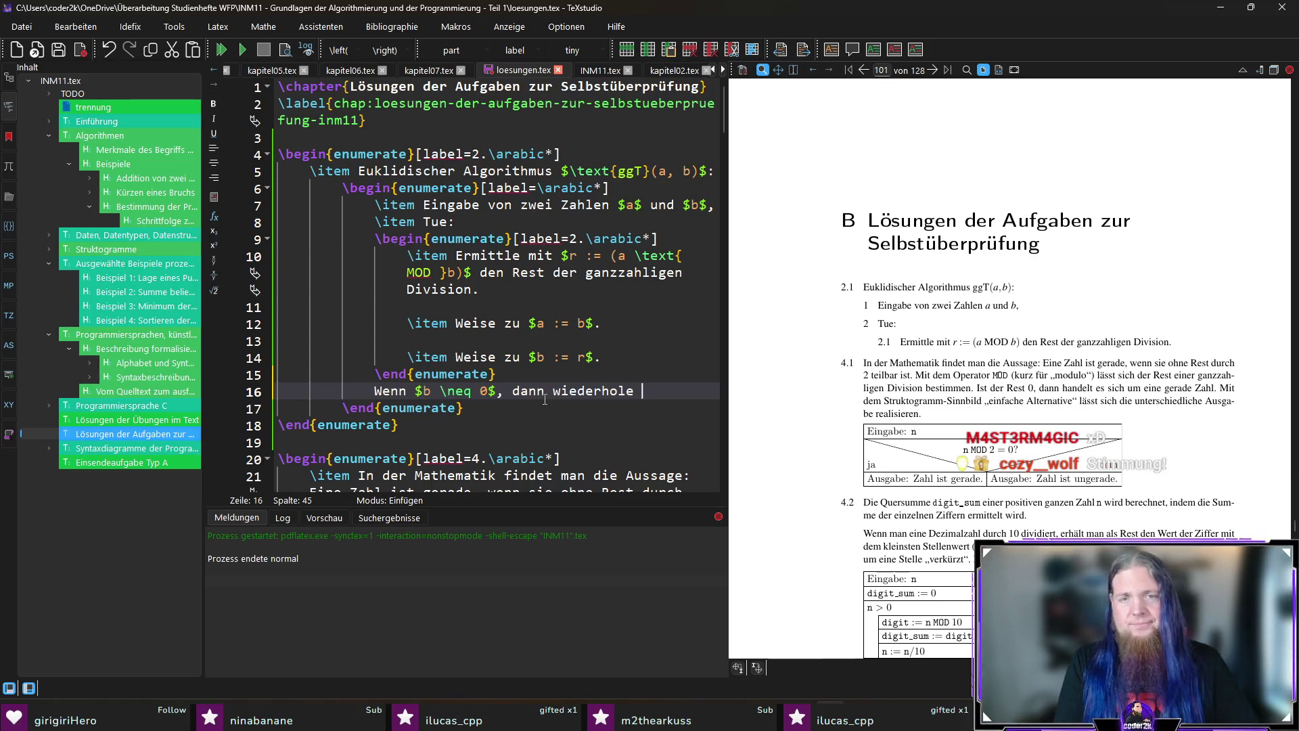
type("2.1, 2.2, 2")
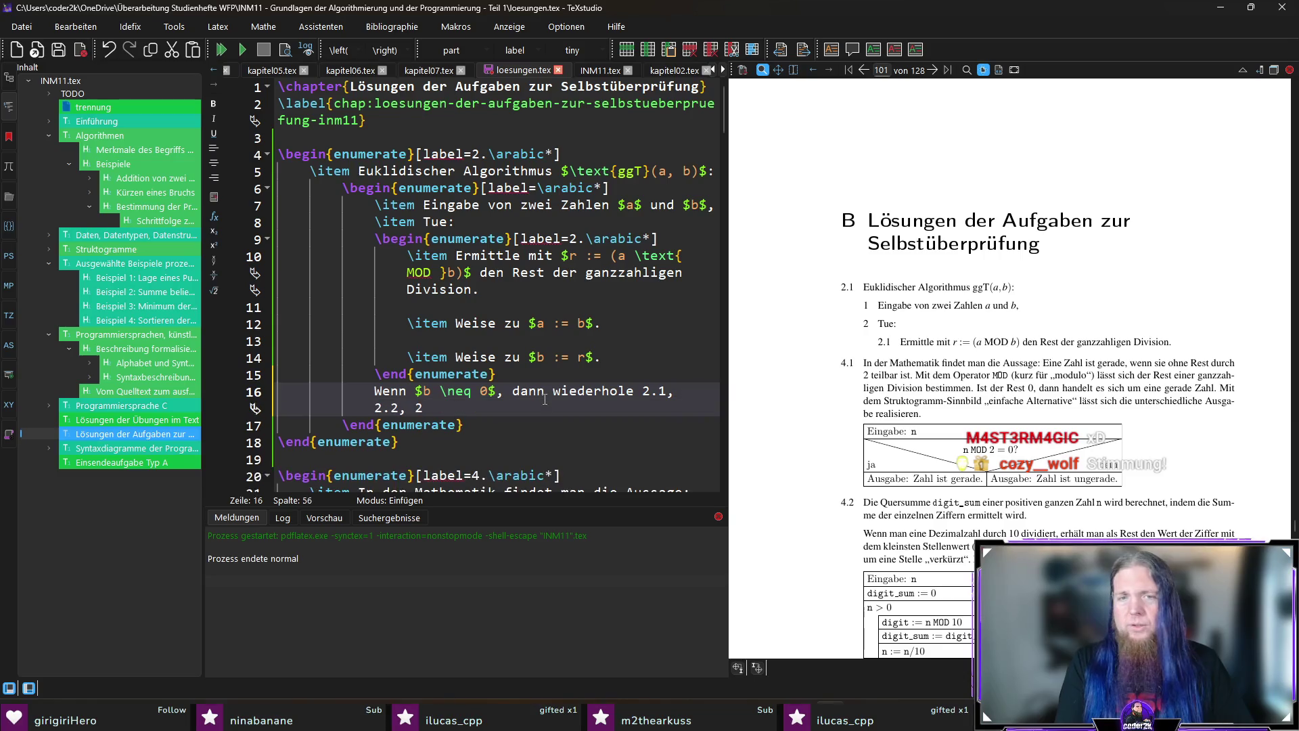
type(".3, ")
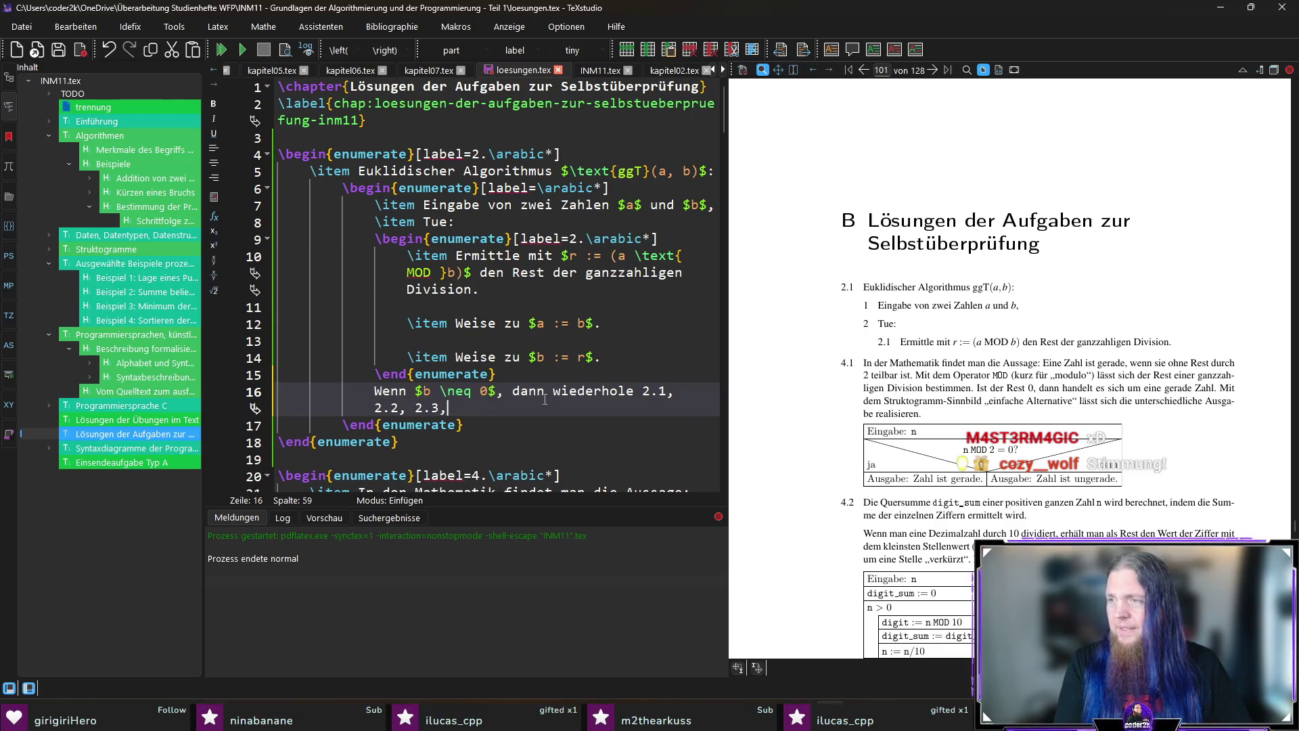
type("andernfalls weiter mit 3.")
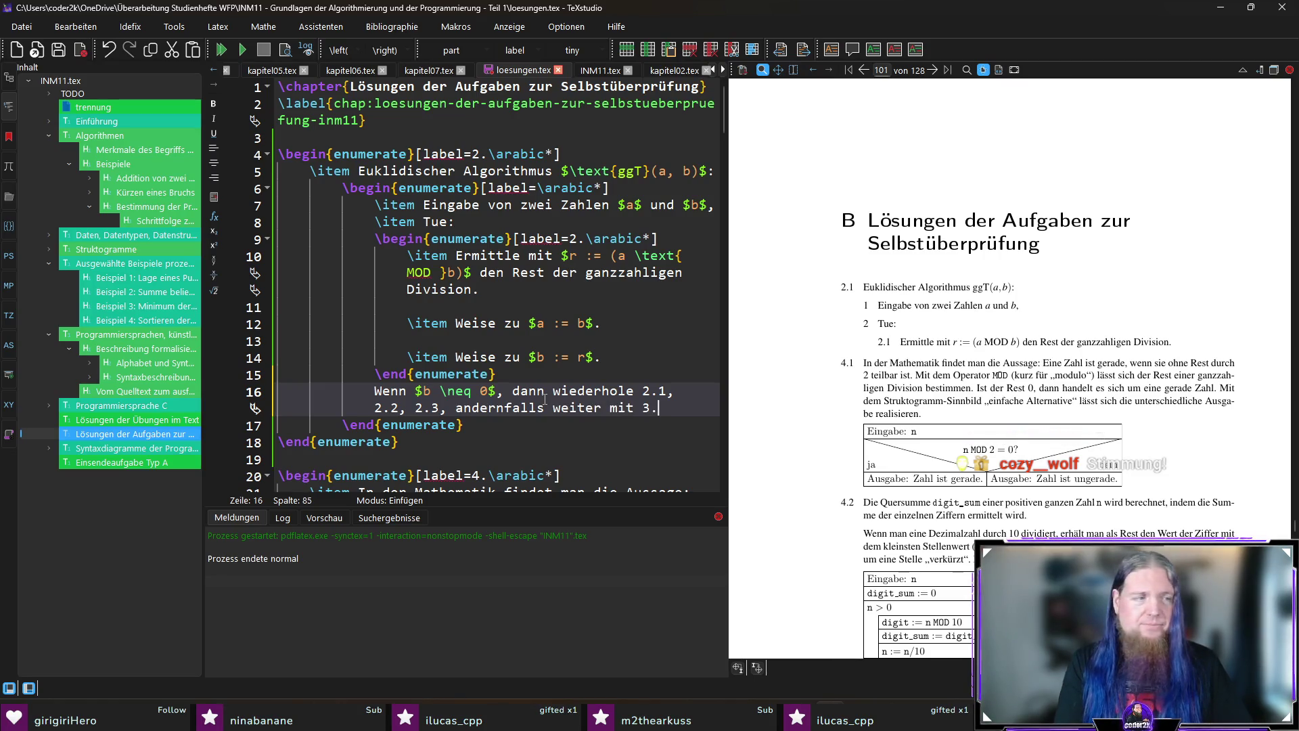
key("ctrl+s")
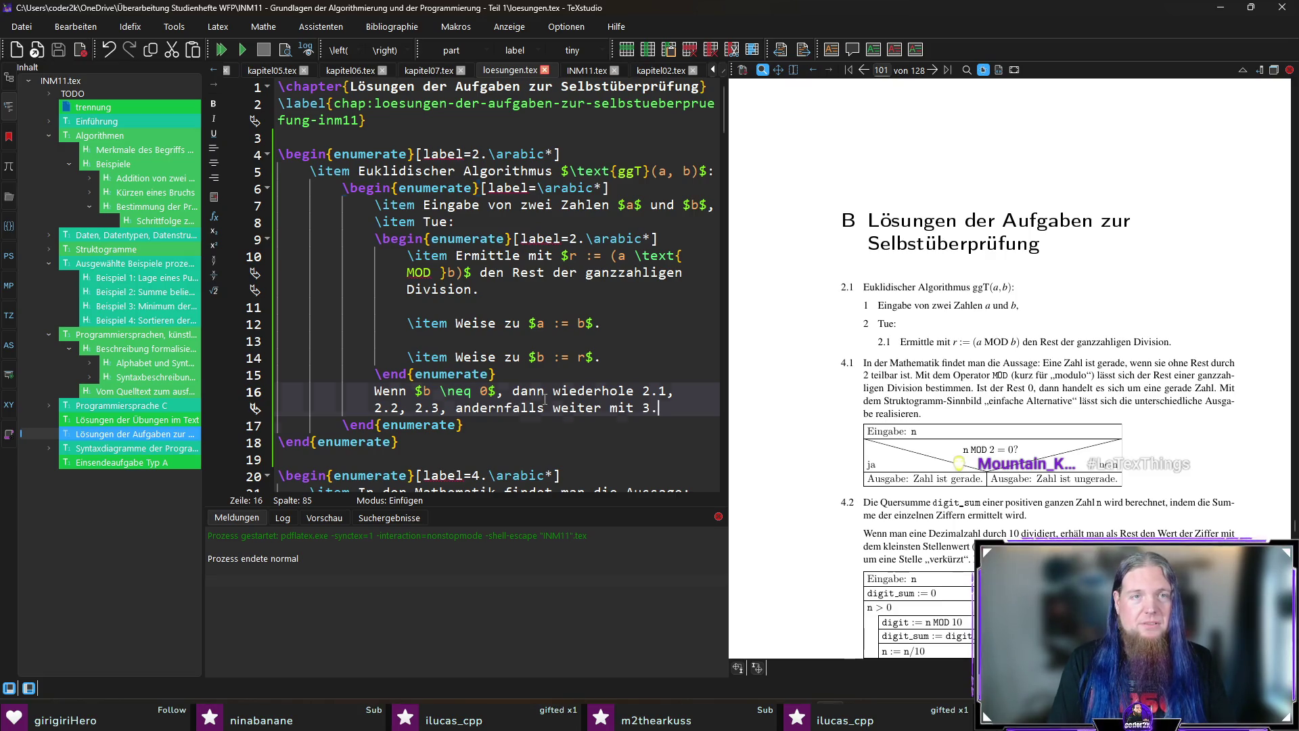
Add the item 'Der größte gemeinsame Teiler ist dann genau $\text{ggT}(a, b) := a$.' followed by a Beispiel: line.
key("Down")
key("Up")
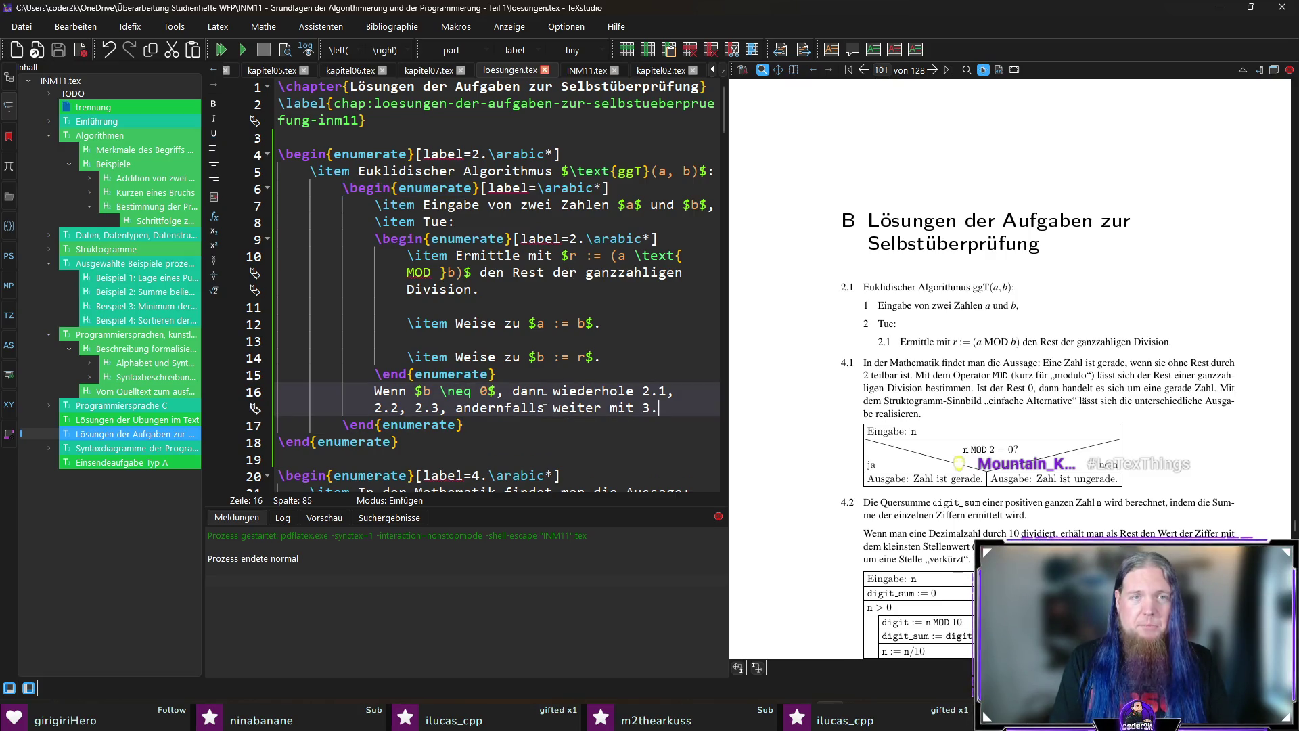
key("Return")
type("\\item")
key("Home")
key("Return")
key("End")
type("Der größte gemeinsame Tei")
type("dann genau ")
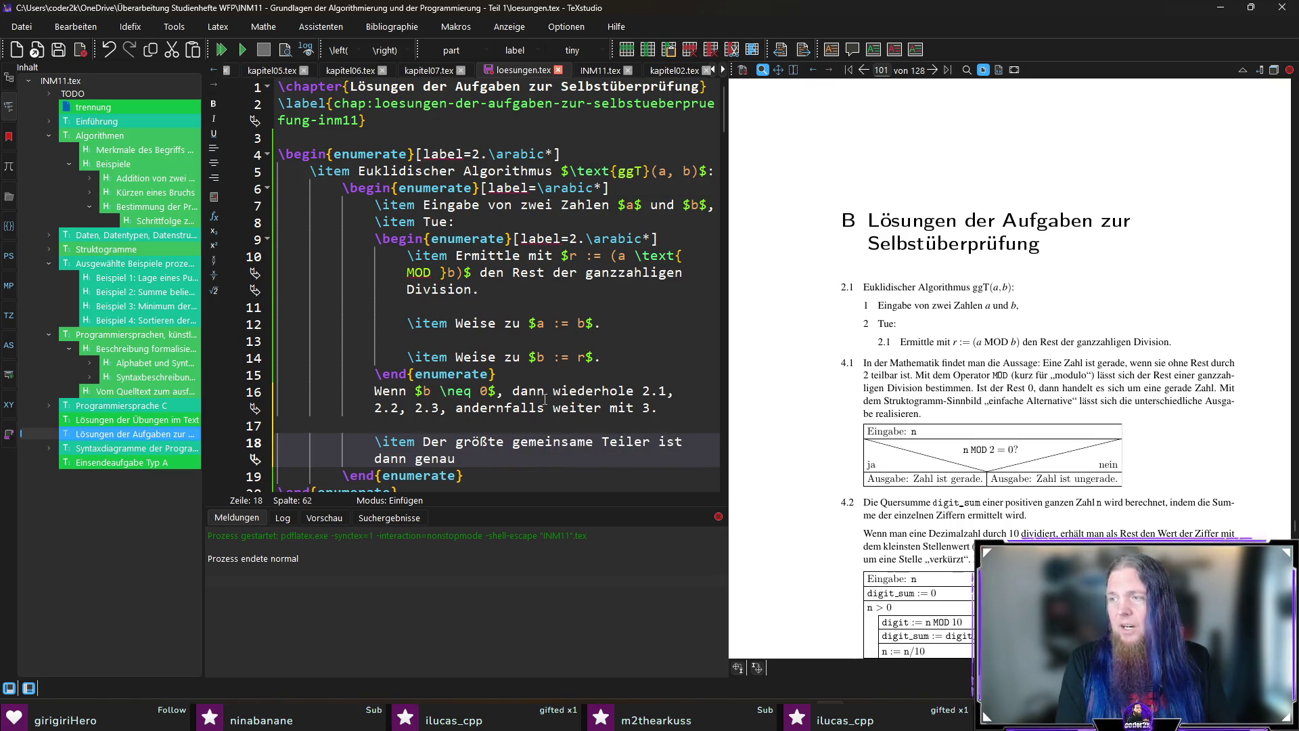
type("$\text")
type("{ggT")
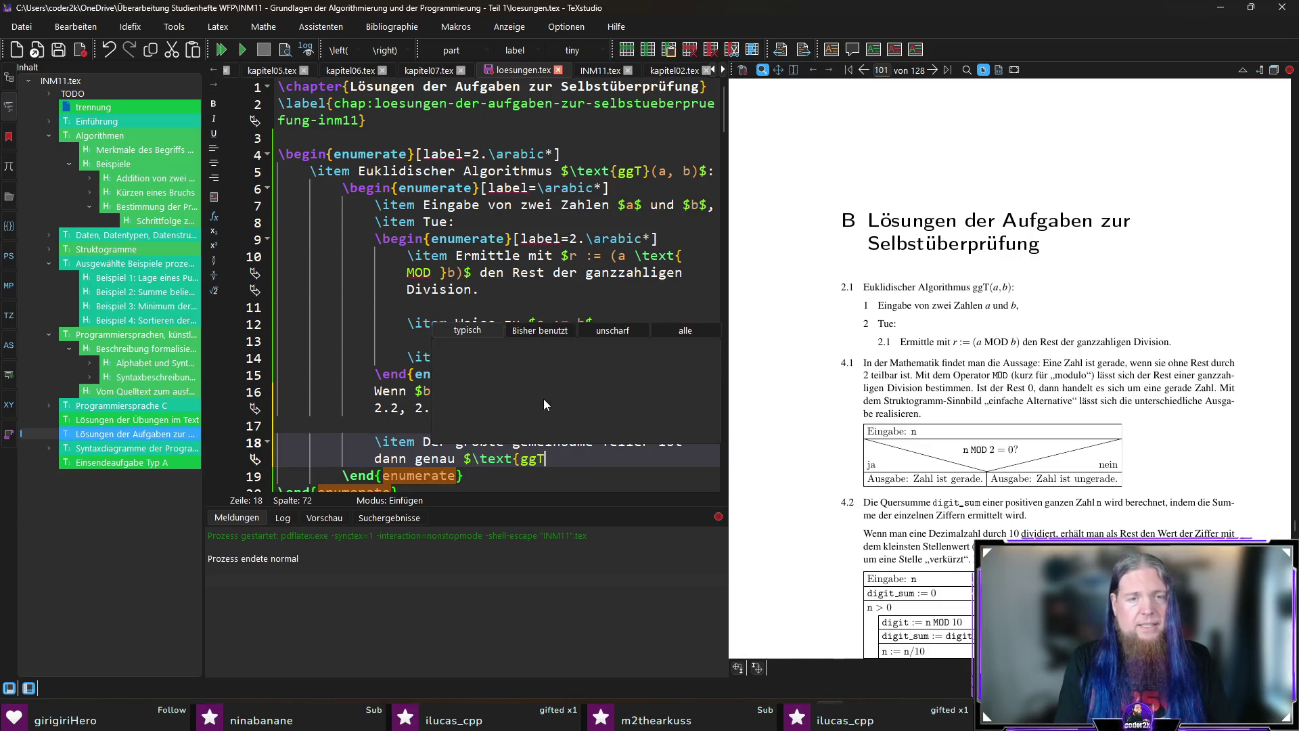
type("}(a, b")
type(") := a$.")
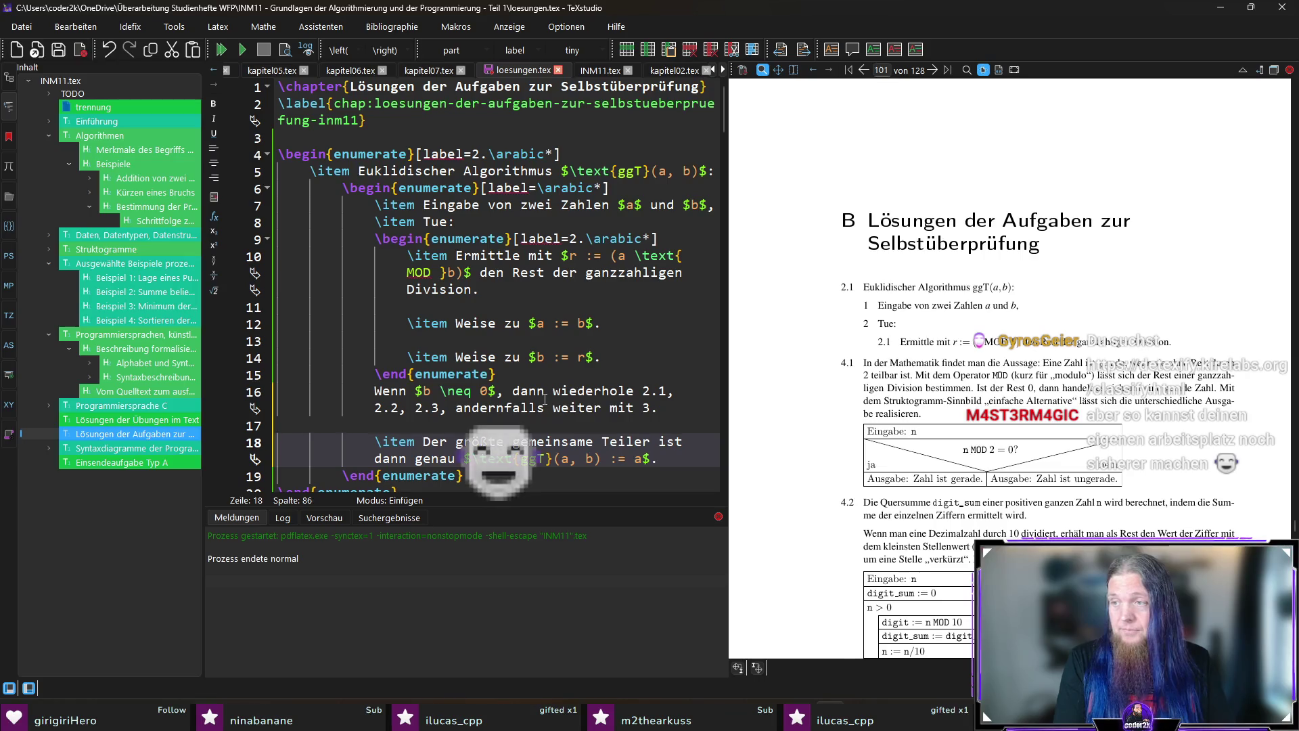
type("\\\\")
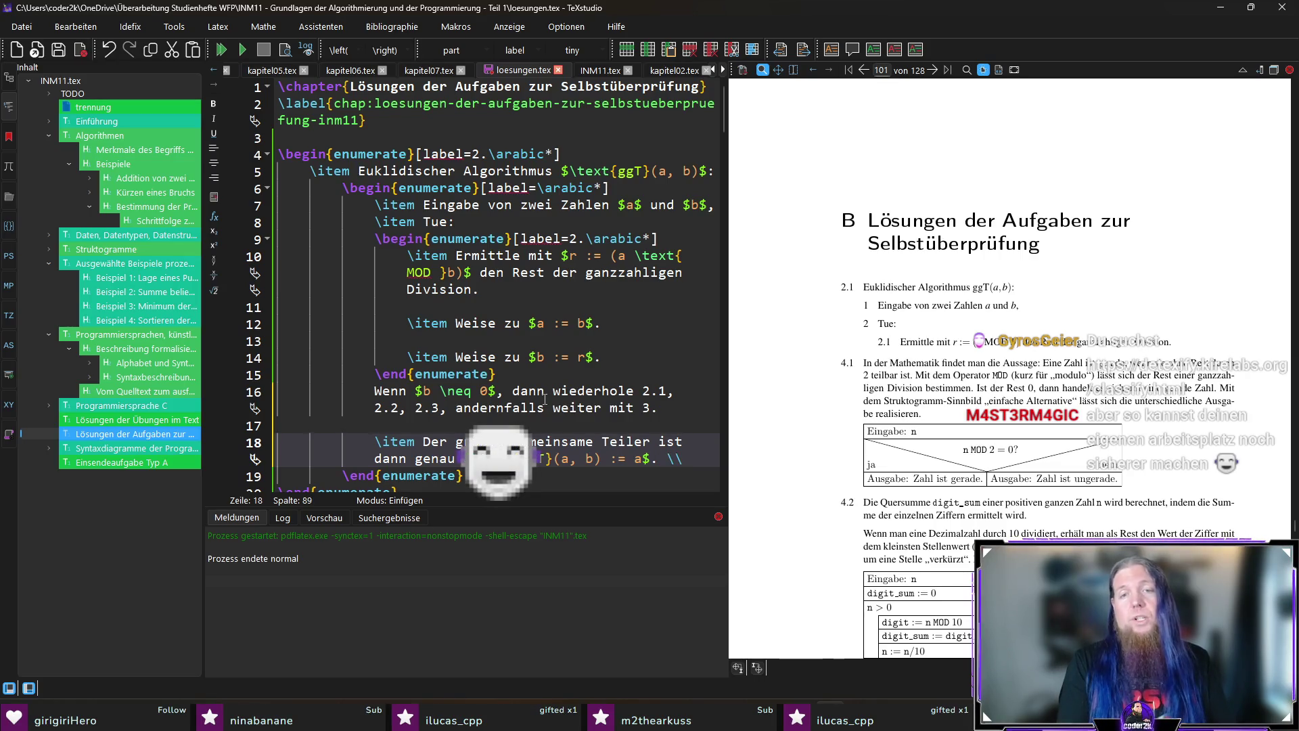
key("Return")
type("Beispiel:")
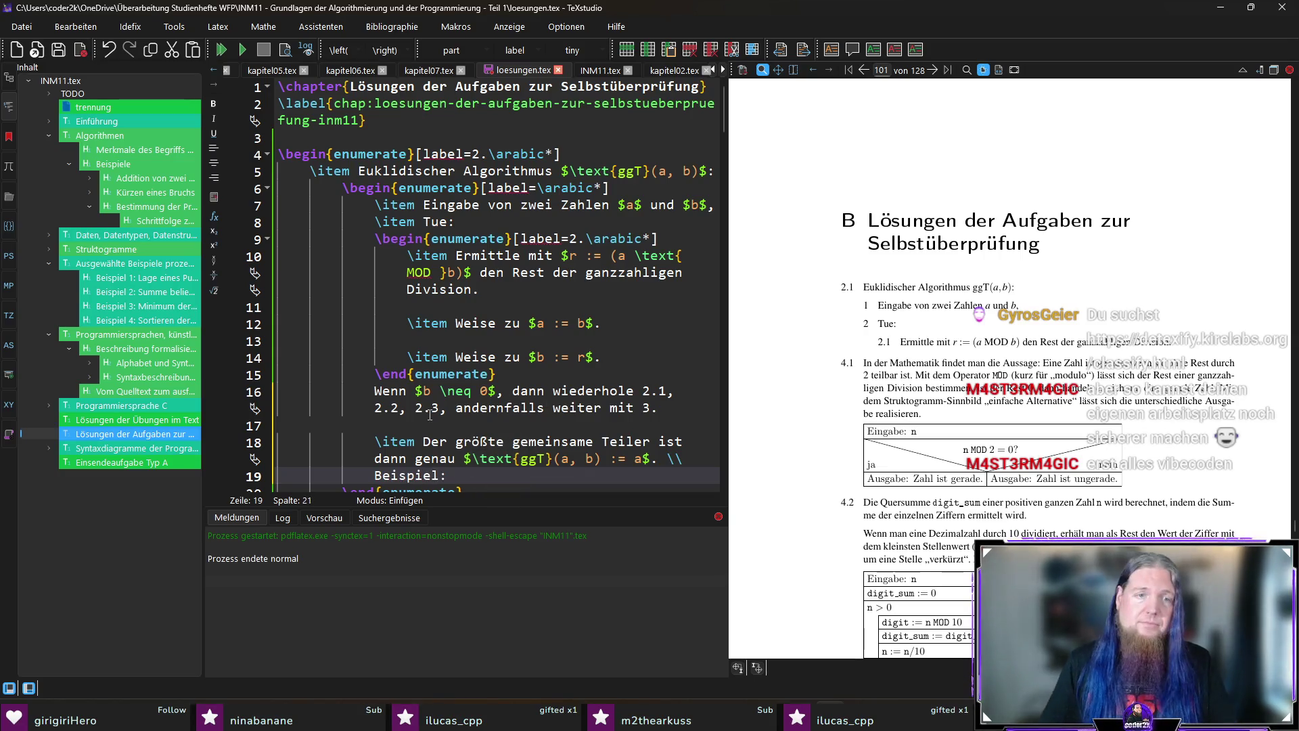
scroll(500, 391, "down", 4)
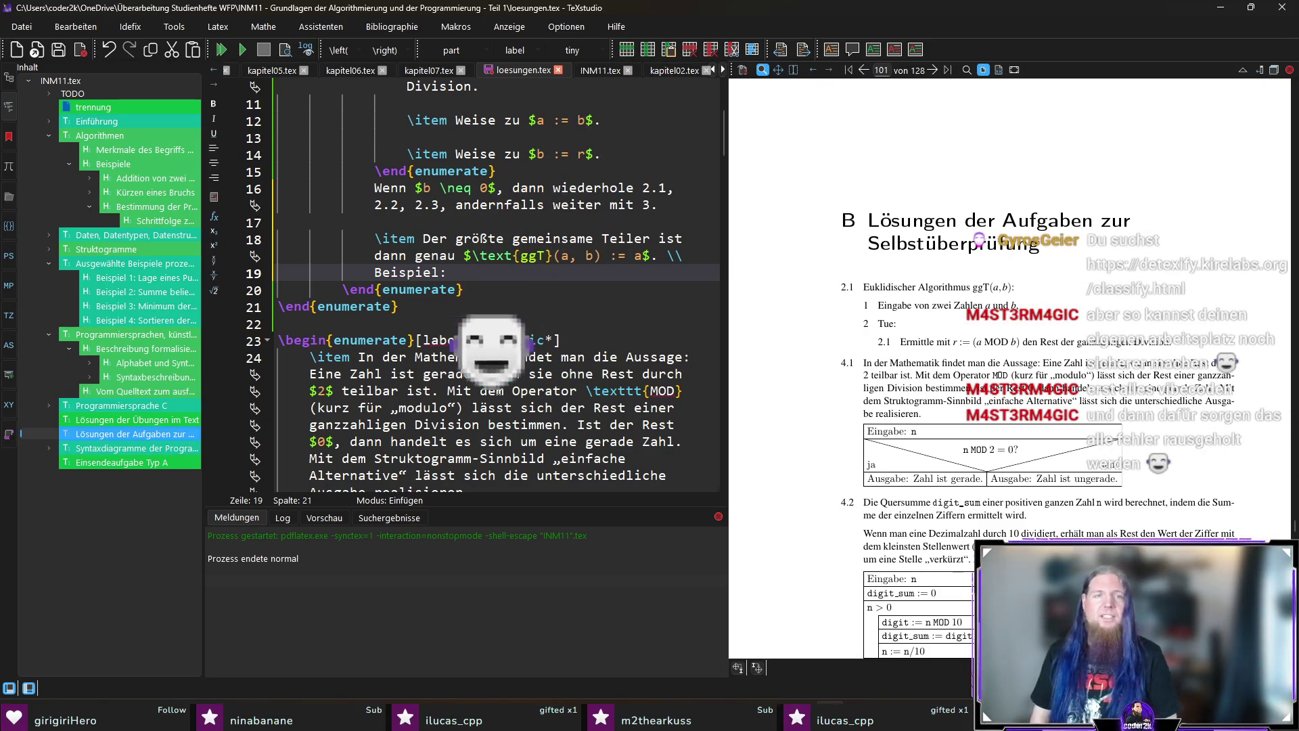
Remove Beispiel: and the trailing line break after the ggT item.
key("shift+Home")
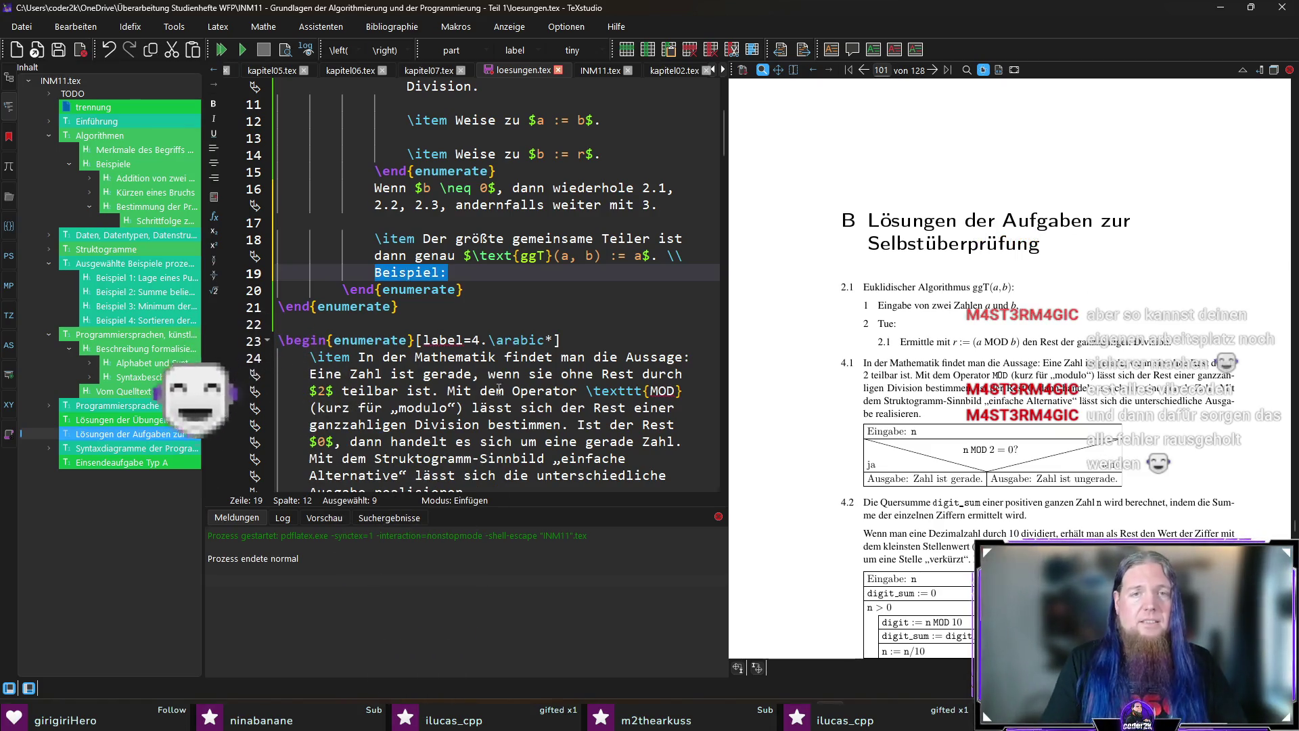
key("BackSpace")
key("Up")
key("End")
key("BackSpace")
key("BackSpace")
key("BackSpace")
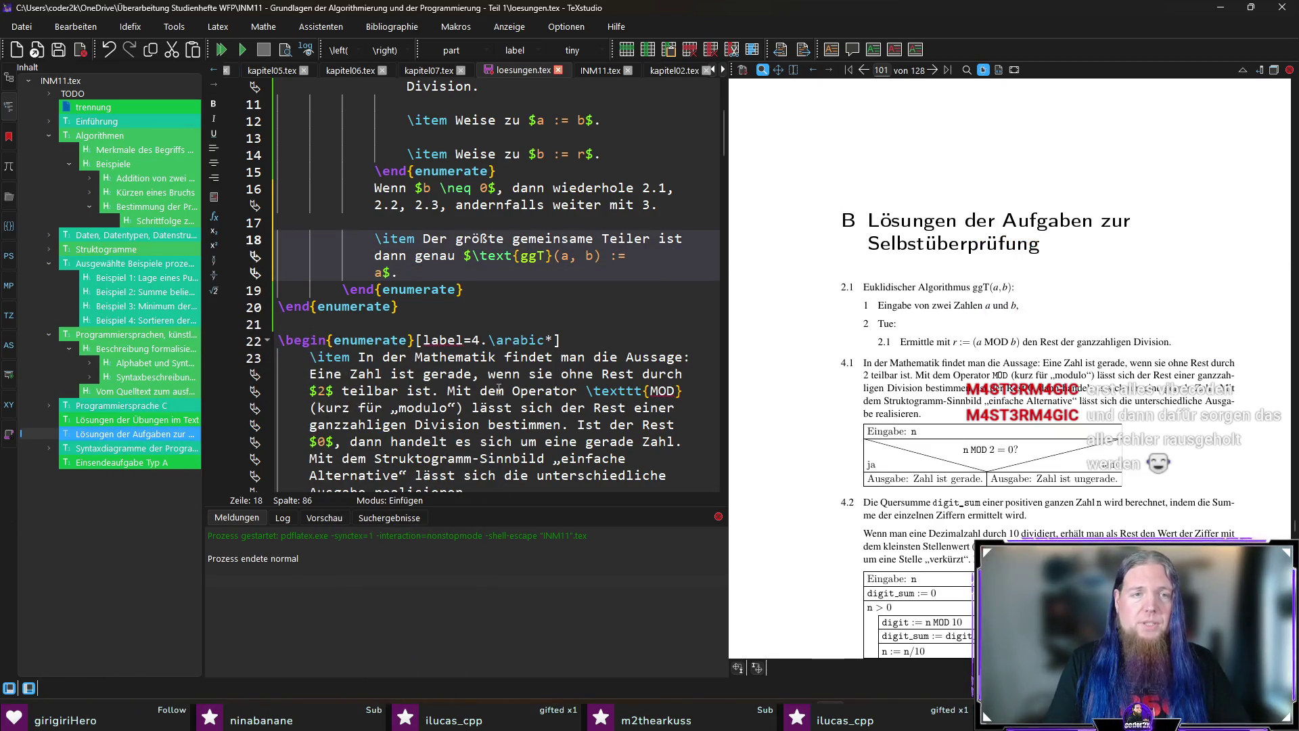
key("Delete")
Add Beispiel: with $a := 44$, $b := 66$ after \end{enumerate} and compile the preview.
key("Down")
key("End")
key("Return")
key("Return")
type("Beisp")
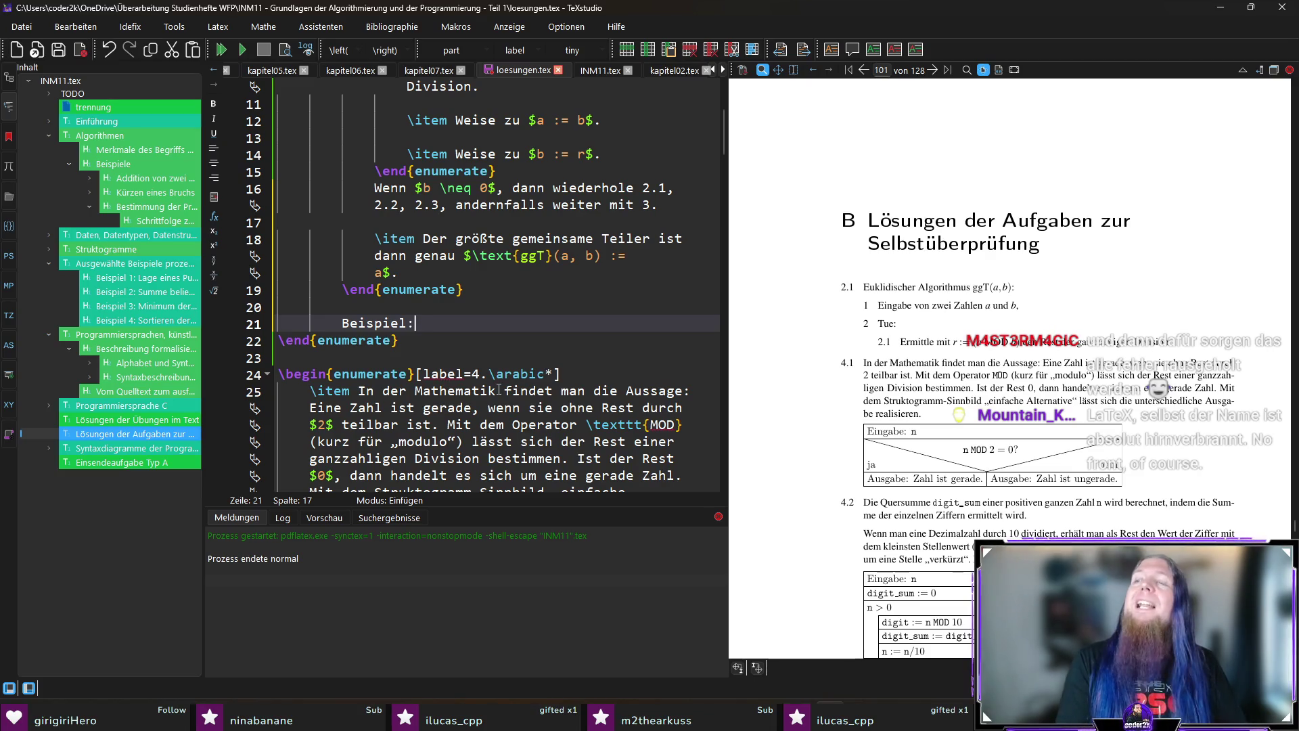
type("\\\\")
key("Return")
type("$a := 44")
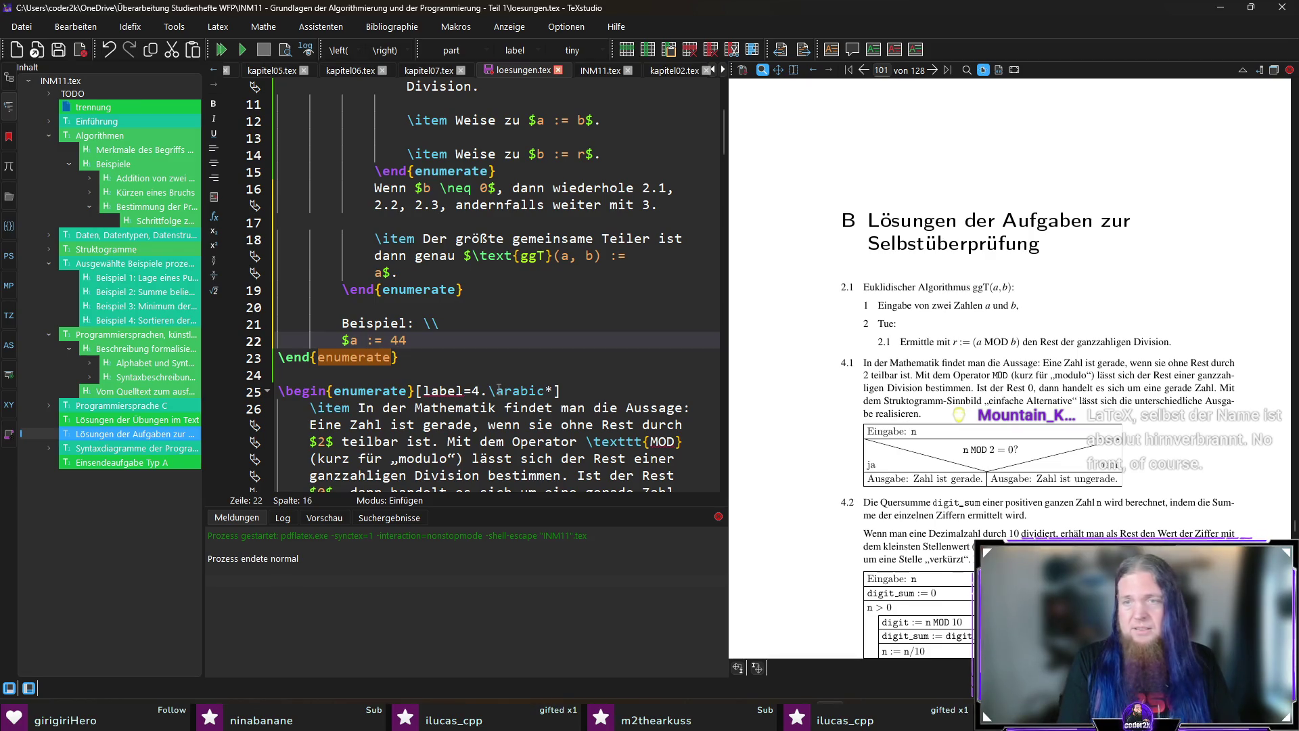
type("$")
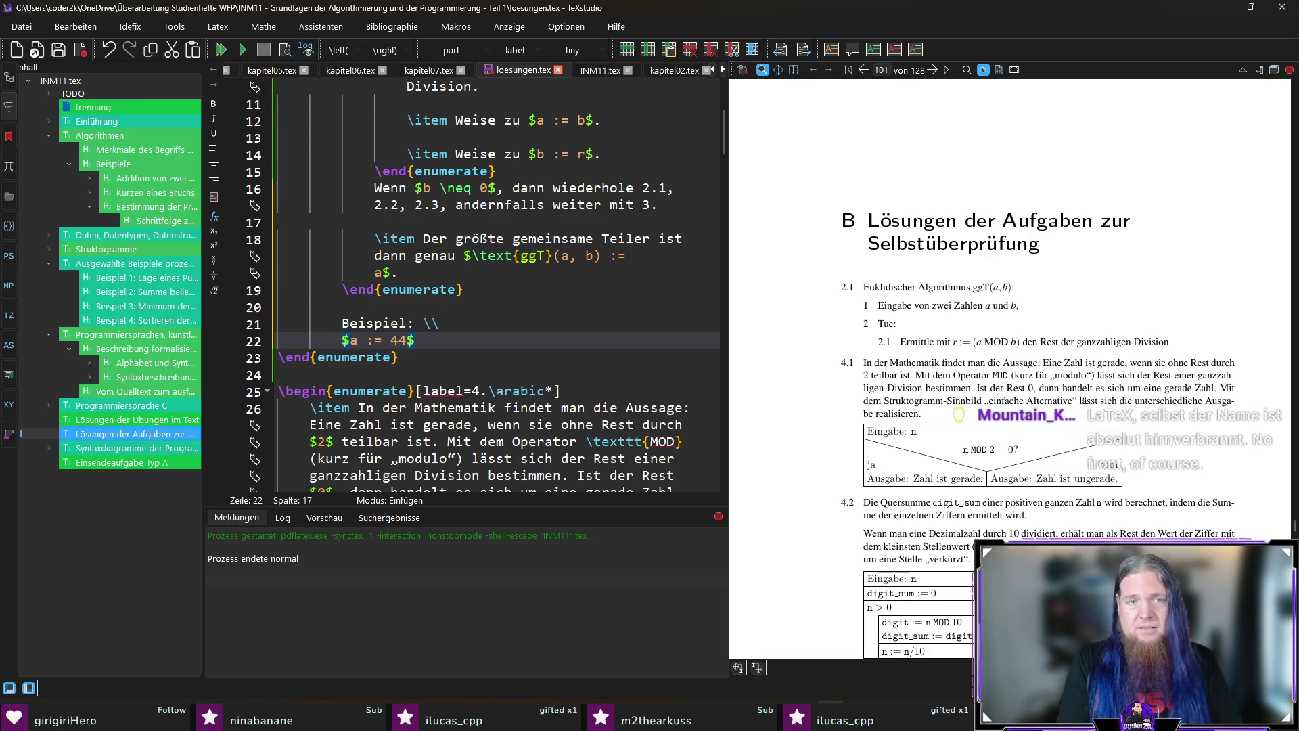
type(", $")
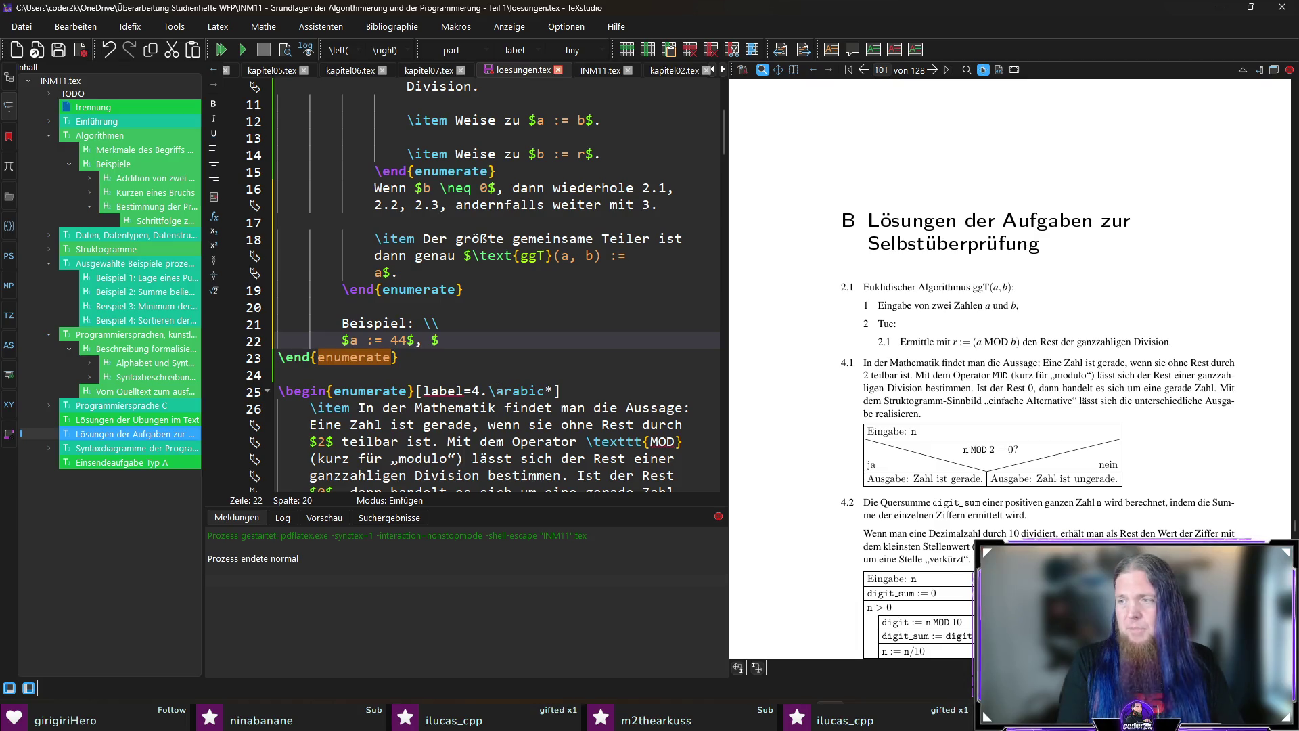
type("b := 66")
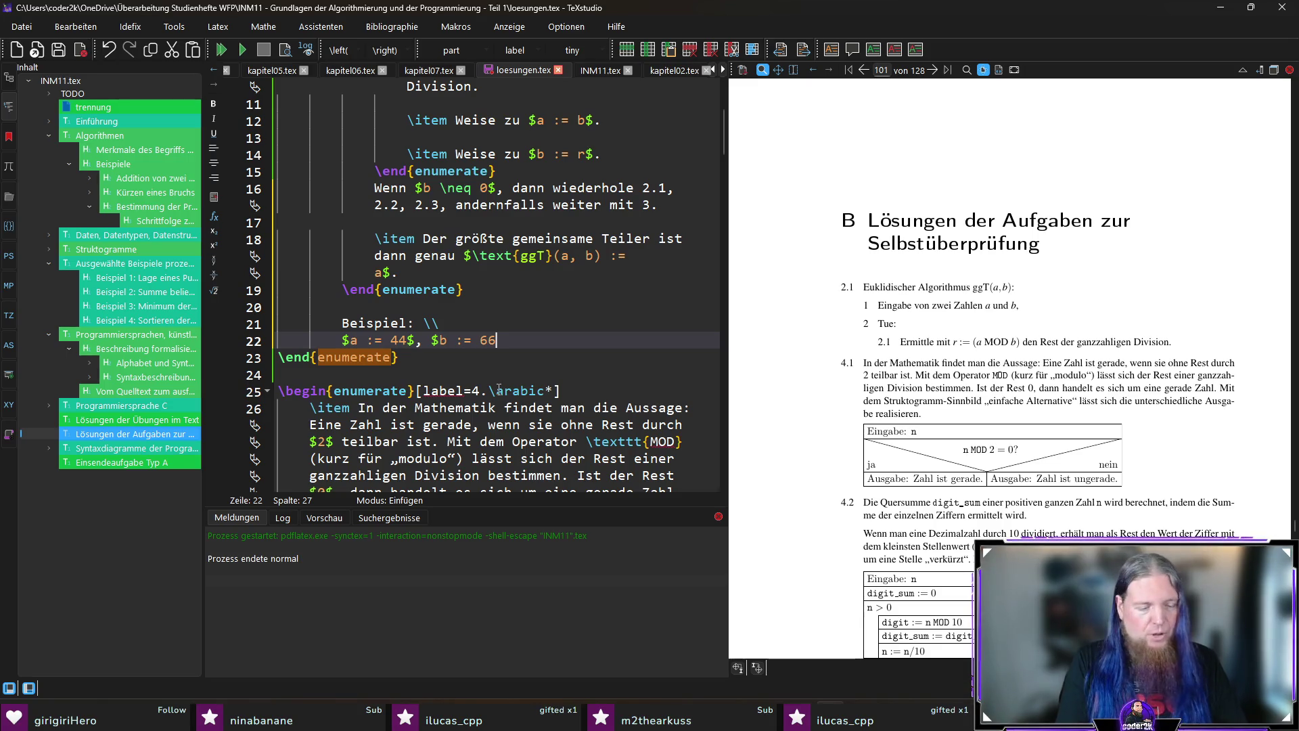
type("$")
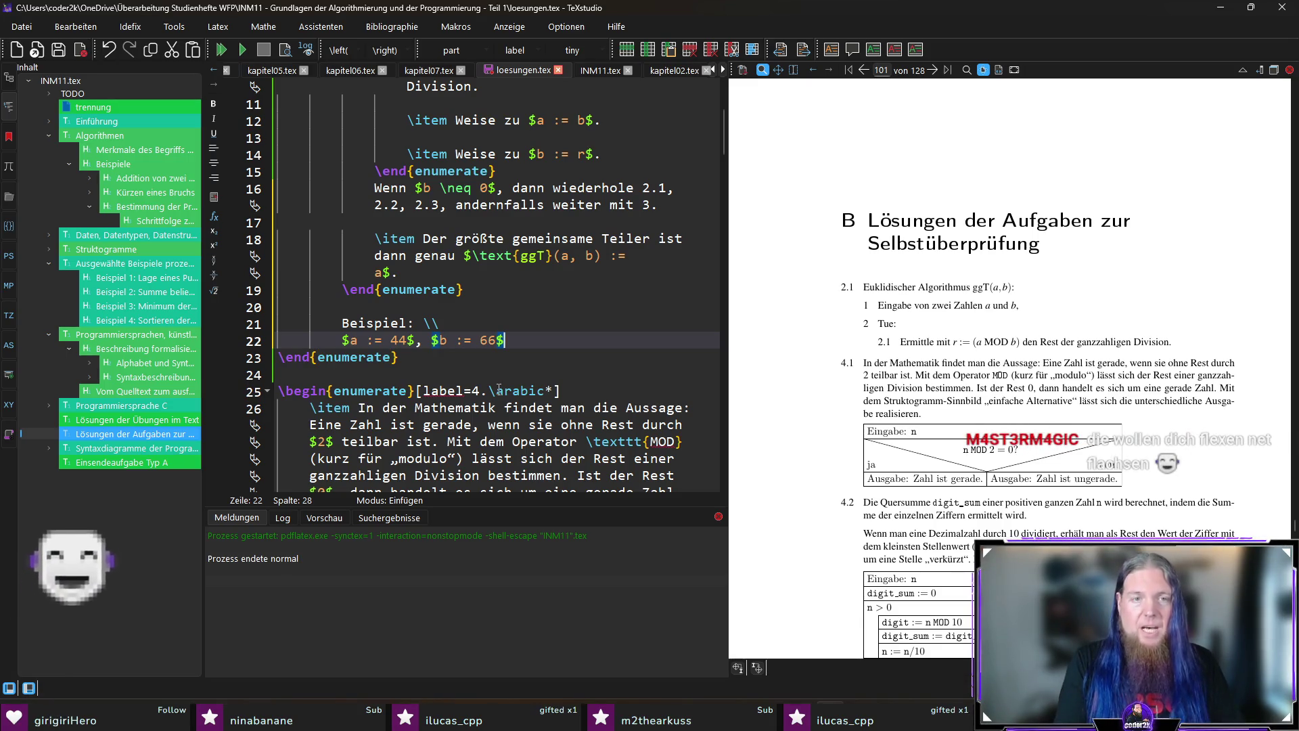
key("F5")
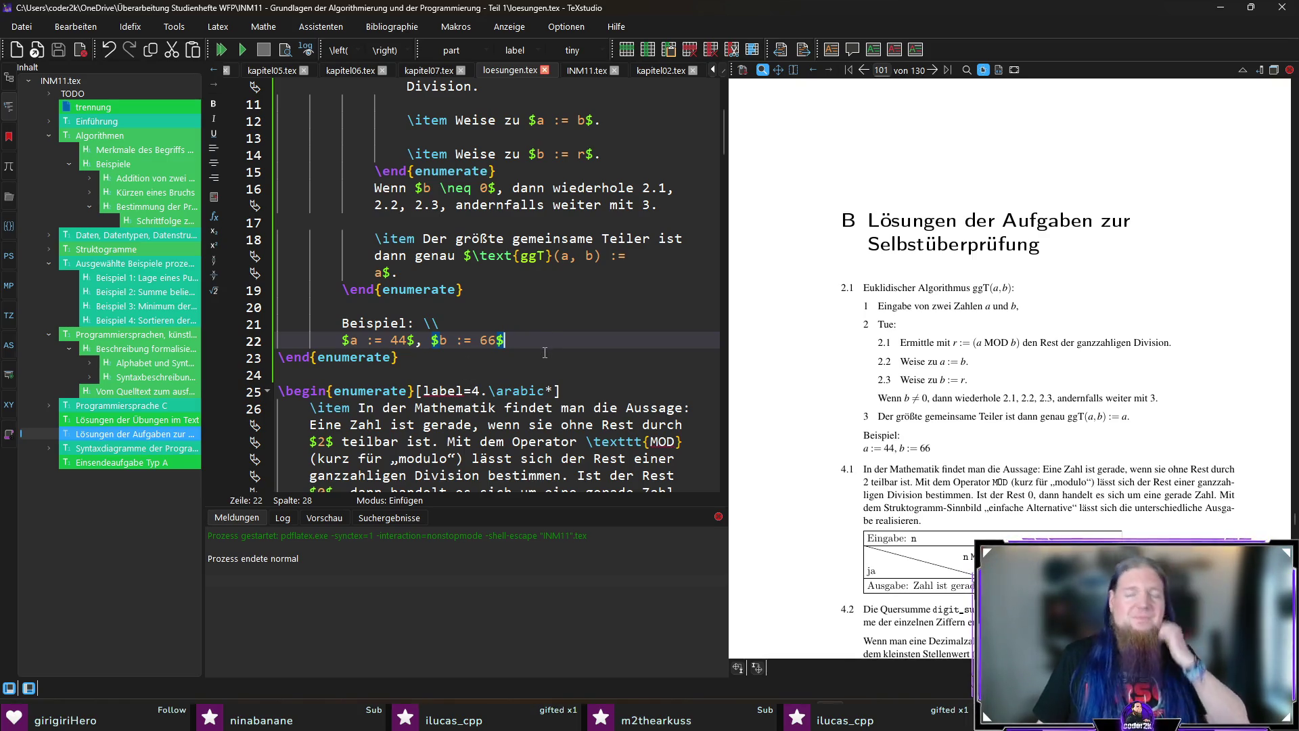
scroll(544, 358, "up", 2)
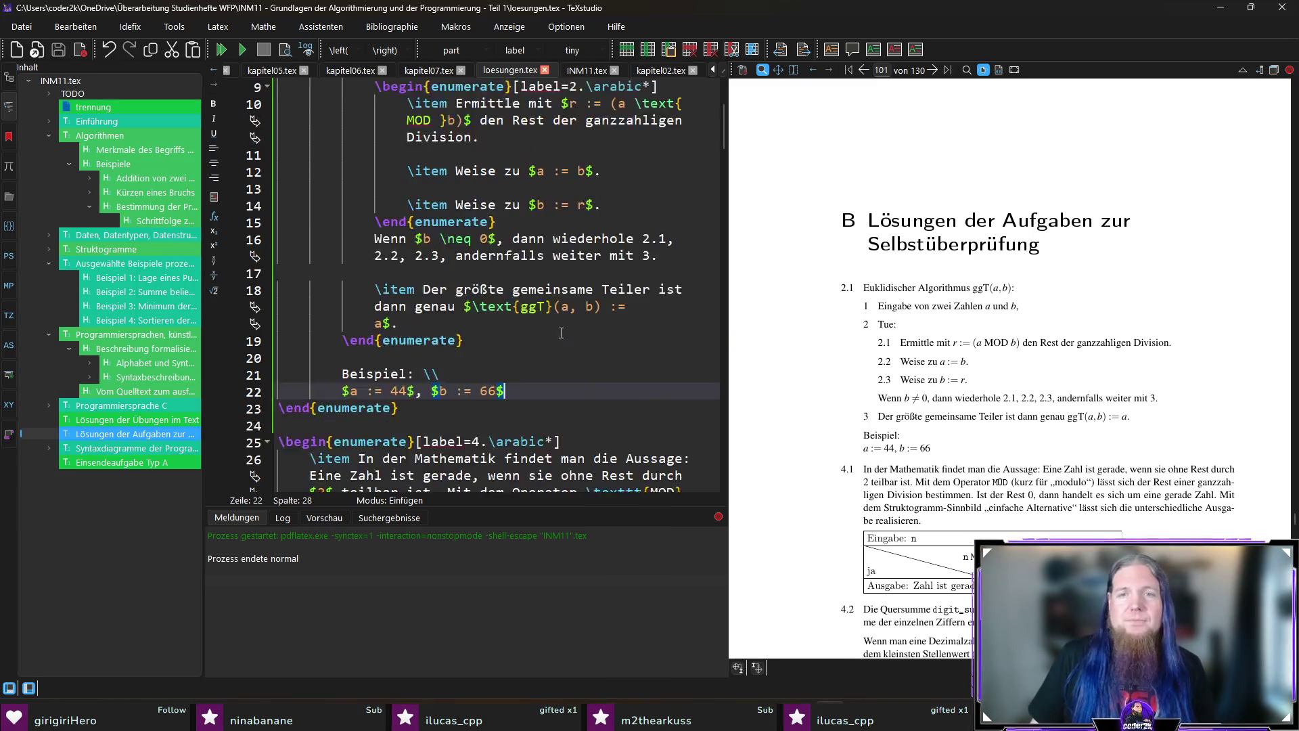
scroll(561, 331, "up", 2)
Append a period to the \arabic* labels on lines 6 and 9 and recompile to show 1., 2.1., 2.2., 2.3.
left_click(600, 188)
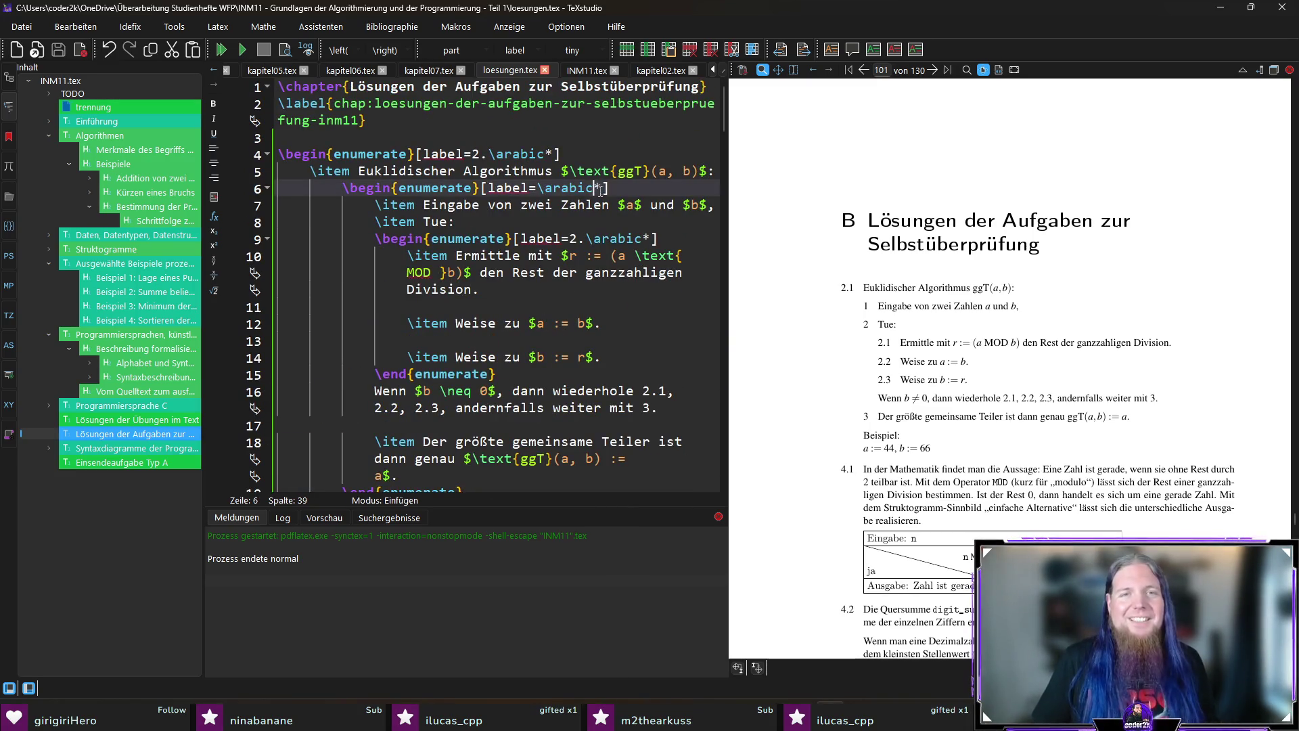
type(".")
key("F5")
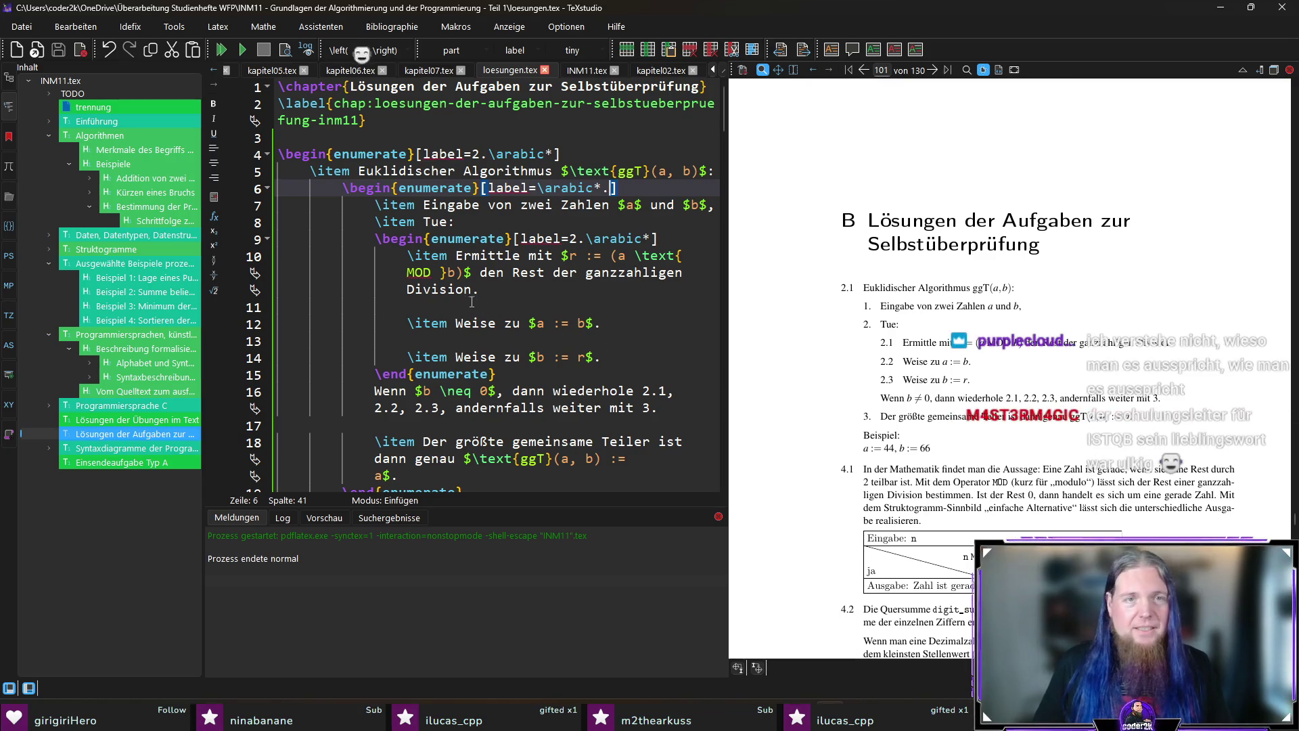
left_click(651, 239)
type(".")
key("F5")
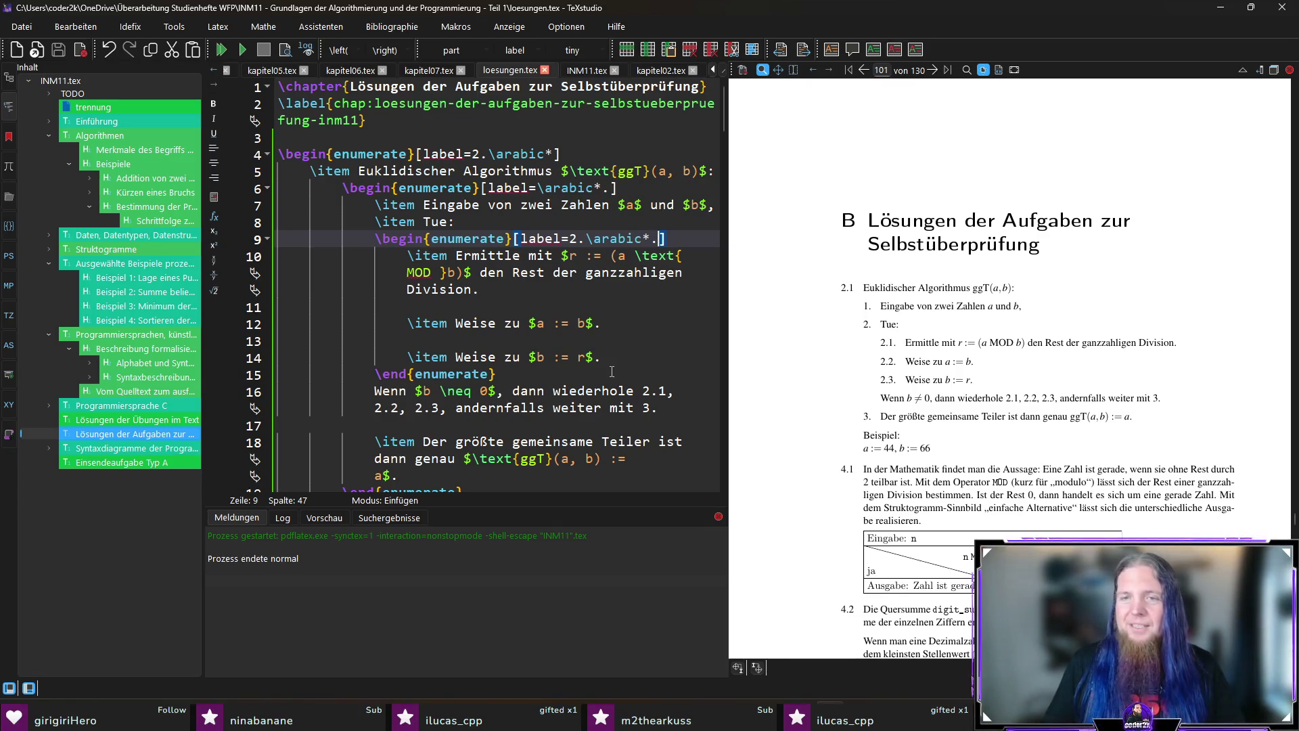
scroll(609, 358, "down", 1)
scroll(564, 345, "down", 2)
left_click(607, 273)
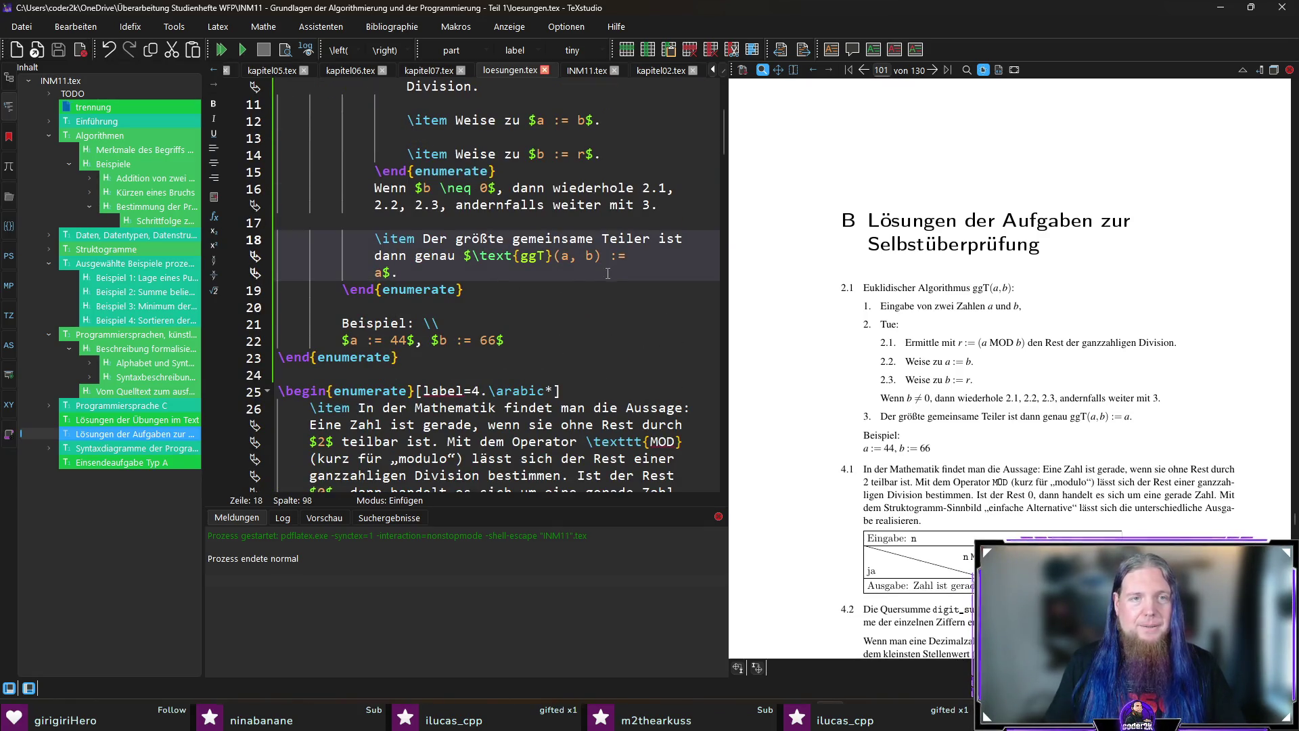
Delete the trailing spaces to rejoin the ggT line and start \begin{enum below the example values.
key("shift+ctrl+Left")
key("shift+Right")
key("shift+Right")
key("BackSpace")
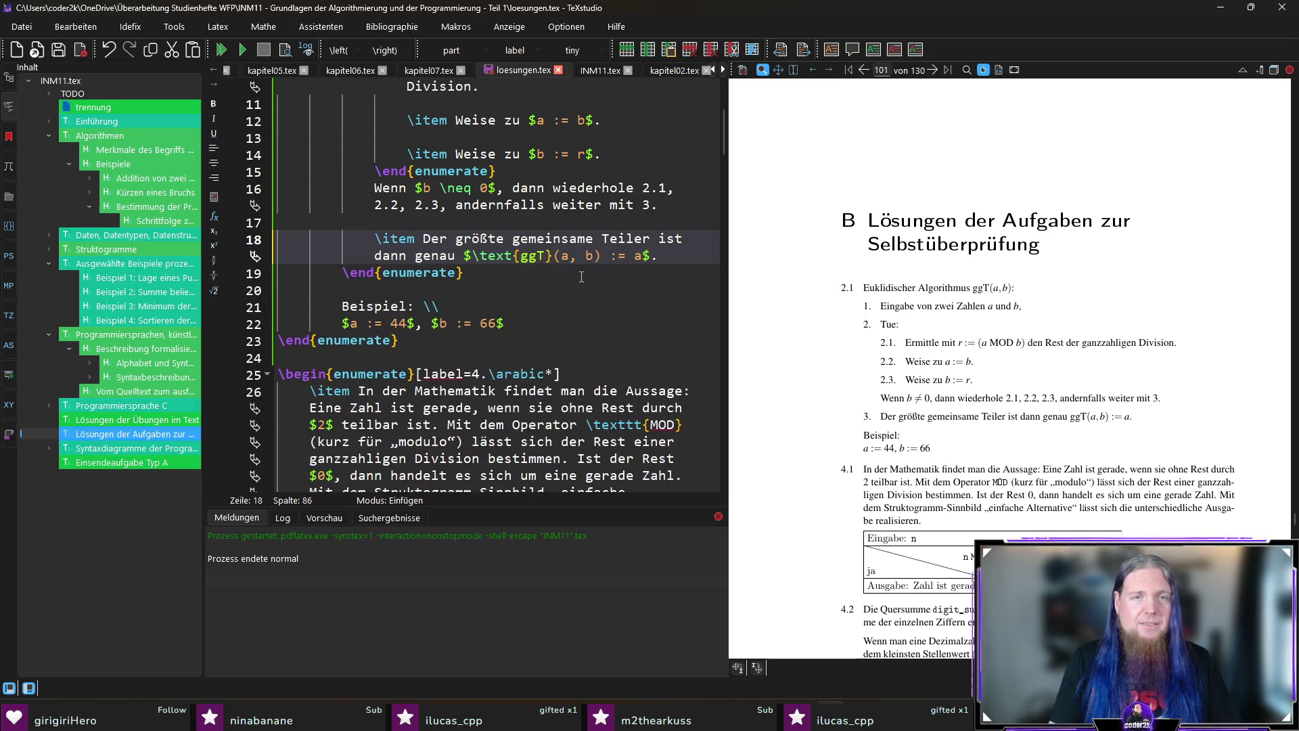
key("Down")
key("Down")
key("Down")
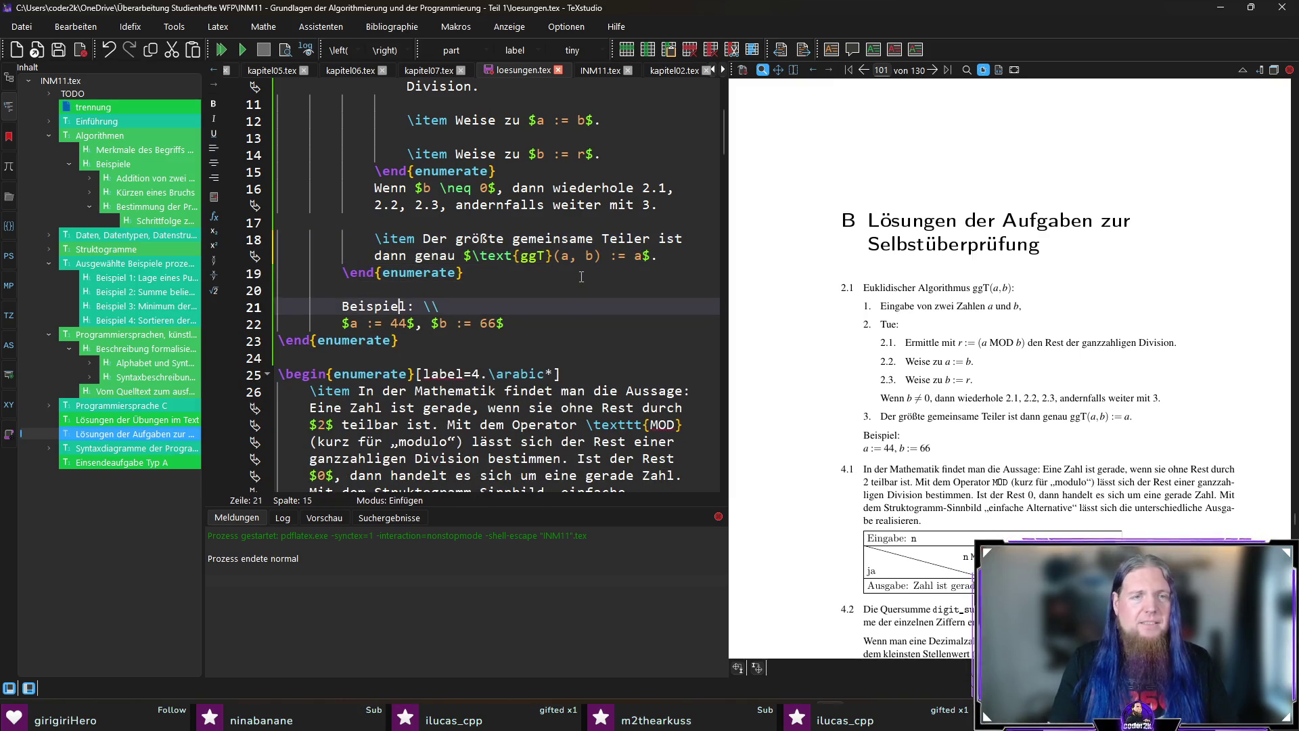
key("Down")
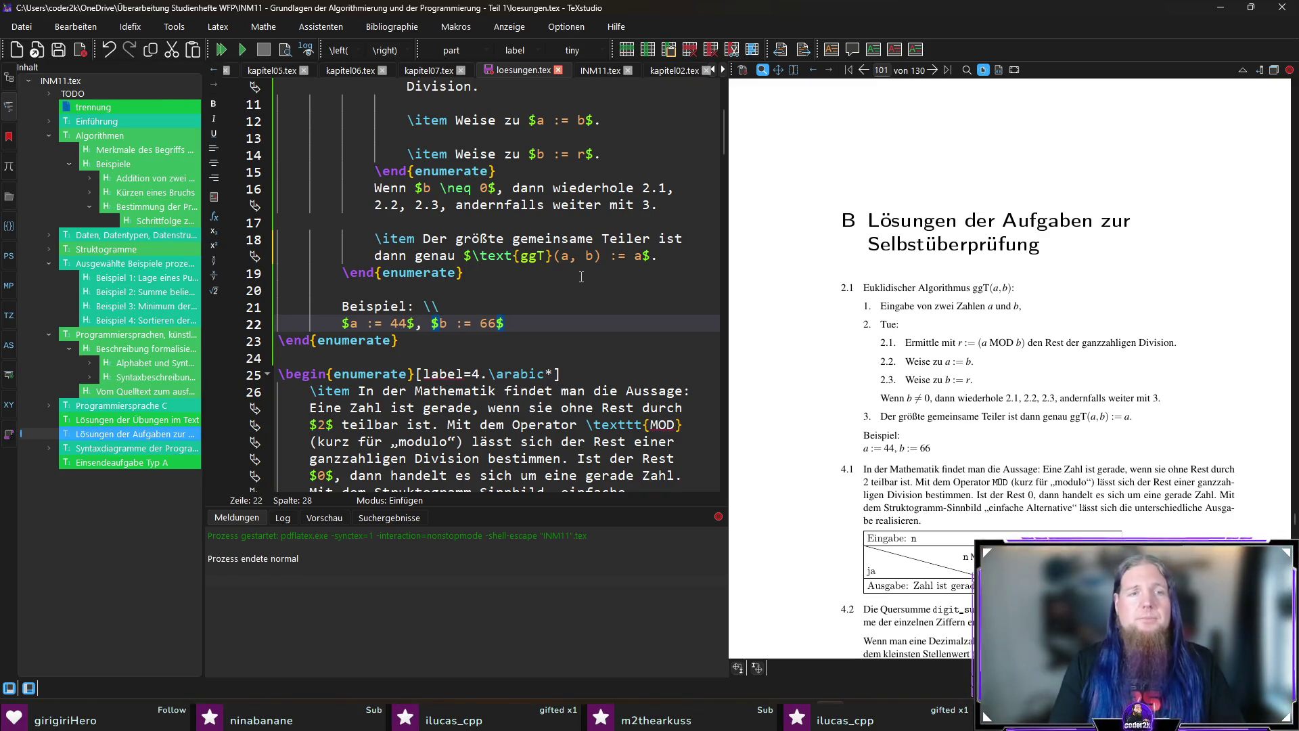
key("Return")
key("Return")
type("\begin{enum")
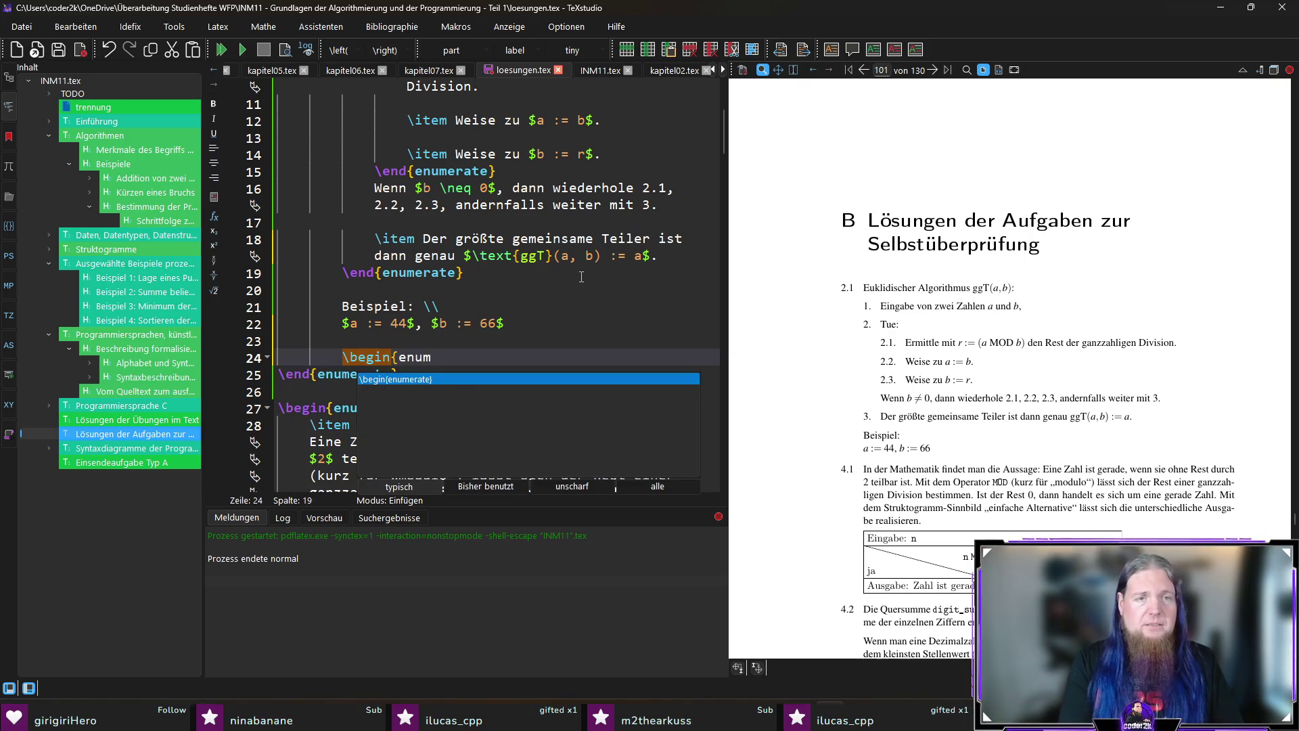
Insert the nested enumerate with [label=2.\arabic*.] numbering.
key("Return")
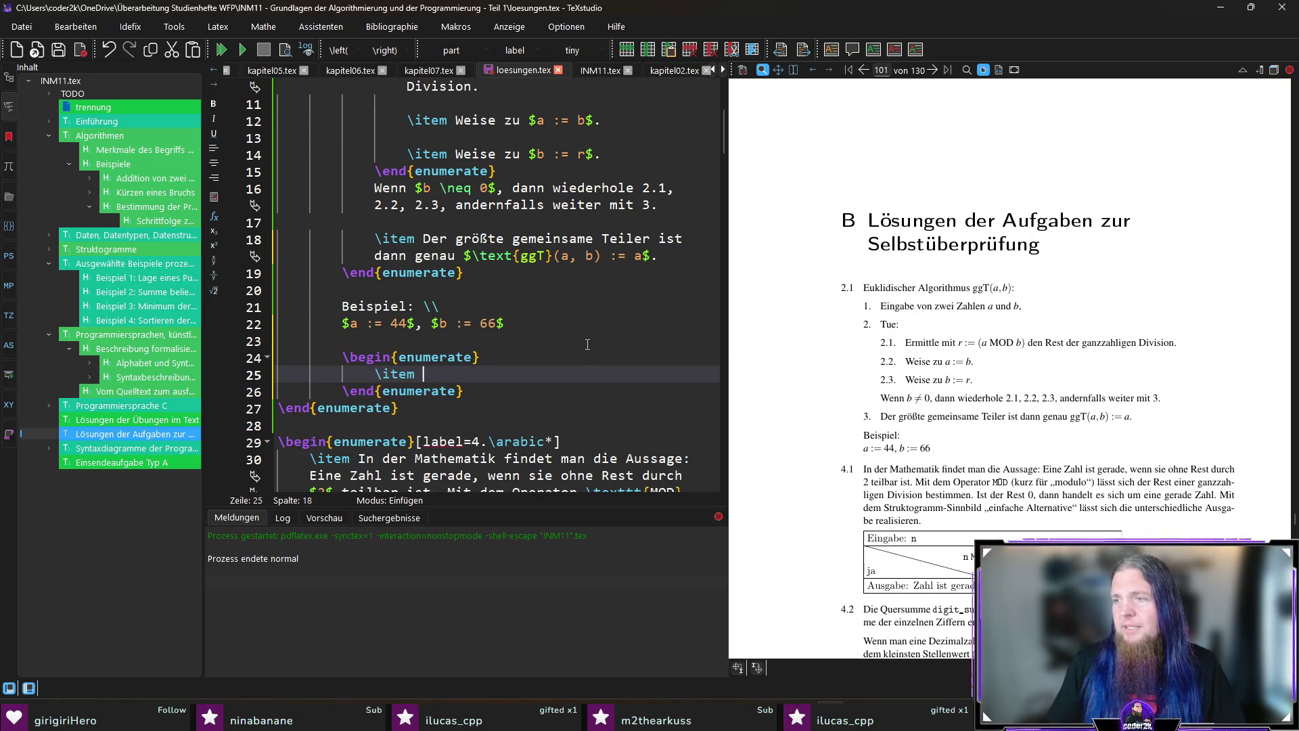
scroll(587, 346, "up", 4)
scroll(588, 342, "down", 2)
scroll(590, 340, "up", 2)
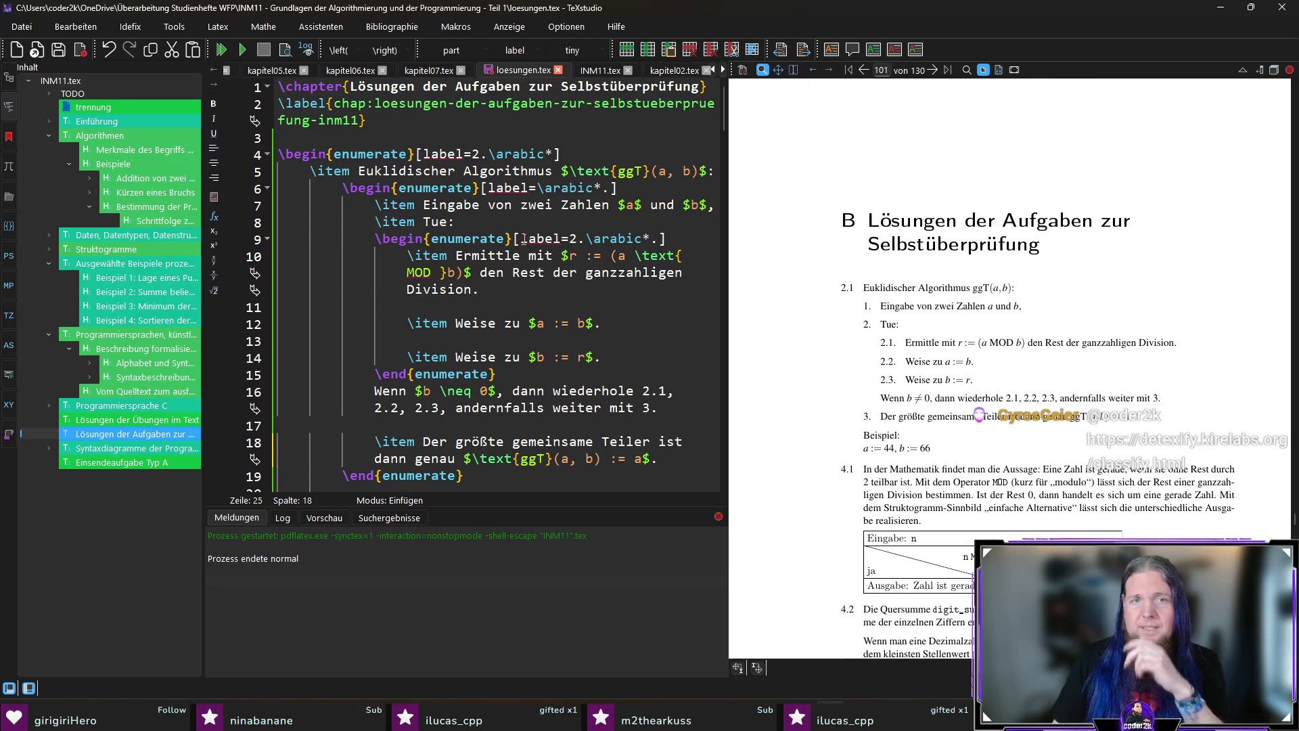
left_click_drag(525, 239, 666, 239)
key("ctrl+c")
scroll(529, 284, "down", 1)
scroll(482, 312, "down", 3)
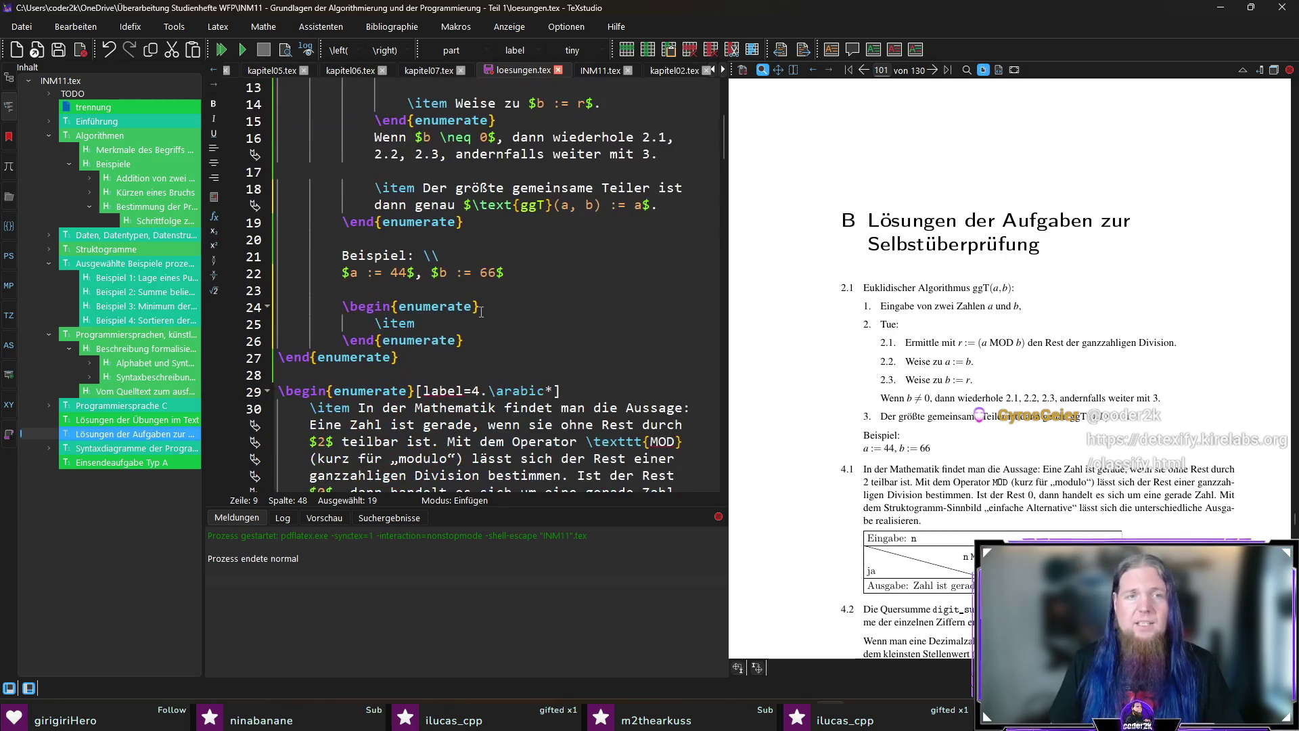
left_click(505, 310)
key("ctrl+v")
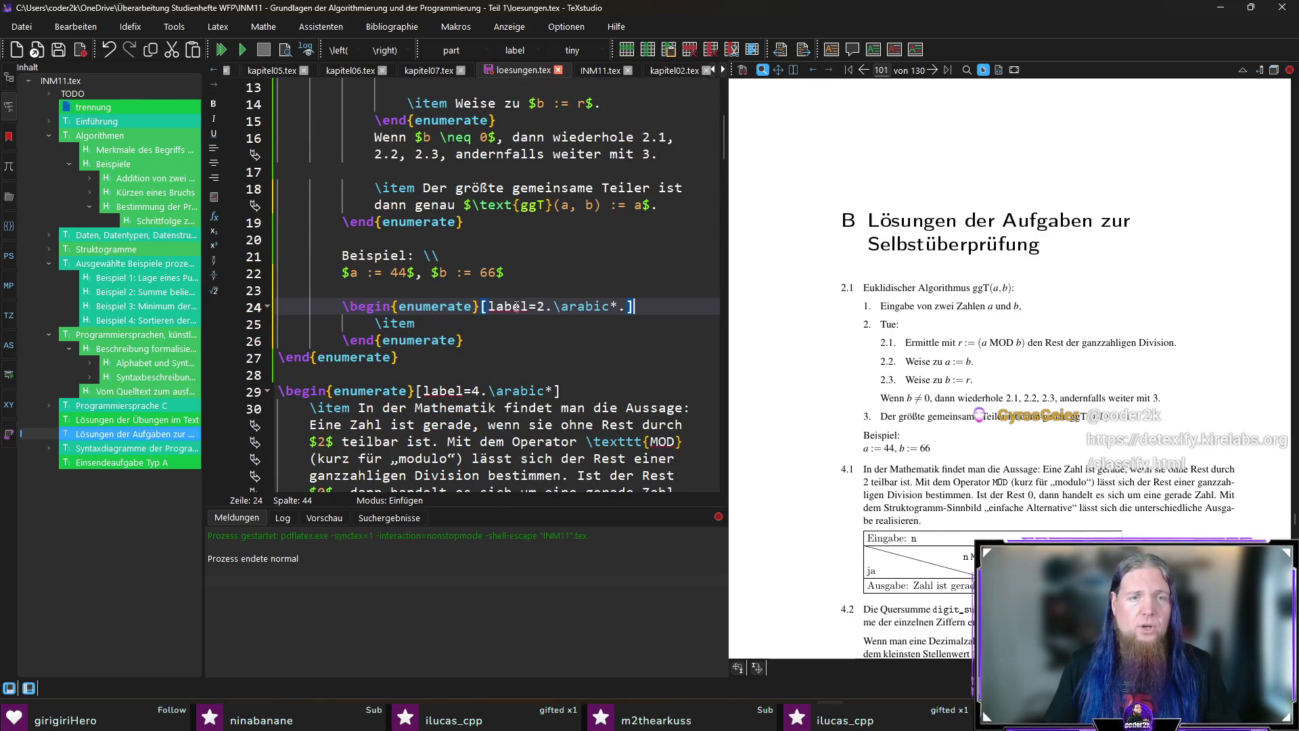
left_click(516, 323)
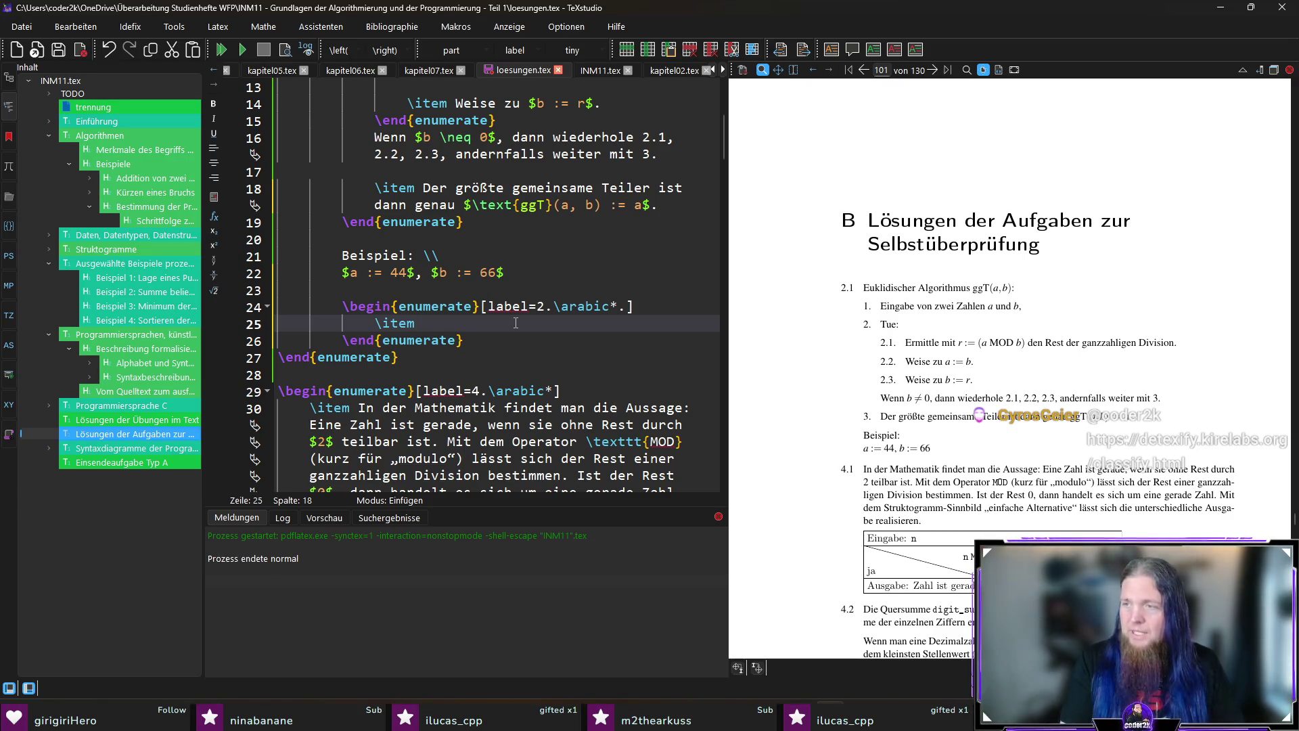
type("$r")
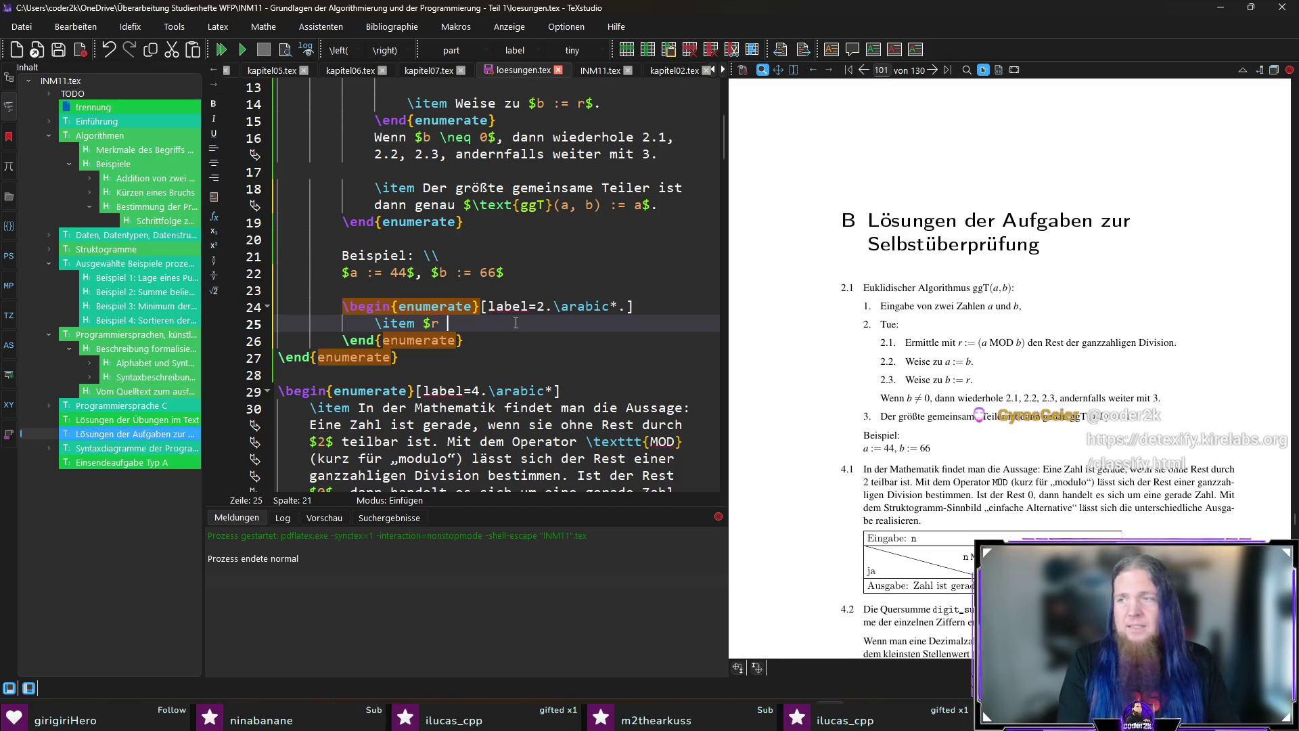
type(" :=")
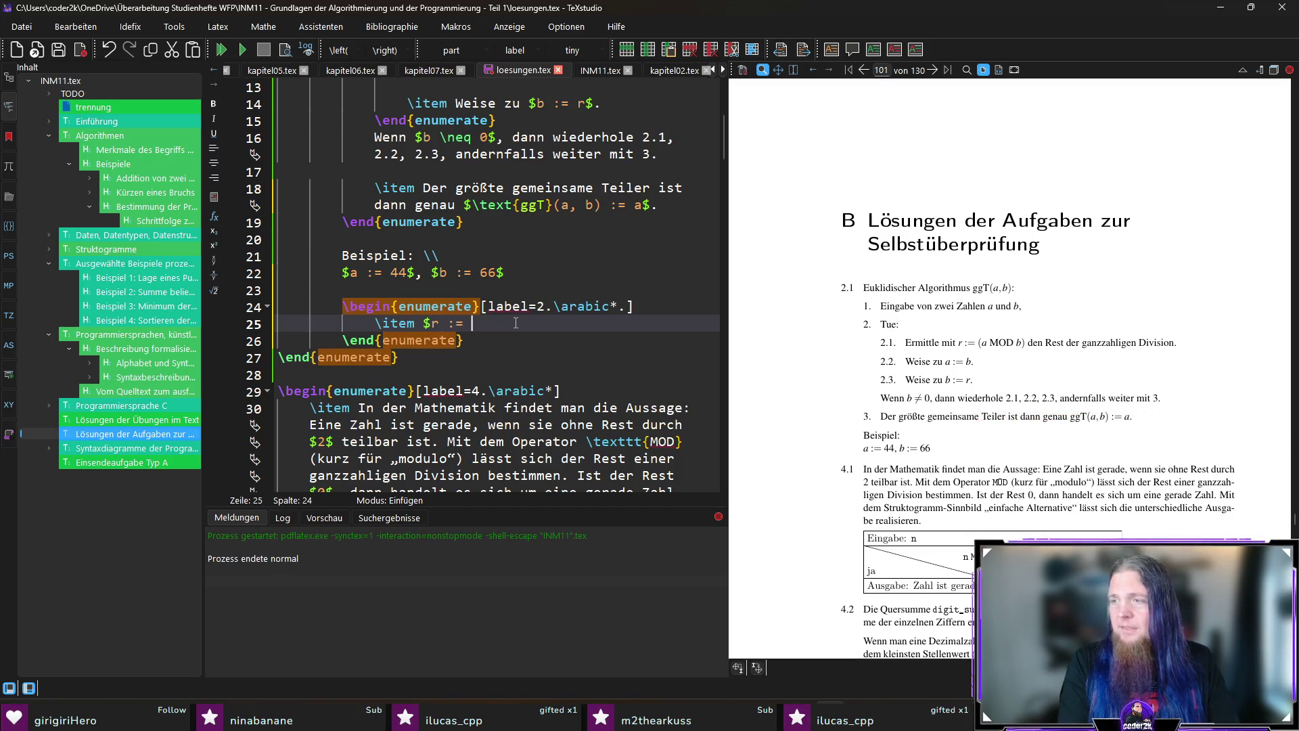
type(" \text")
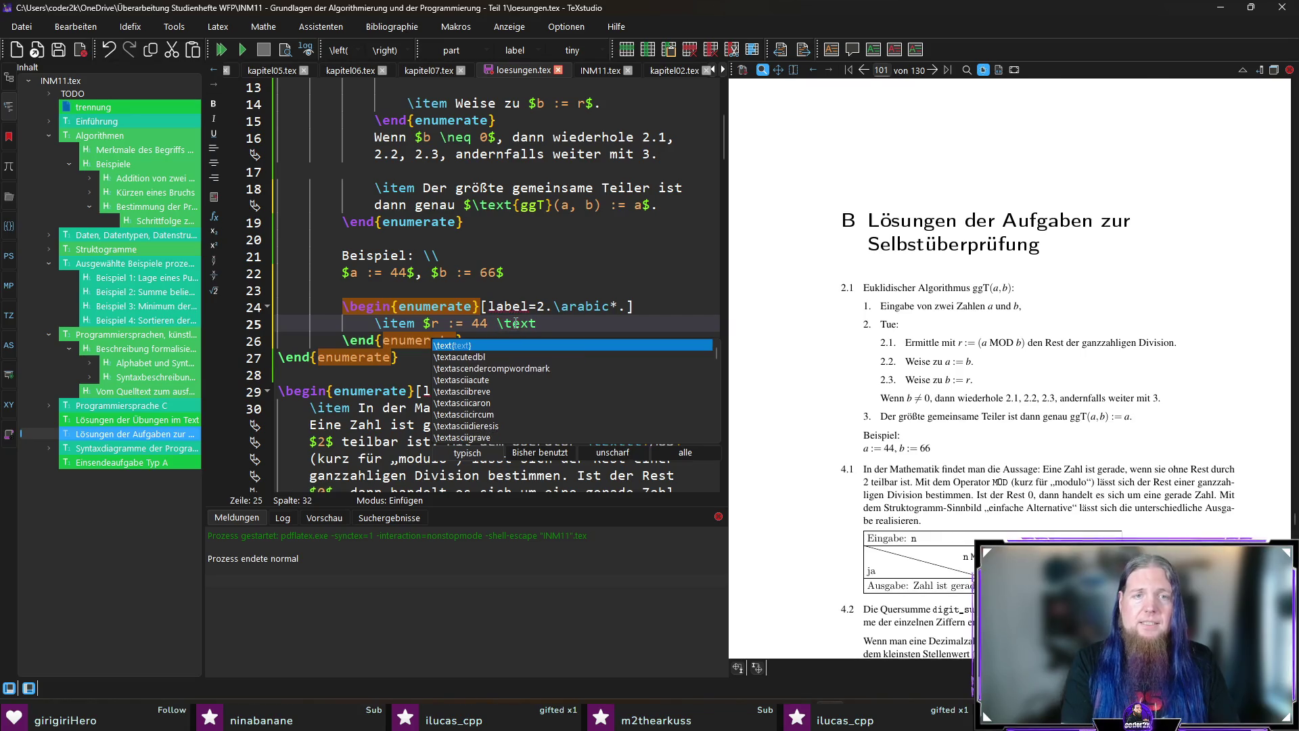
type("{MOD")
Write the items $r := 44 \text{ MOD } 66 = 44$, $a := 66$ and $b := 44$, then switch to Detexify.
key("Left")
key("Left")
key("Left")
key("End")
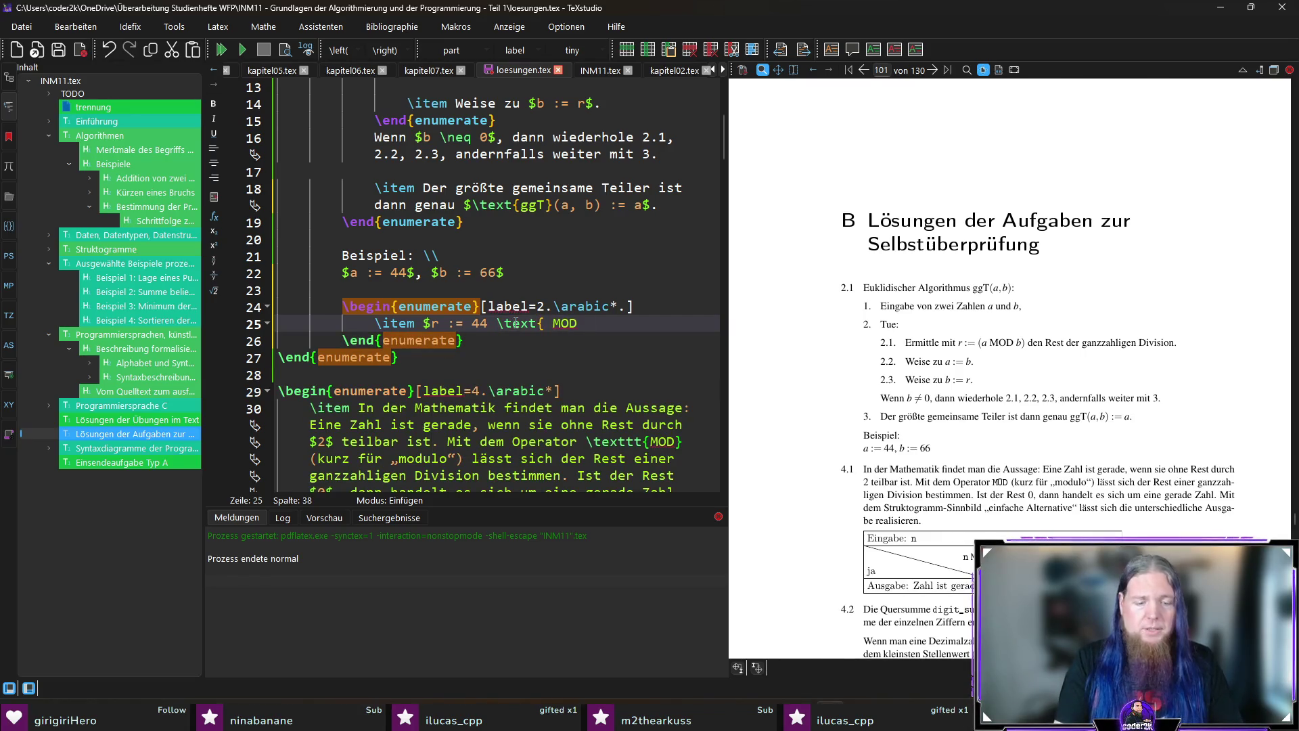
type("} 66 = ")
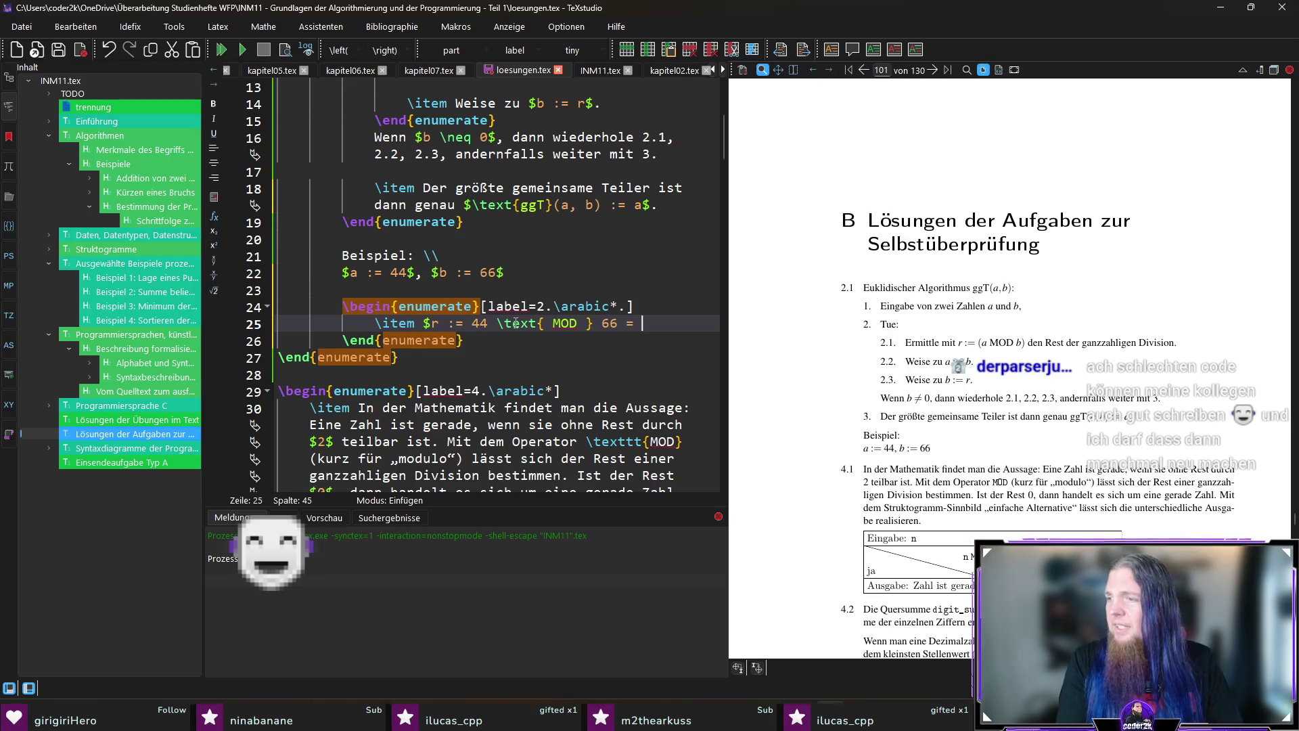
type("44")
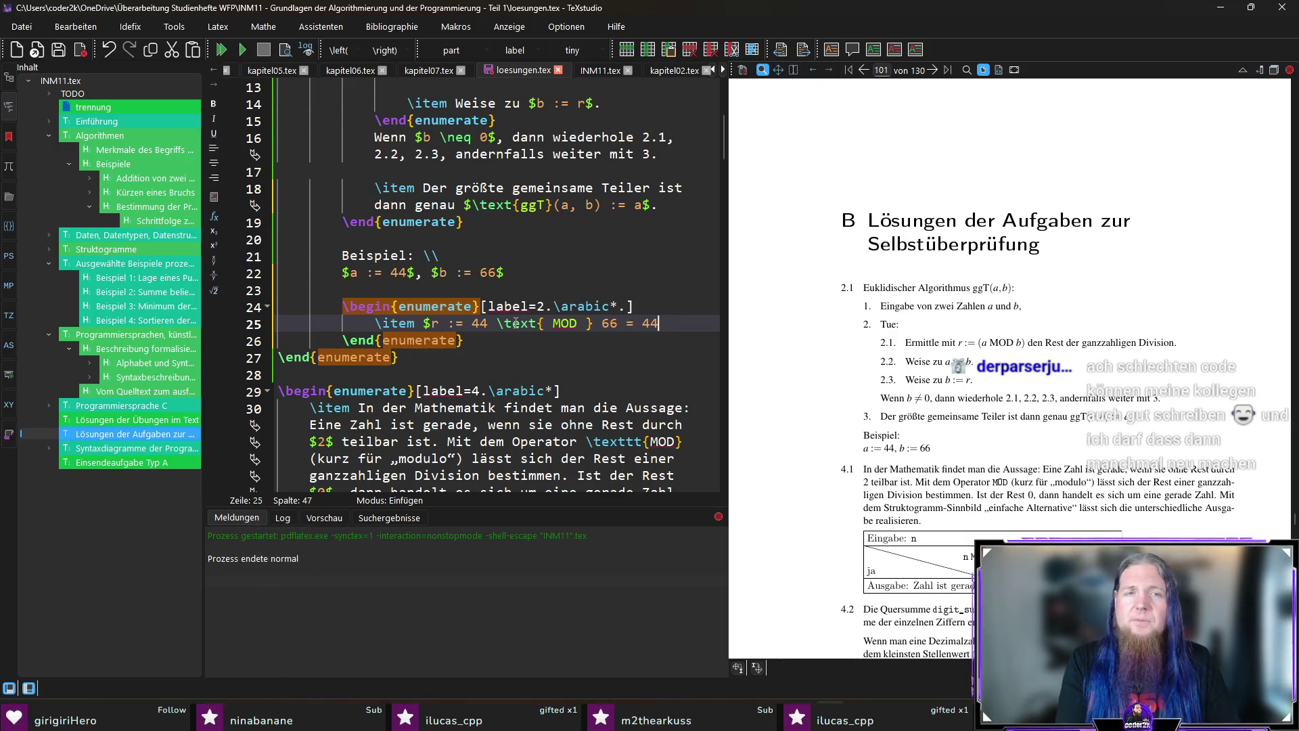
type("$")
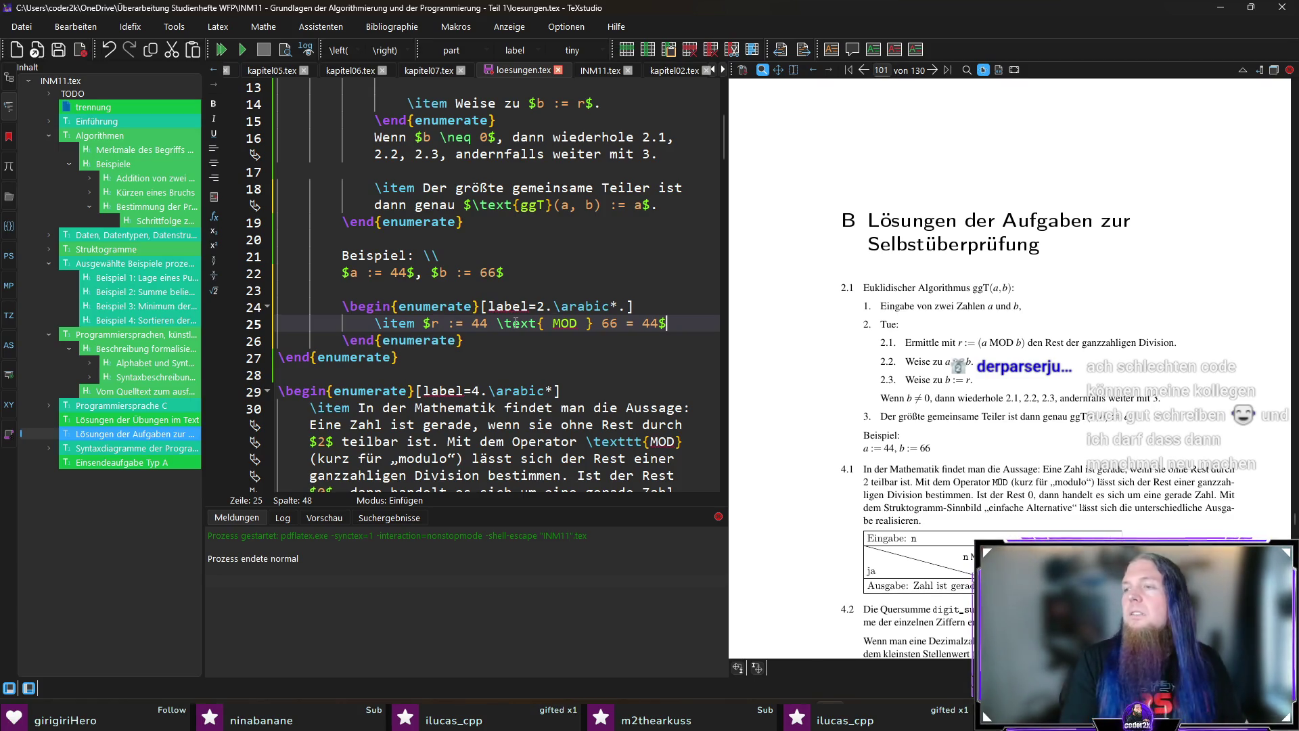
key("Return")
key("Return")
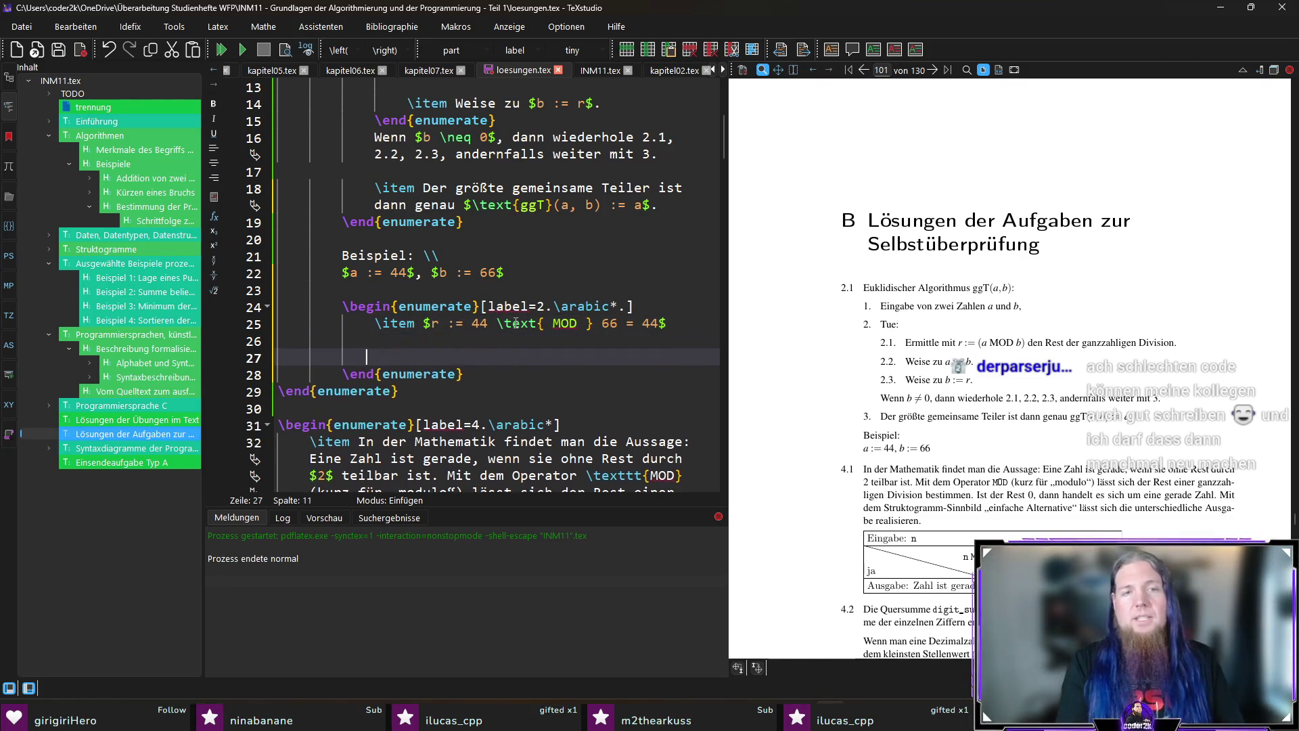
type("\\item $a")
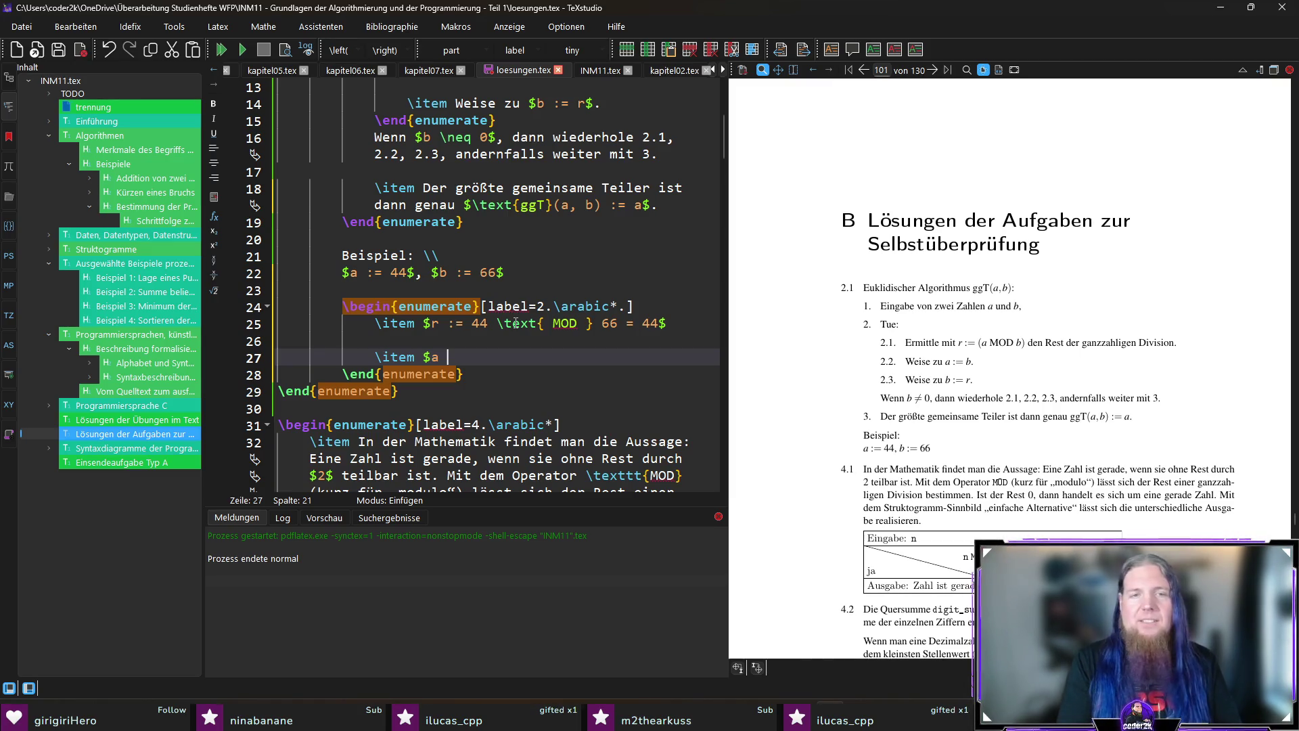
type(":= ")
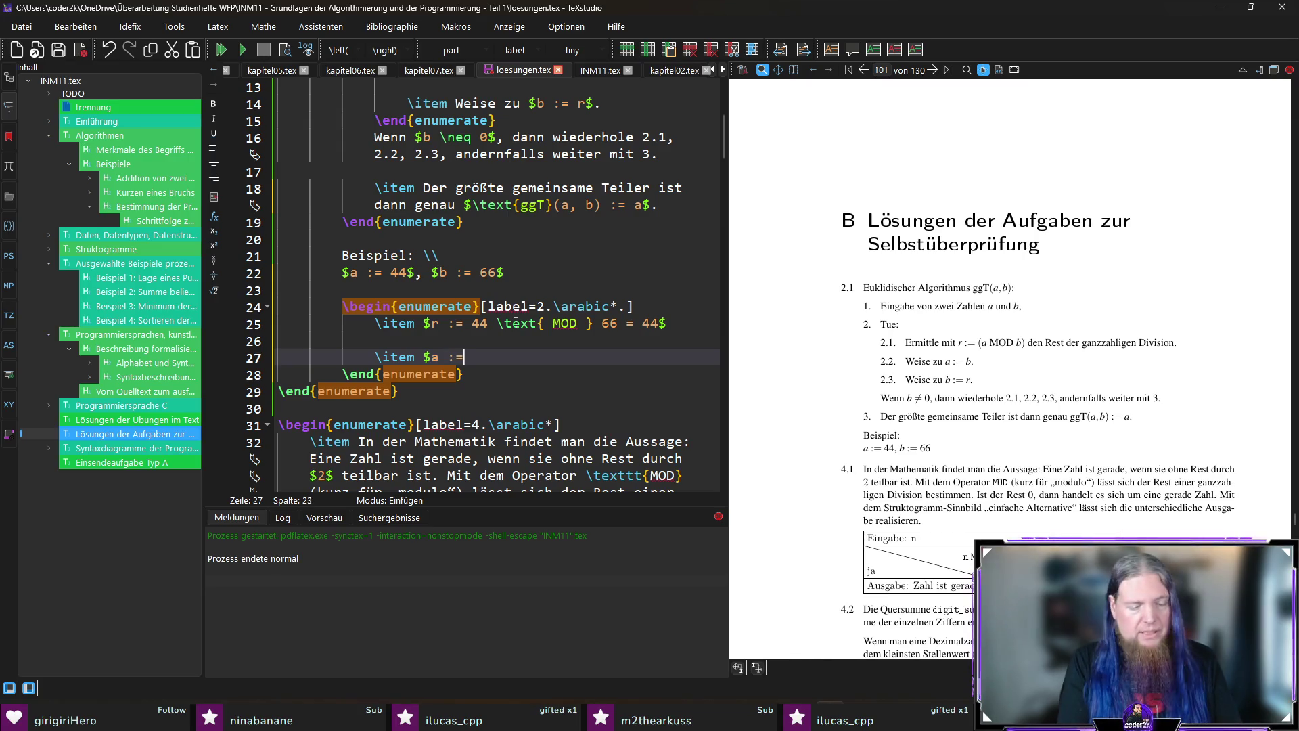
type("66$")
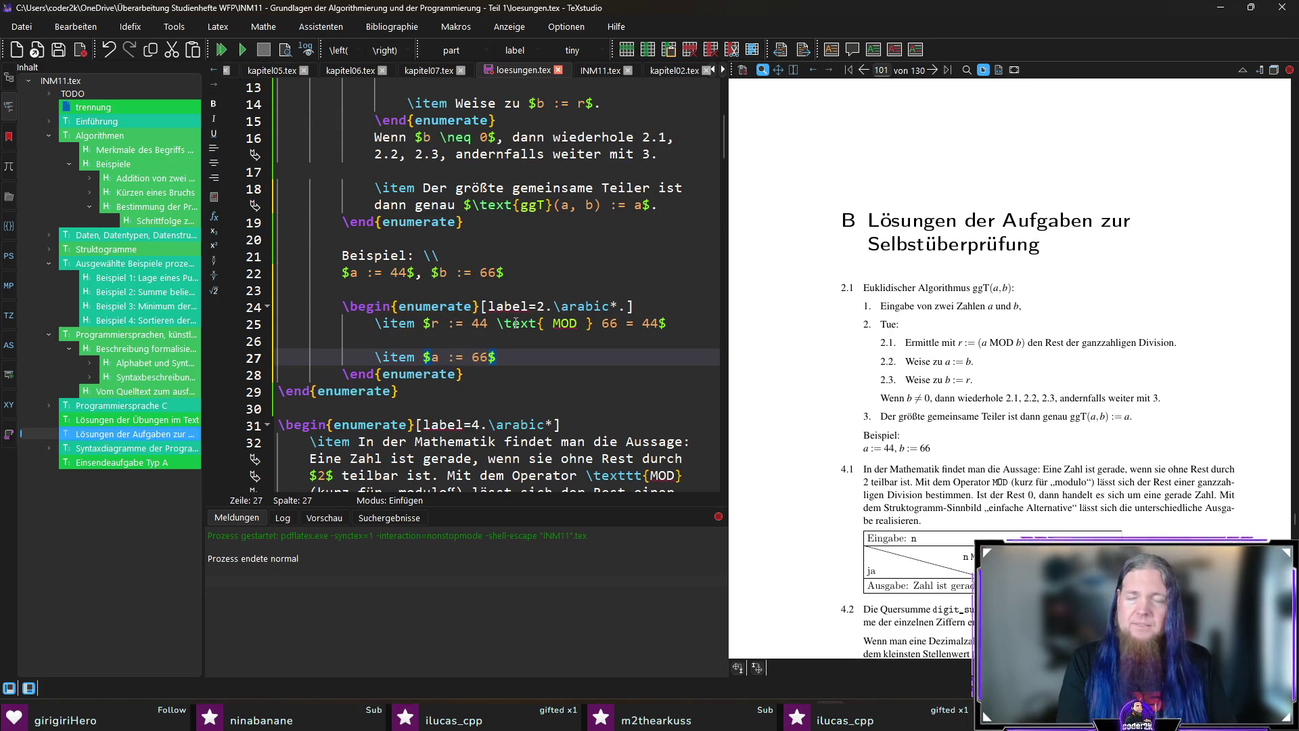
key("Return")
key("Return")
type("\\item $b := ")
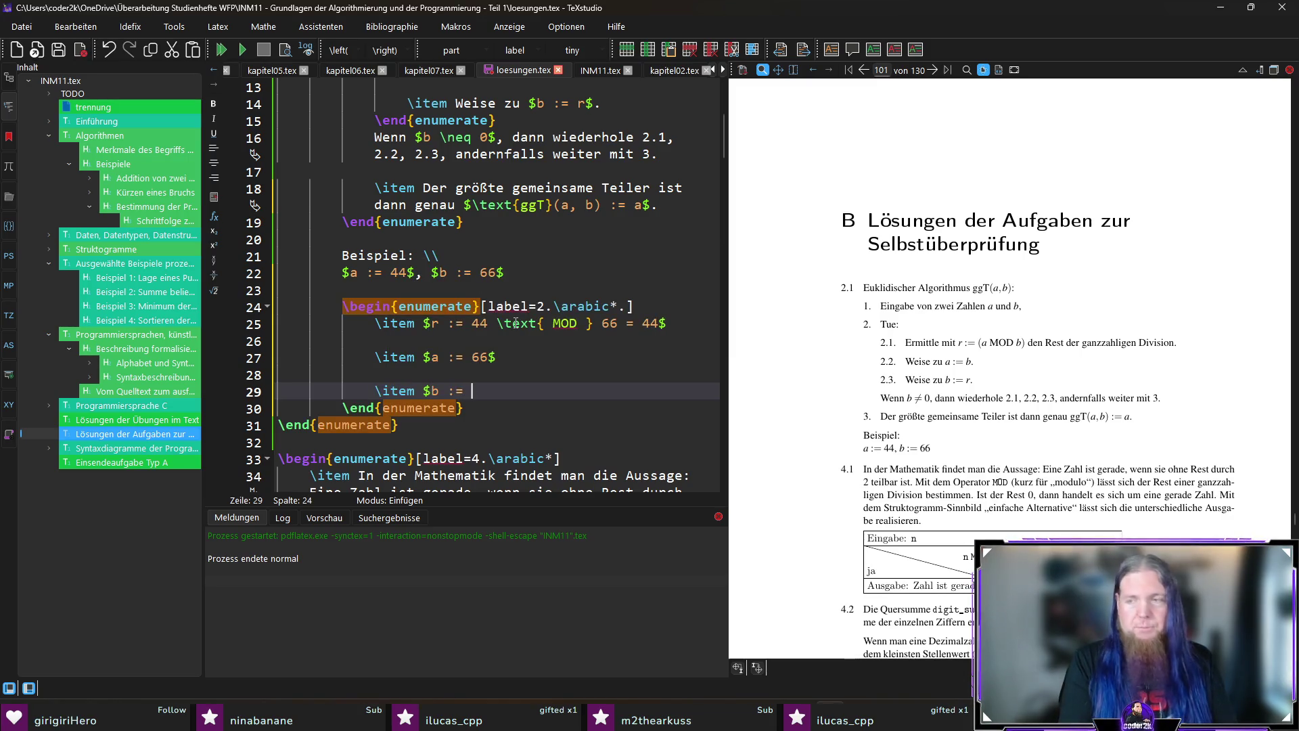
type("44$, wiederh")
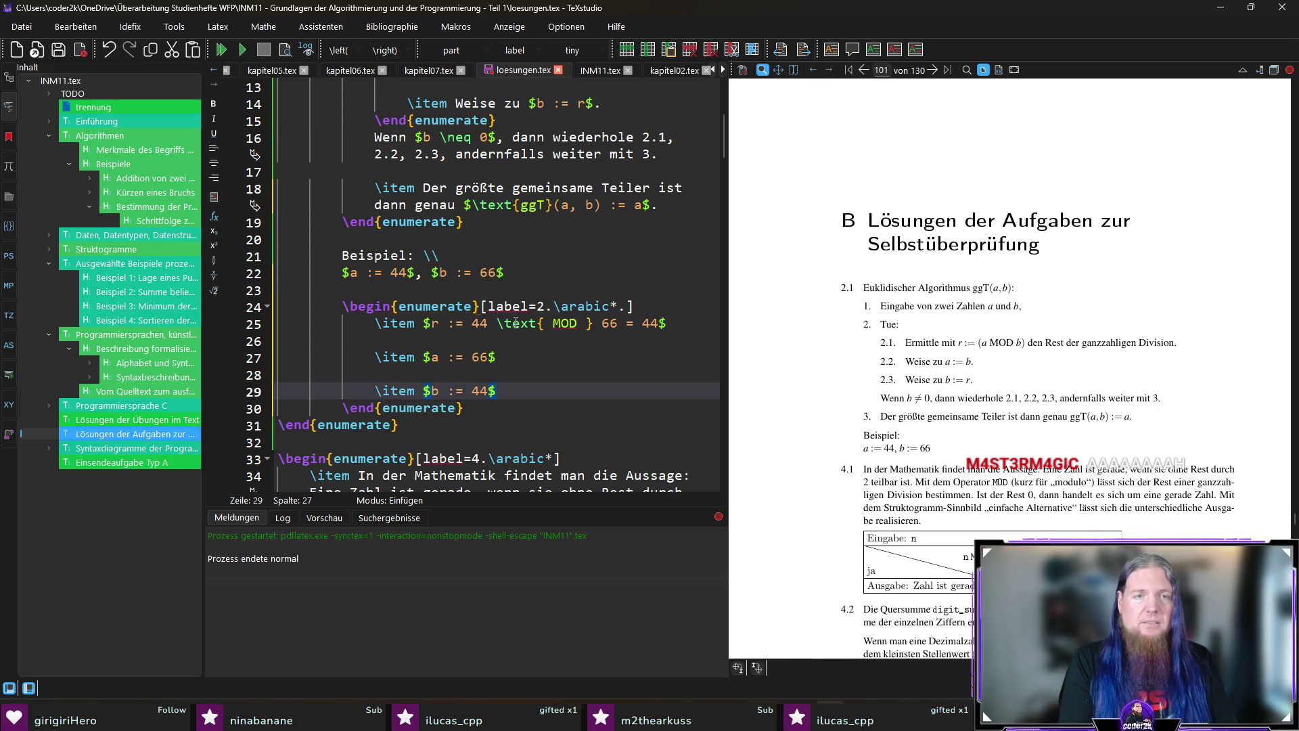
type("ole")
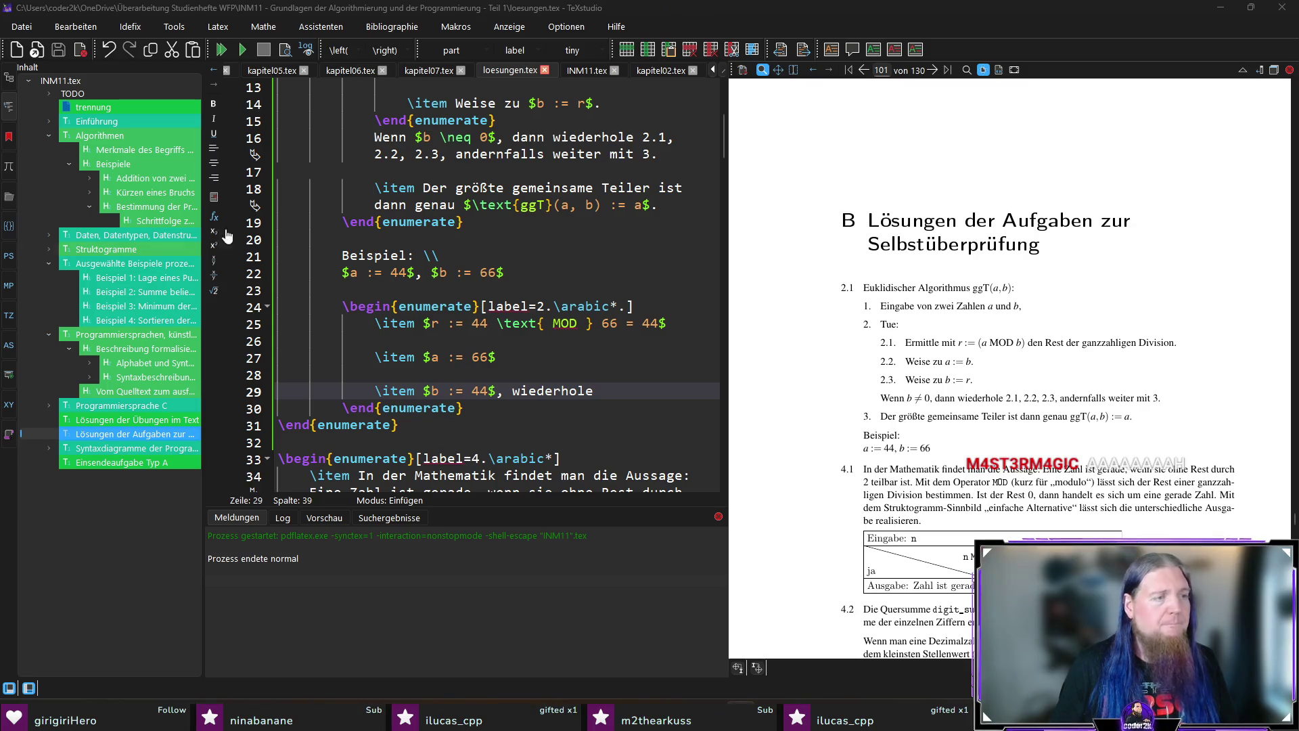
key("alt+Tab")
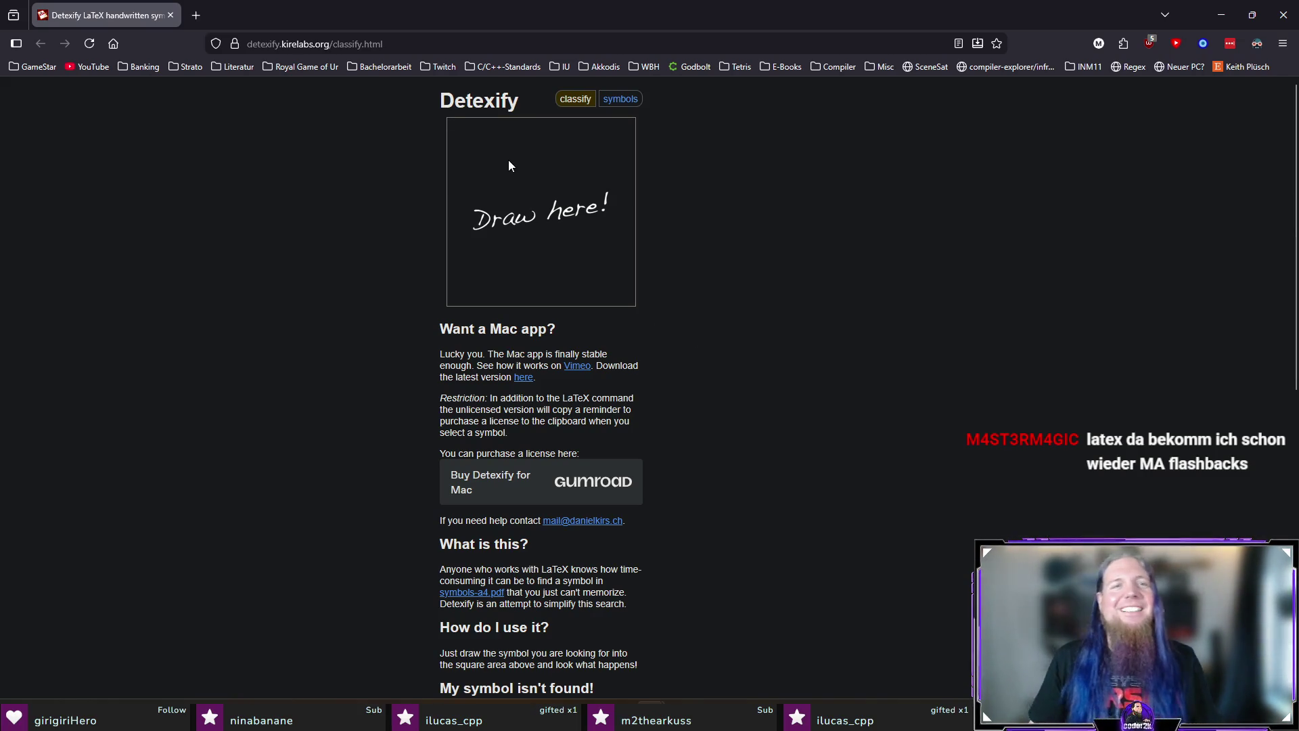
Sketch the sum from k=0 to infinity of k over k! on the Detexify canvas and return to TeXstudio.
left_click(514, 177)
left_click_drag(515, 178, 484, 170)
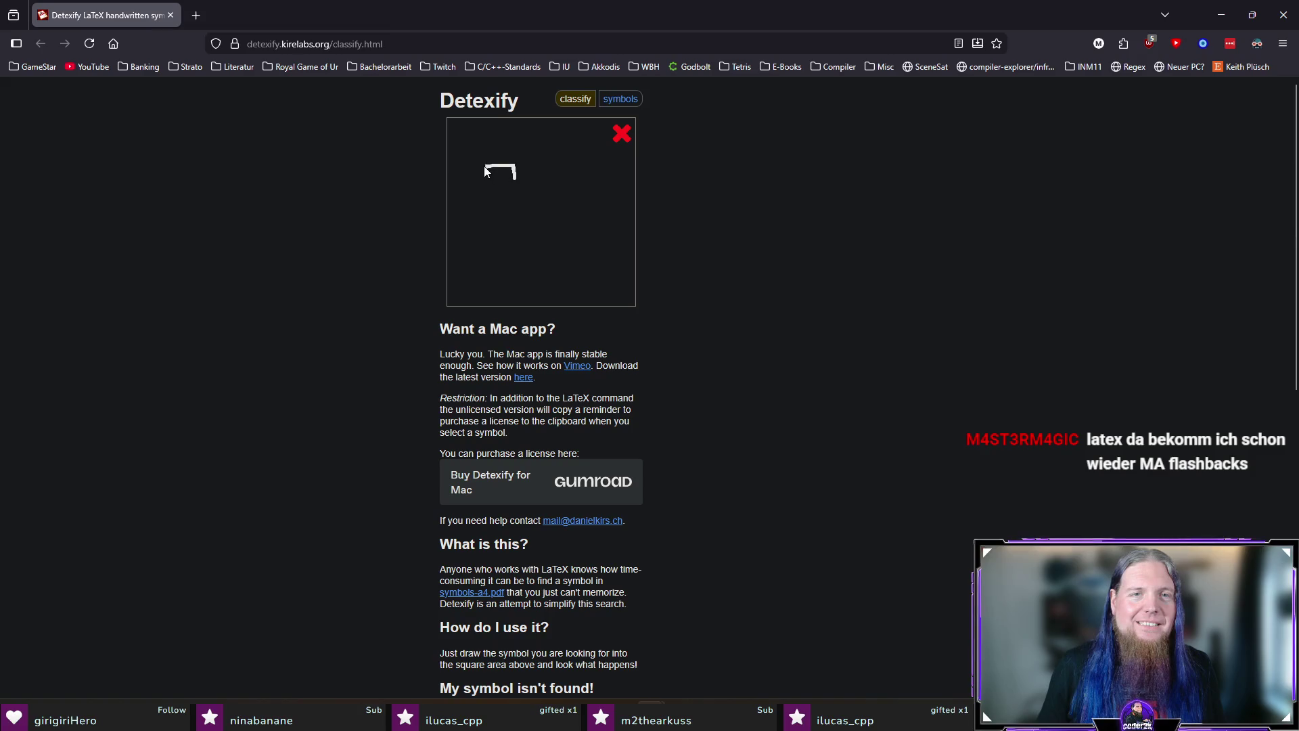
mouse_move(506, 237)
left_mouse_down()
mouse_move(519, 234)
mouse_move(493, 263)
mouse_move(520, 250)
left_mouse_up()
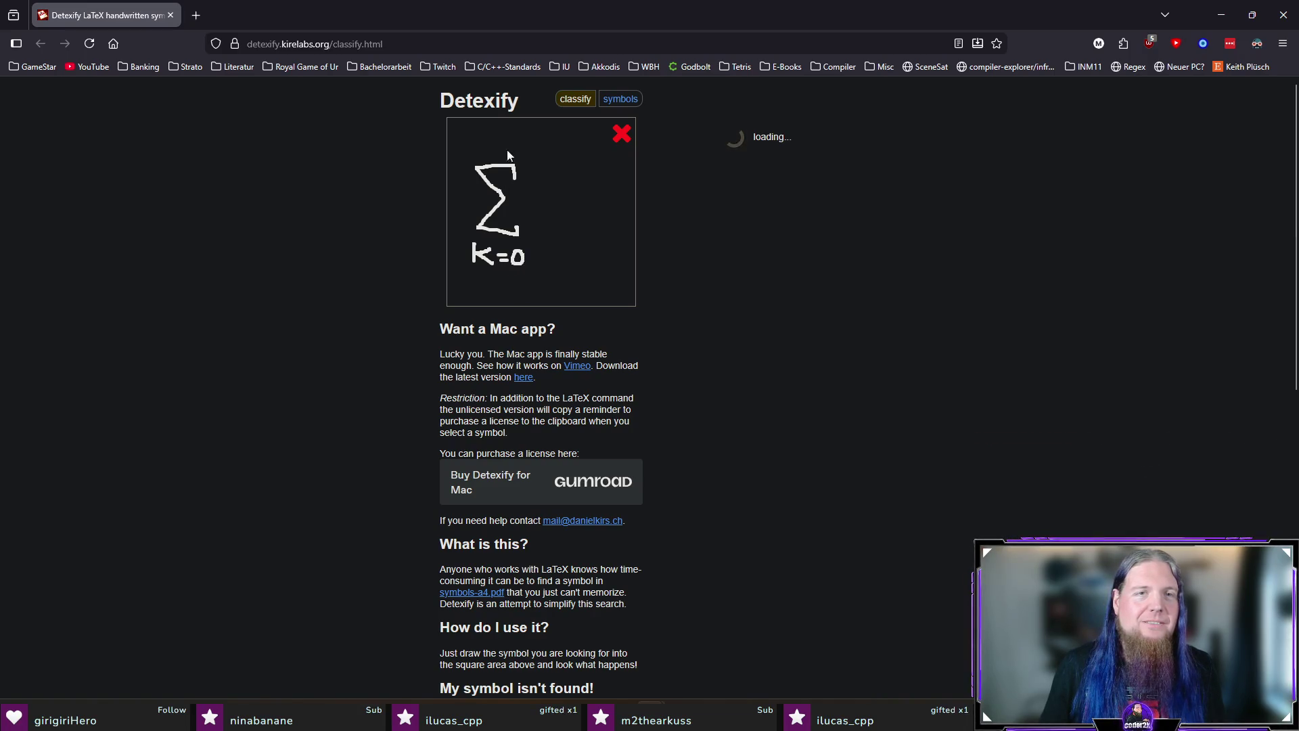
mouse_move(479, 148)
left_mouse_down()
mouse_move(509, 149)
mouse_move(579, 192)
left_mouse_up()
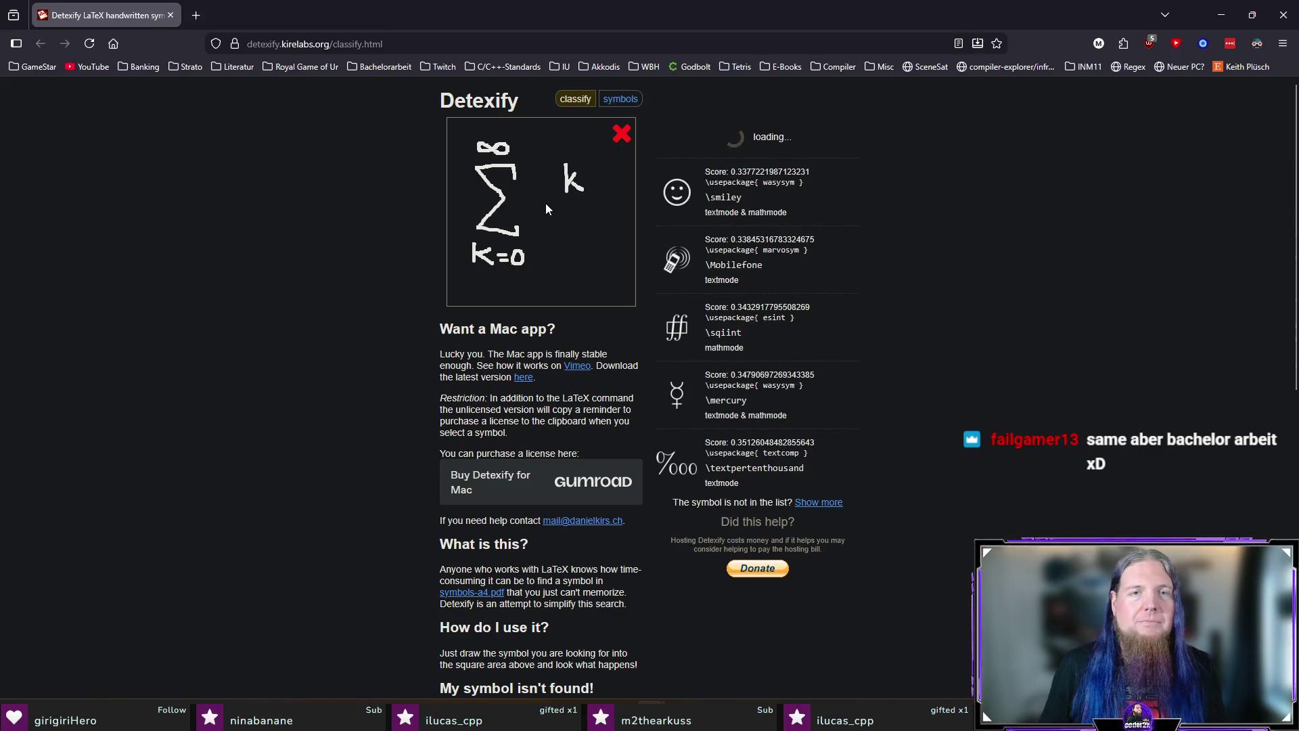
mouse_move(543, 202)
left_mouse_down()
mouse_move(608, 200)
mouse_move(558, 239)
mouse_move(588, 231)
left_mouse_up()
left_click(587, 236)
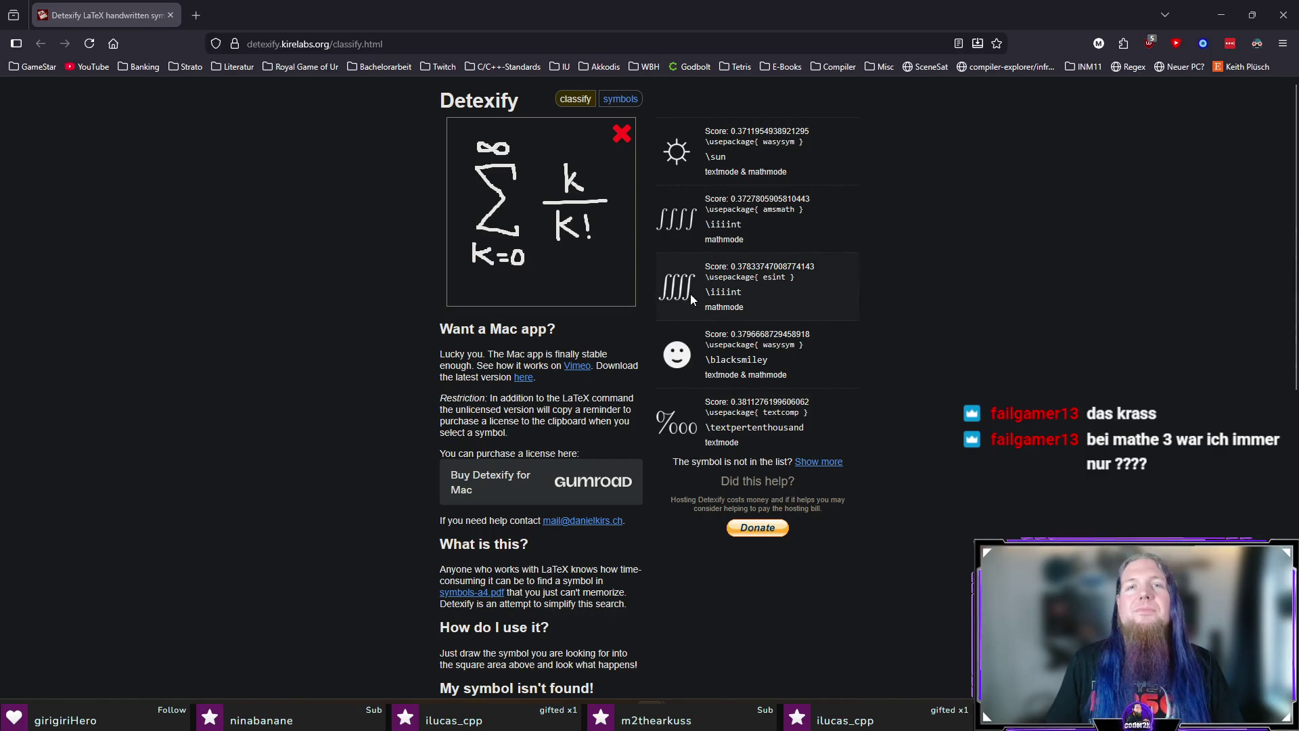
key("alt+Tab")
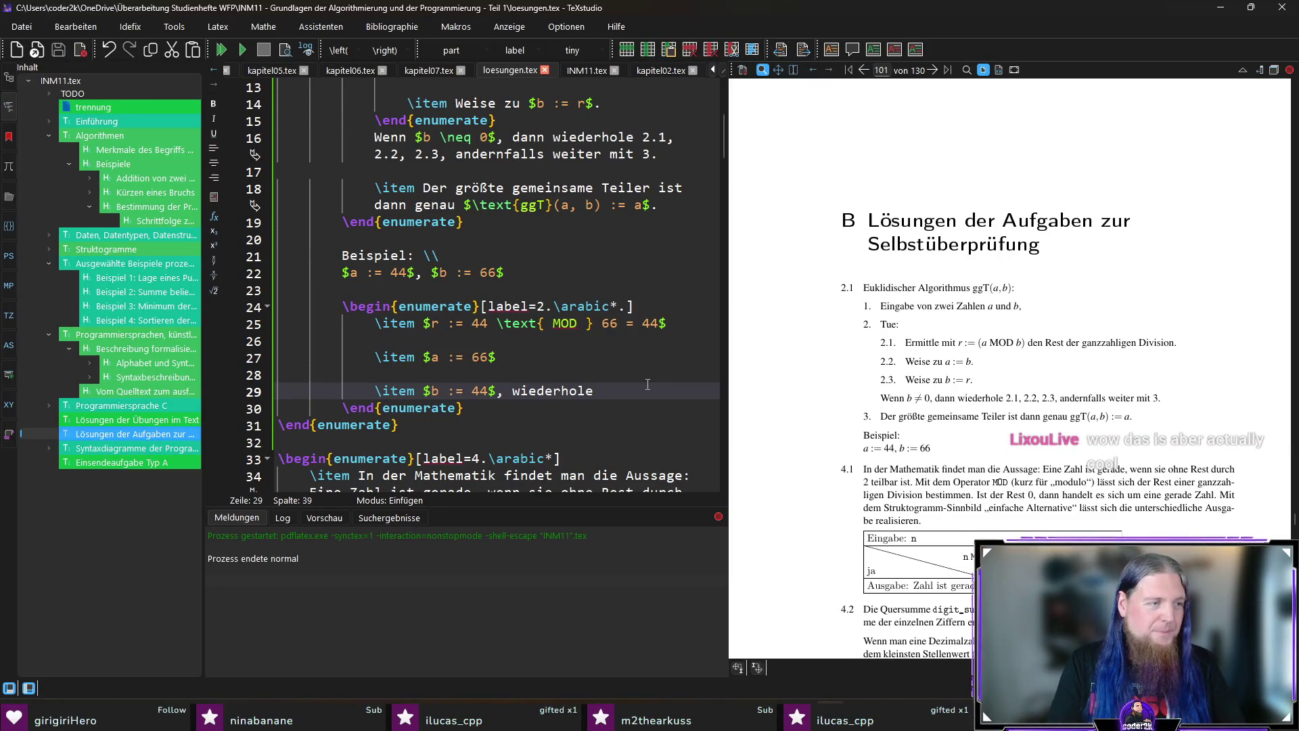
Add an empty \item after the wiederhole line and switch to ChatGPT.
key("Return")
key("Return")
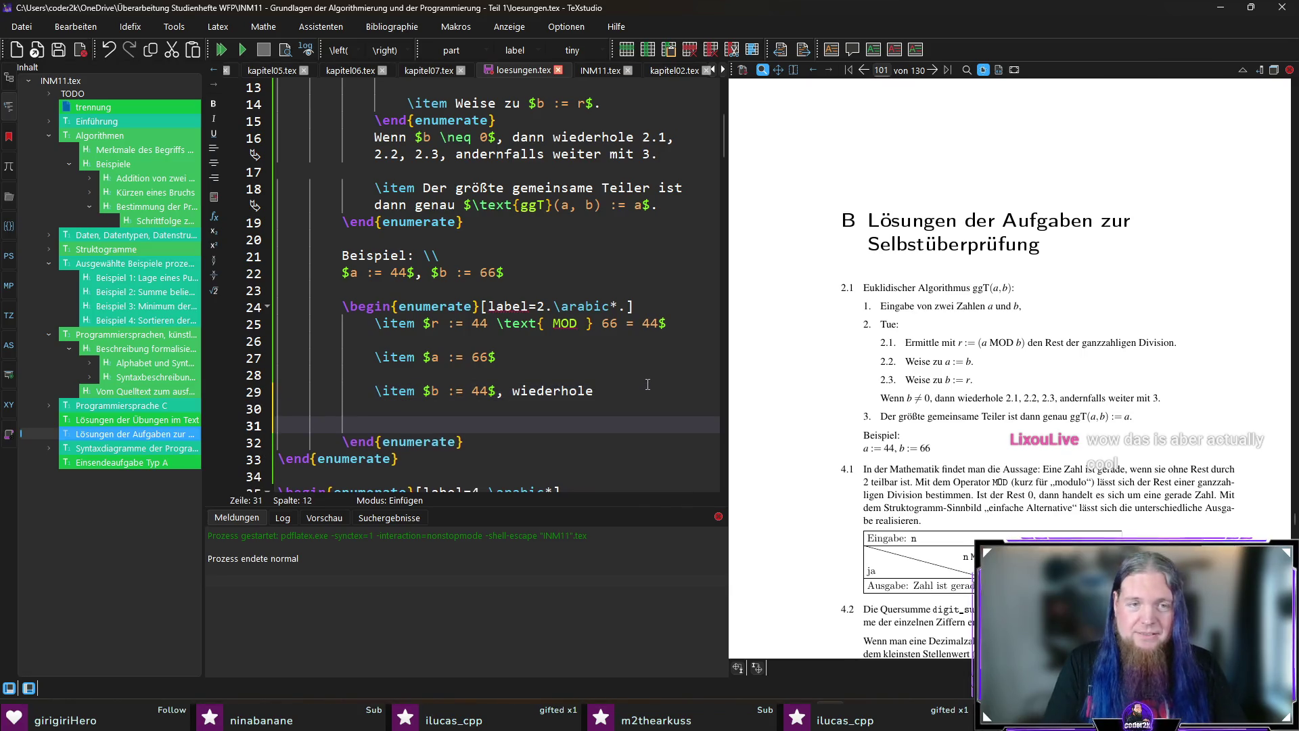
scroll(648, 384, "down", 2)
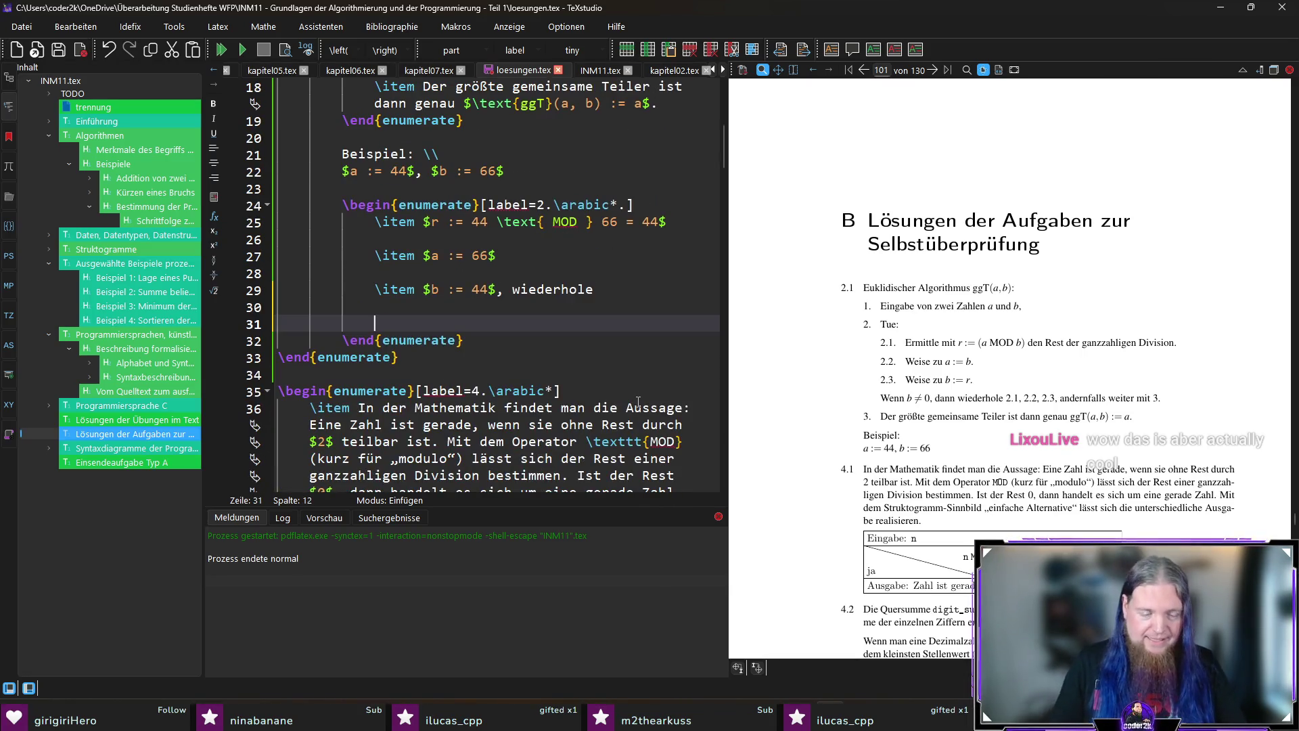
type("\\item")
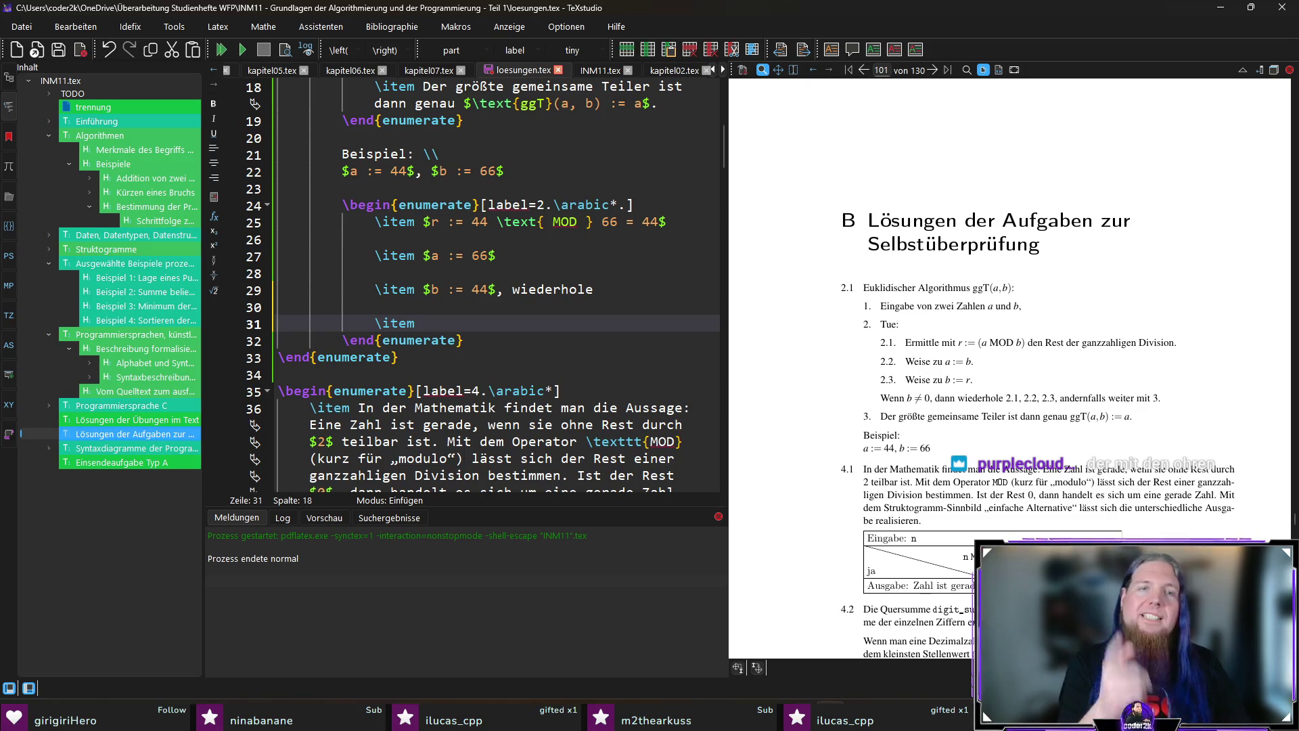
scroll(1016, 407, "down", 1)
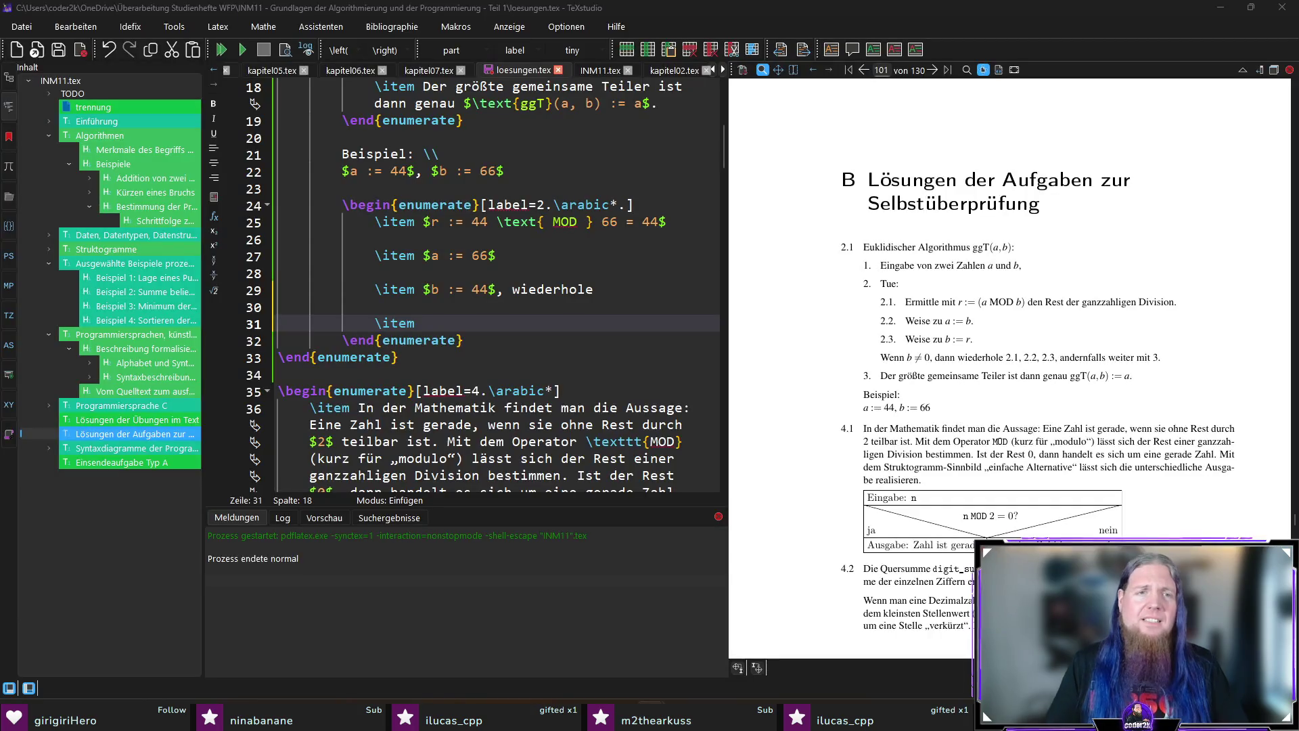
key("alt+Tab")
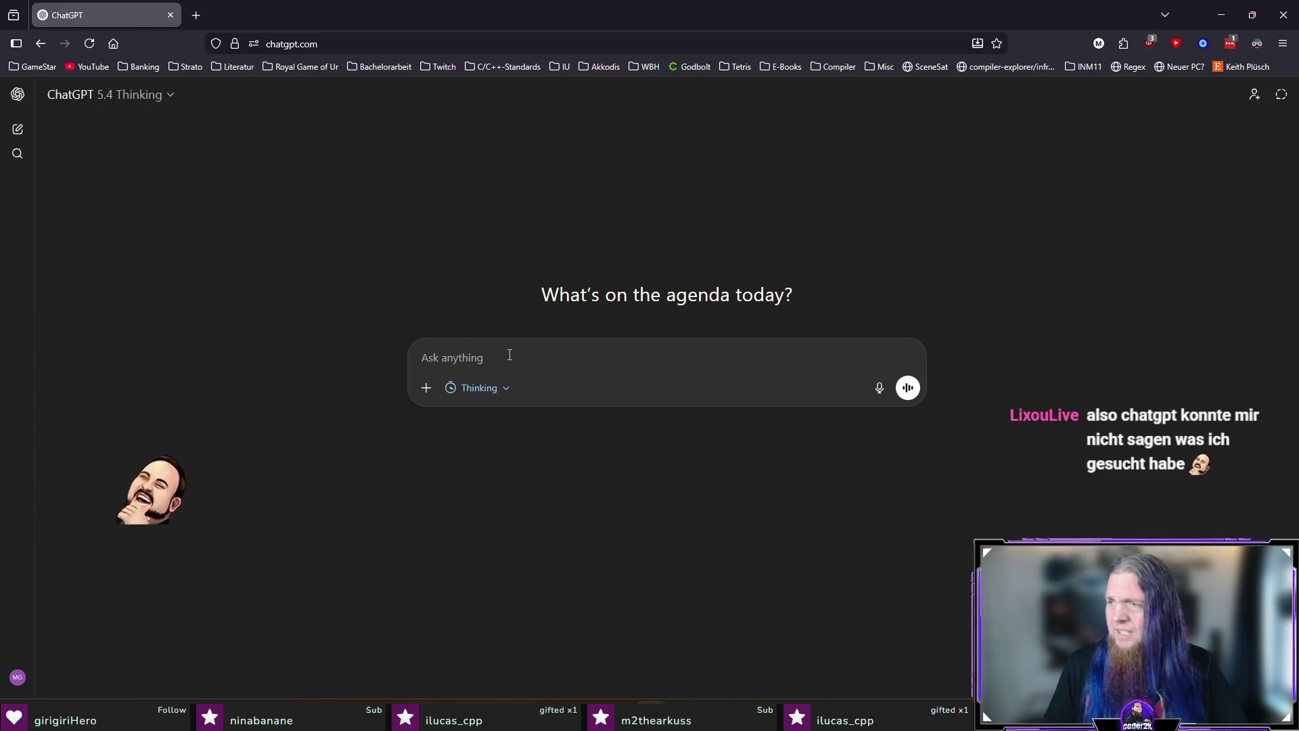
type("(")
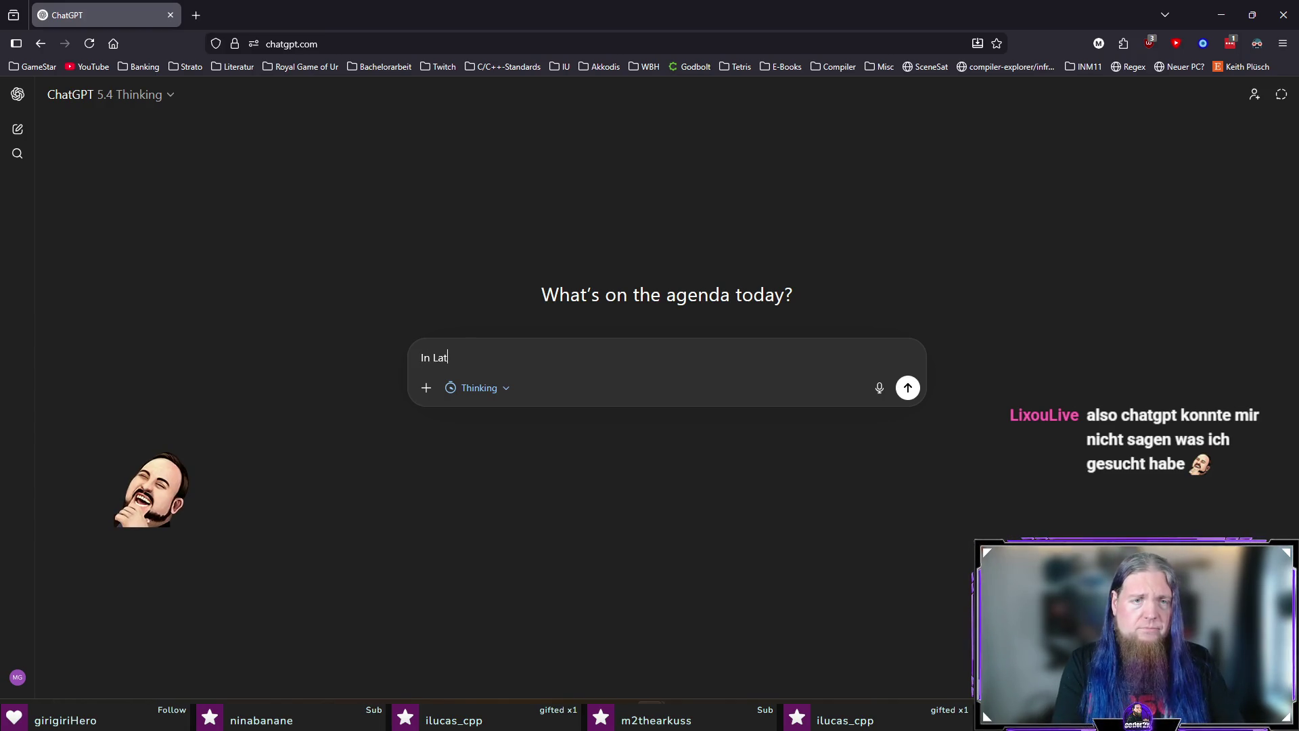
type("E")
Ask ChatGPT how to reset an enumeration counter mid-list and copy the \setcounter line from its answer.
key("BackSpace")
type("e")
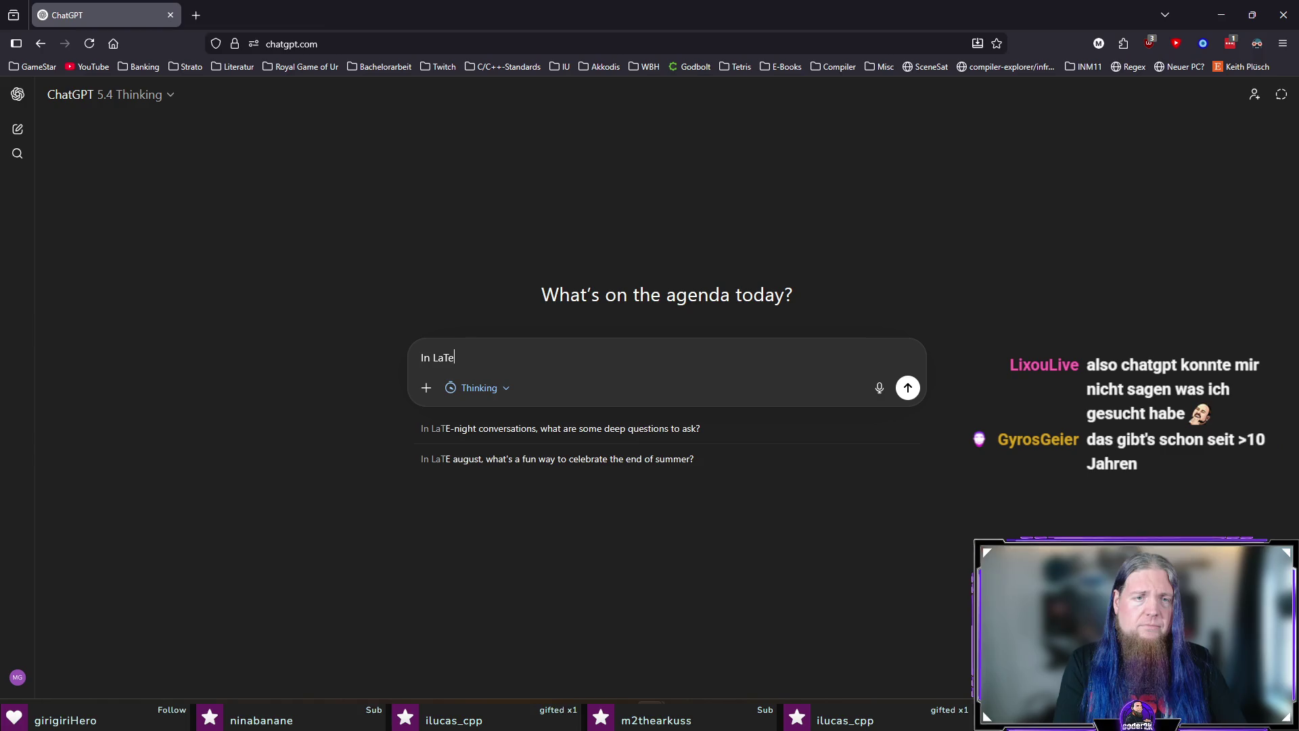
type("X, how can I set the counter o")
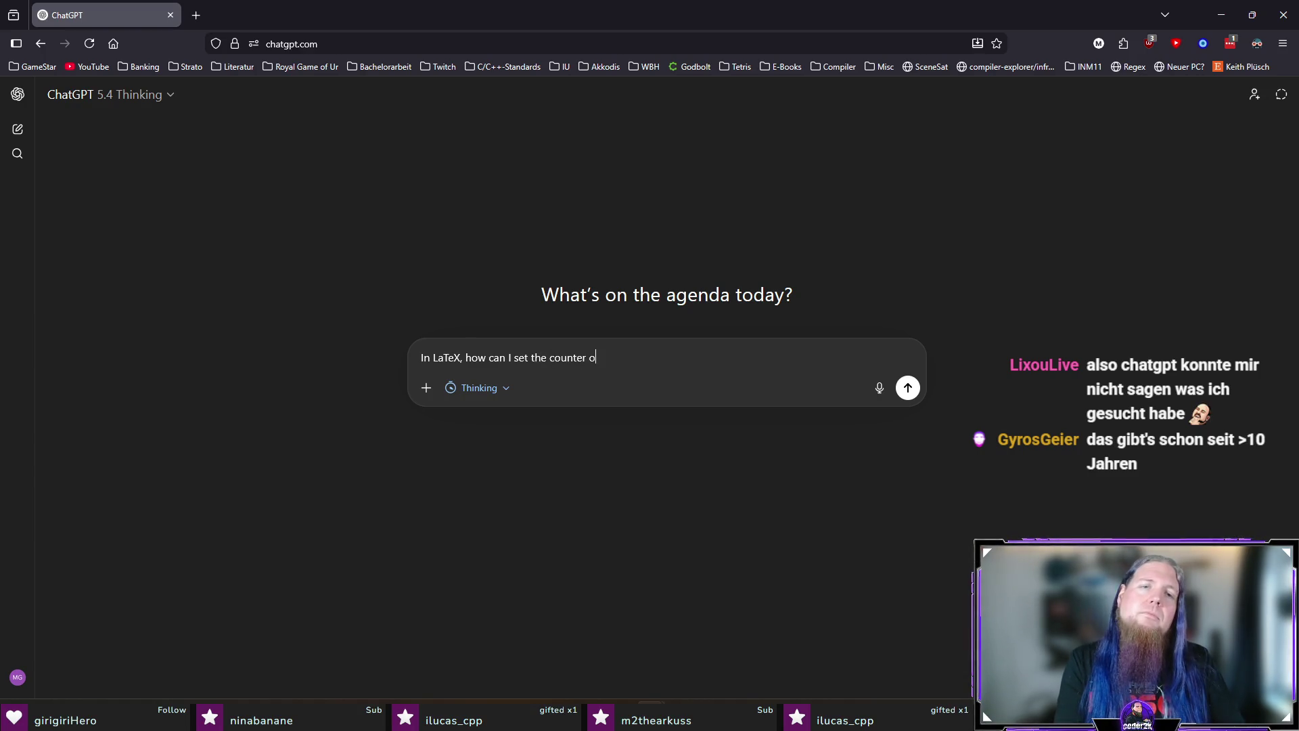
type("ion")
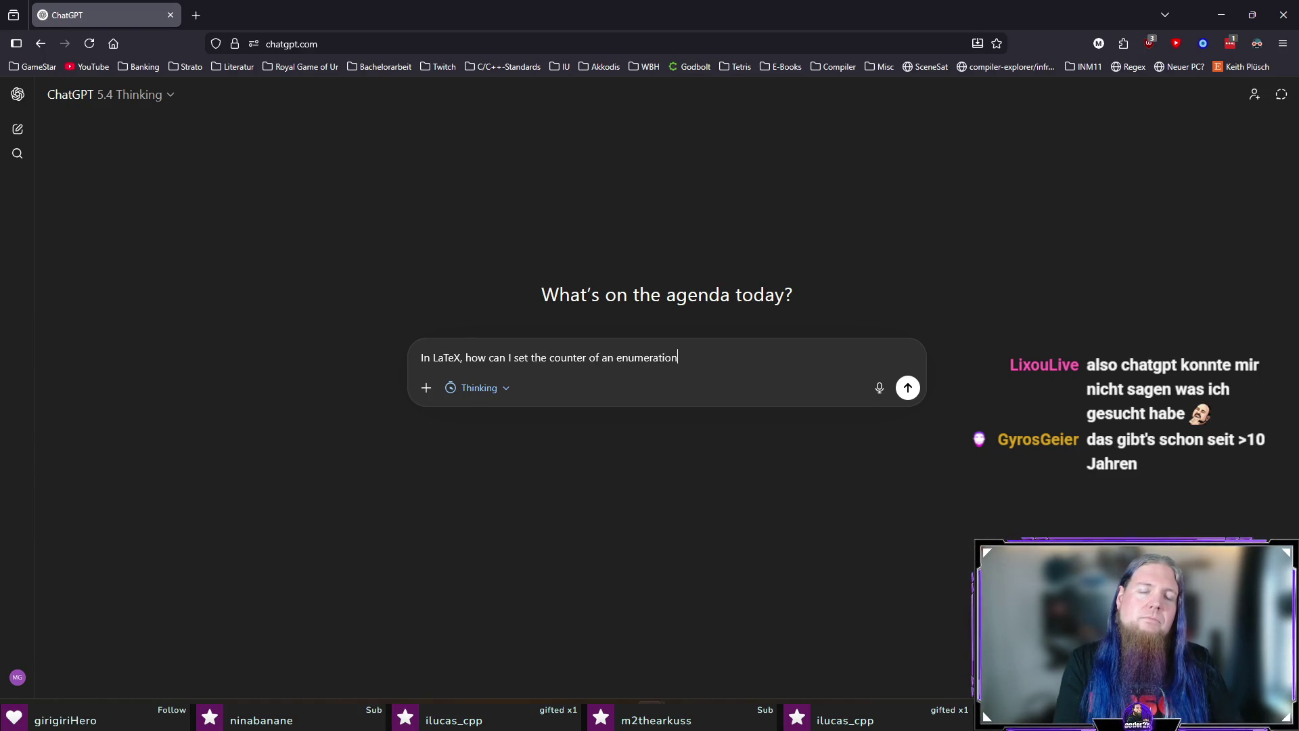
type(" to another value")
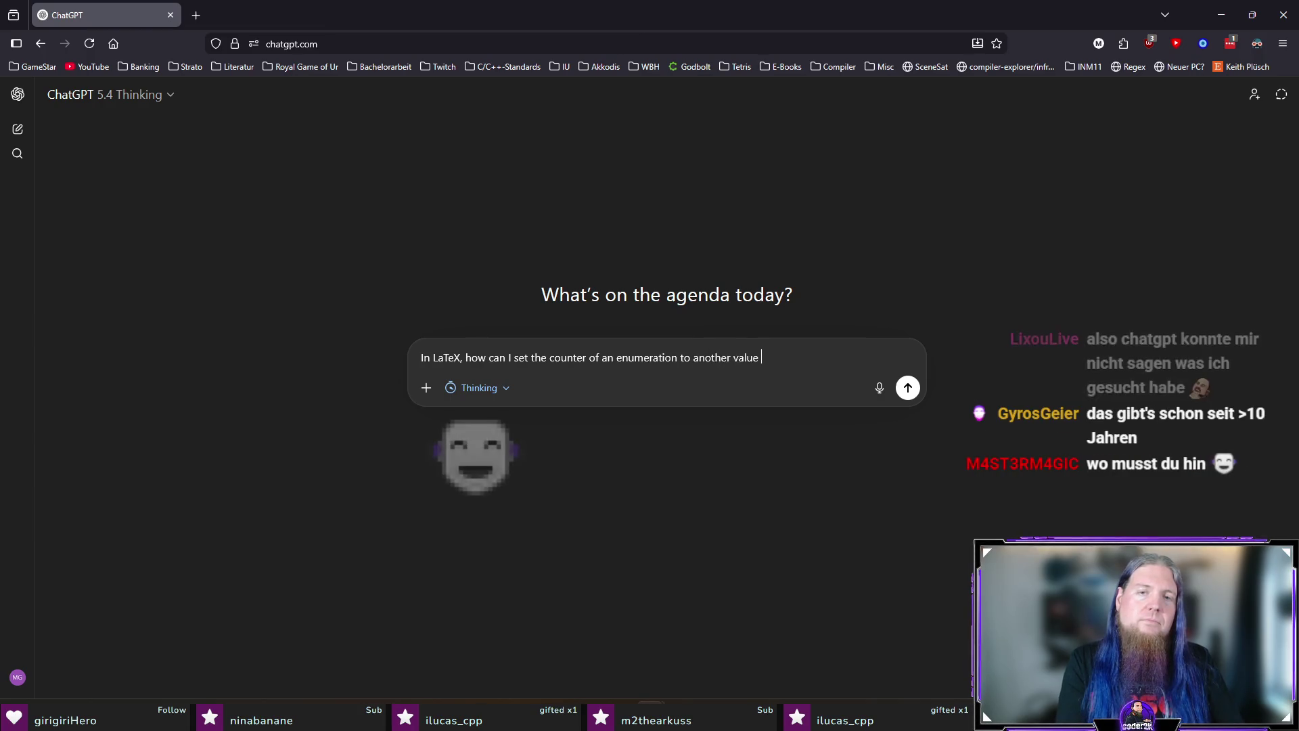
type(" right in the mid")
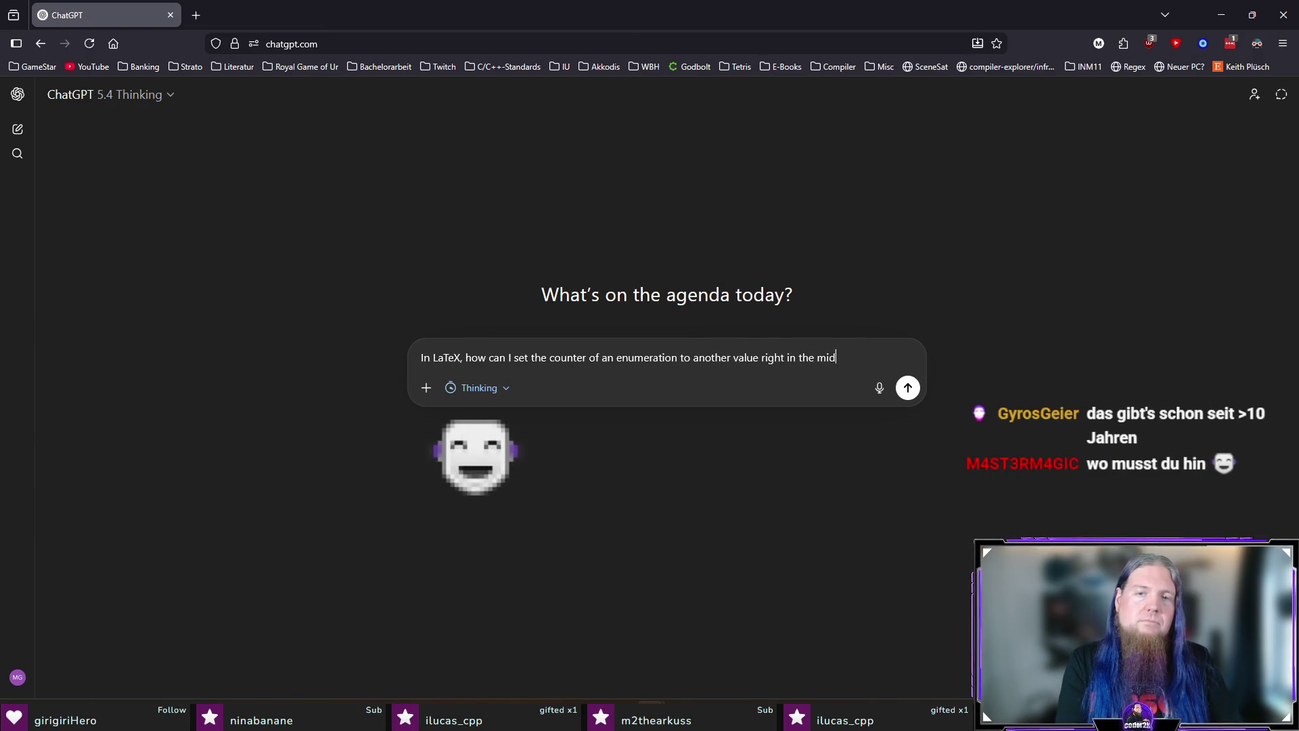
type("?")
key("Return")
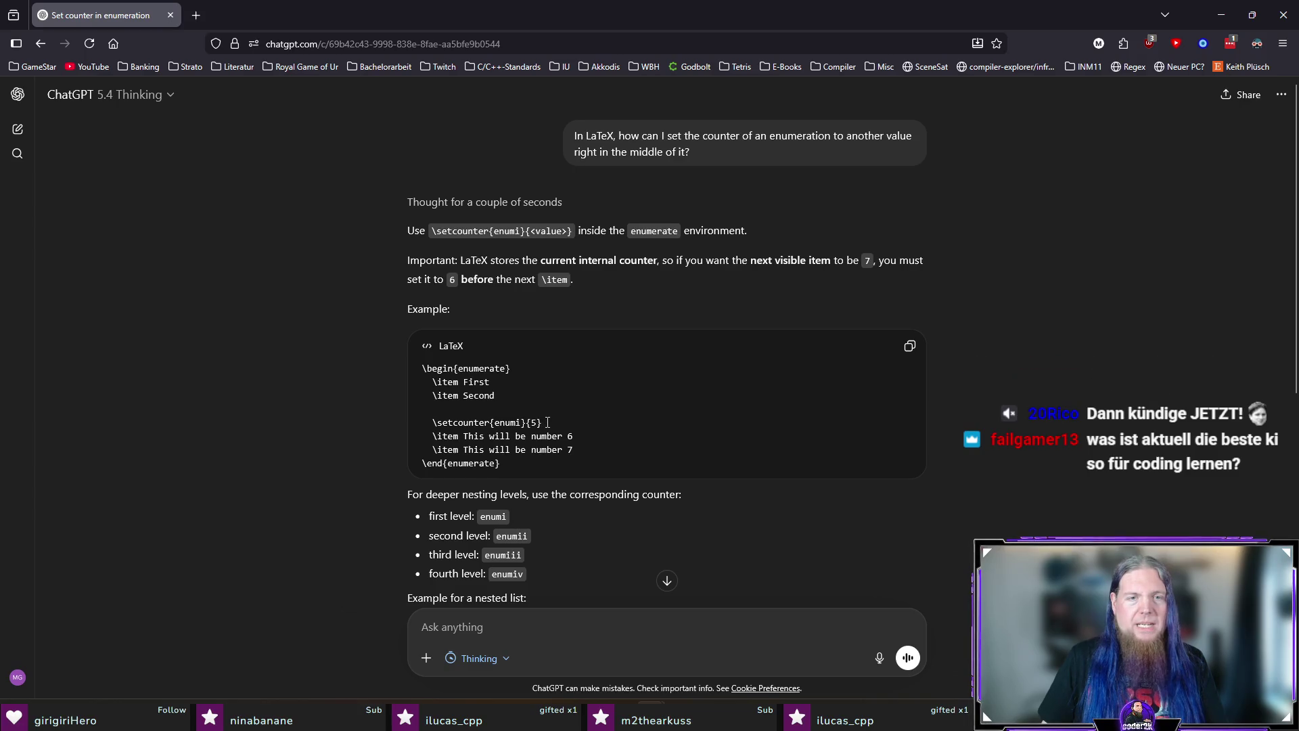
left_click_drag(547, 423, 414, 427)
key("ctrl+c")
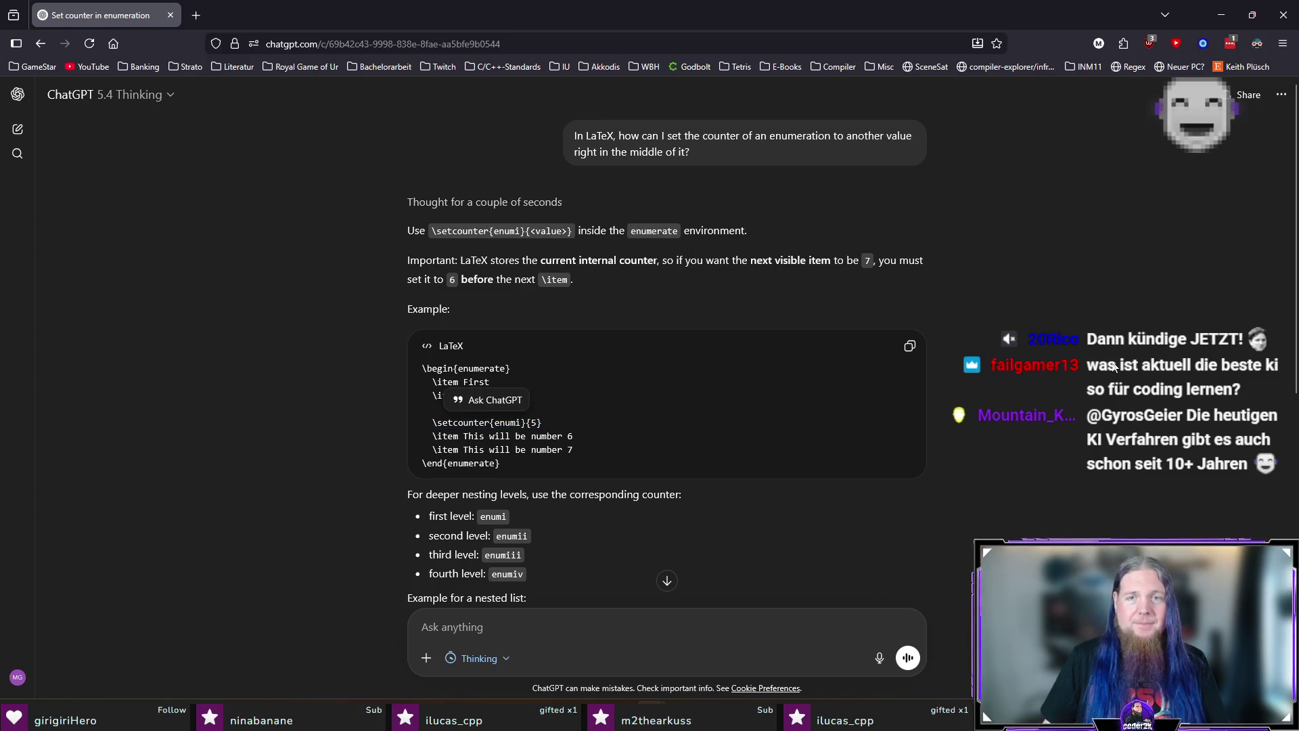
key("alt+Tab")
Paste \setcounter{enumi}{1} above the item, complete it as $r := 66 \text{ MOD } 44 = 22$ and recompile.
left_click(513, 307)
key("Return")
key("ctrl+v")
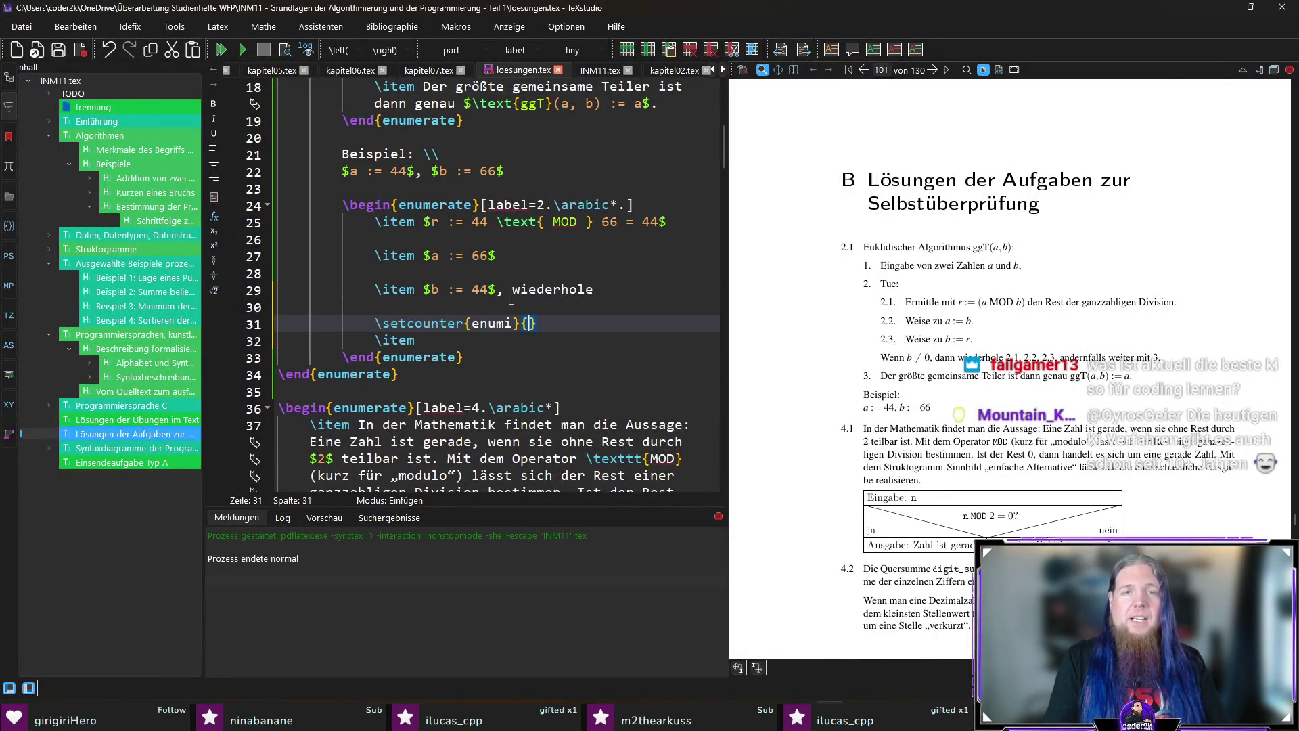
type("1")
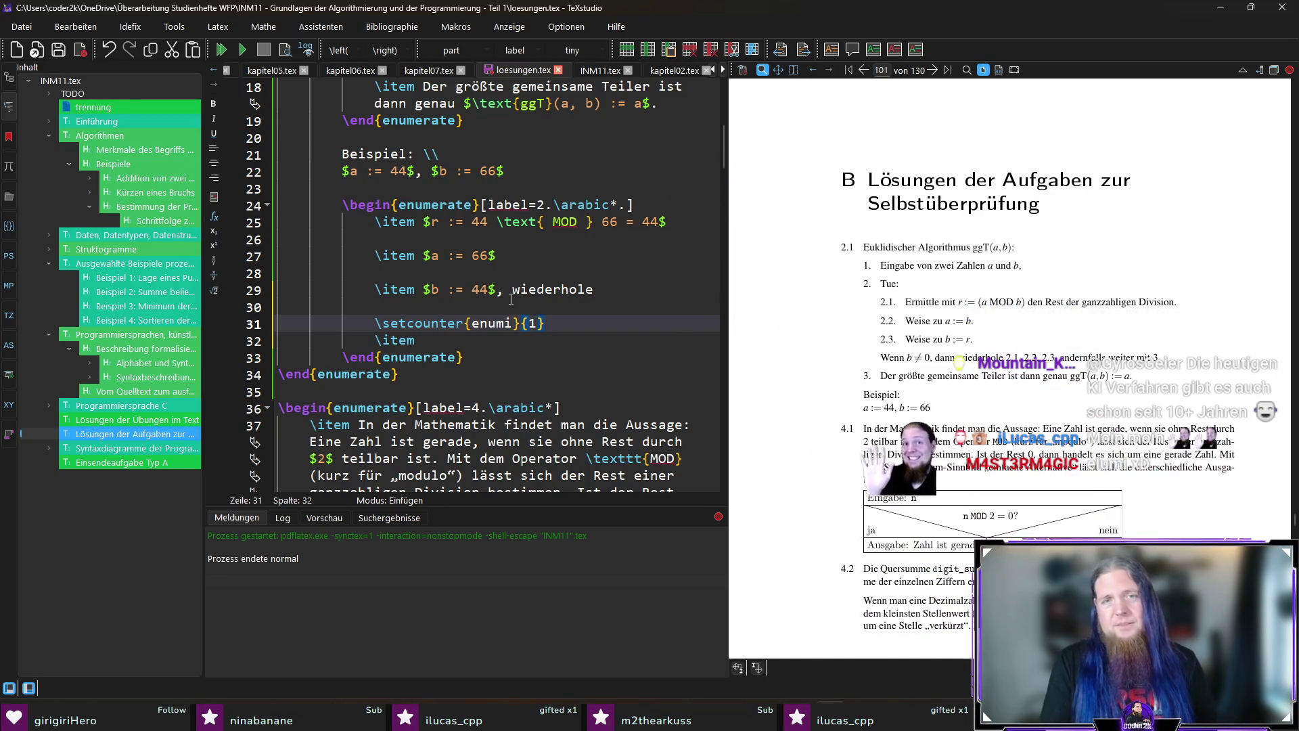
key("Down")
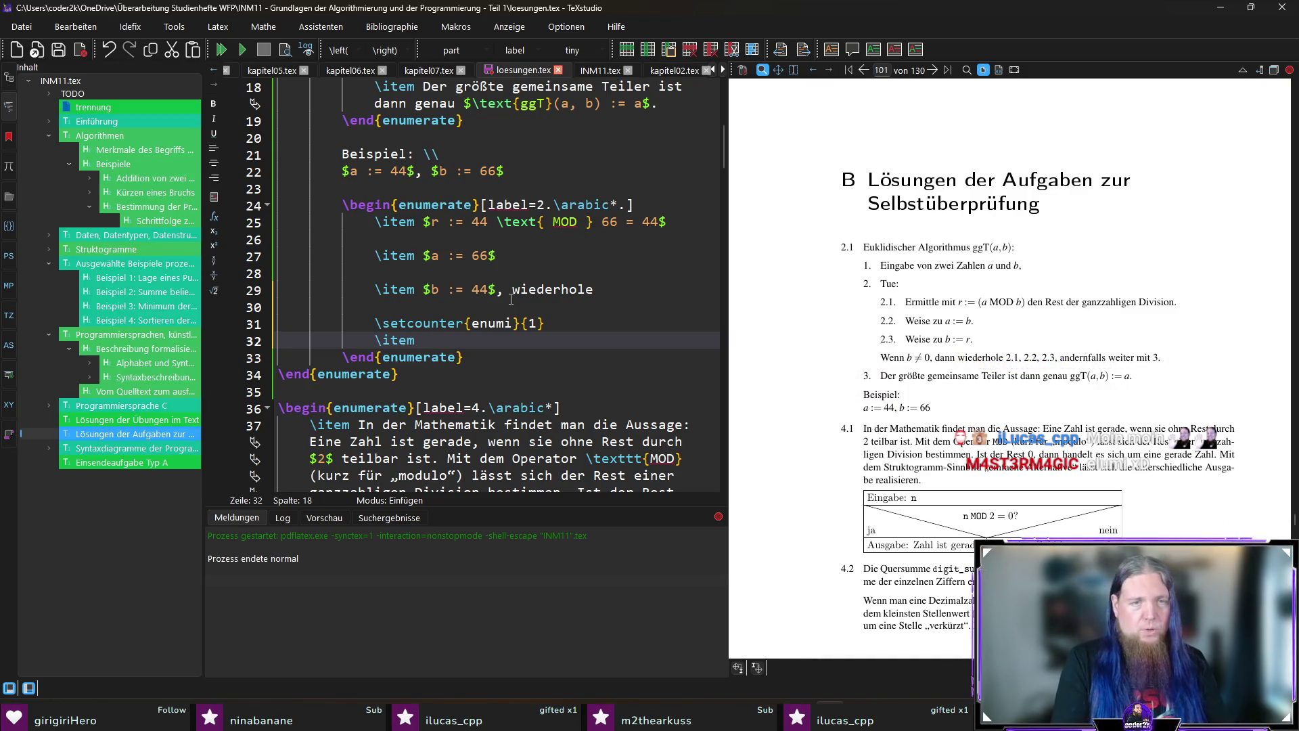
type("$r := 66")
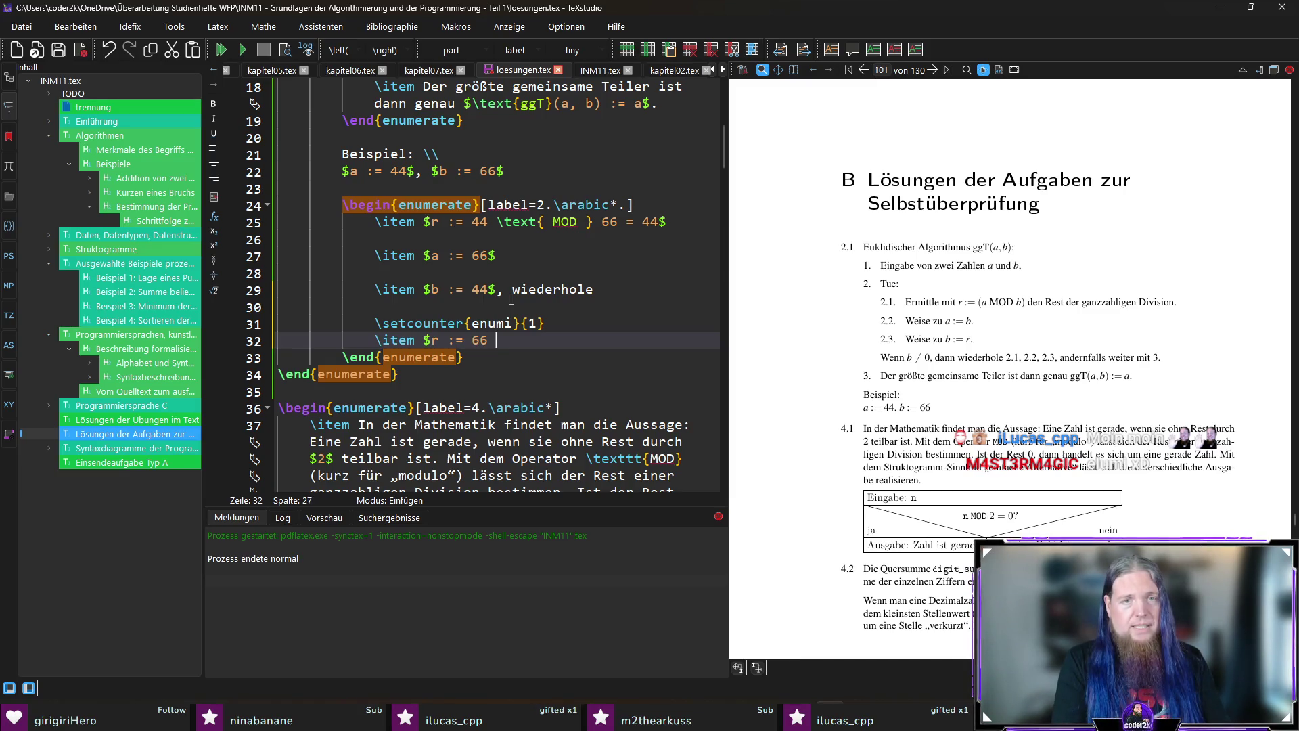
type("\text{ MDO")
key("BackSpace")
key("BackSpace")
key("BackSpace")
type("OD }")
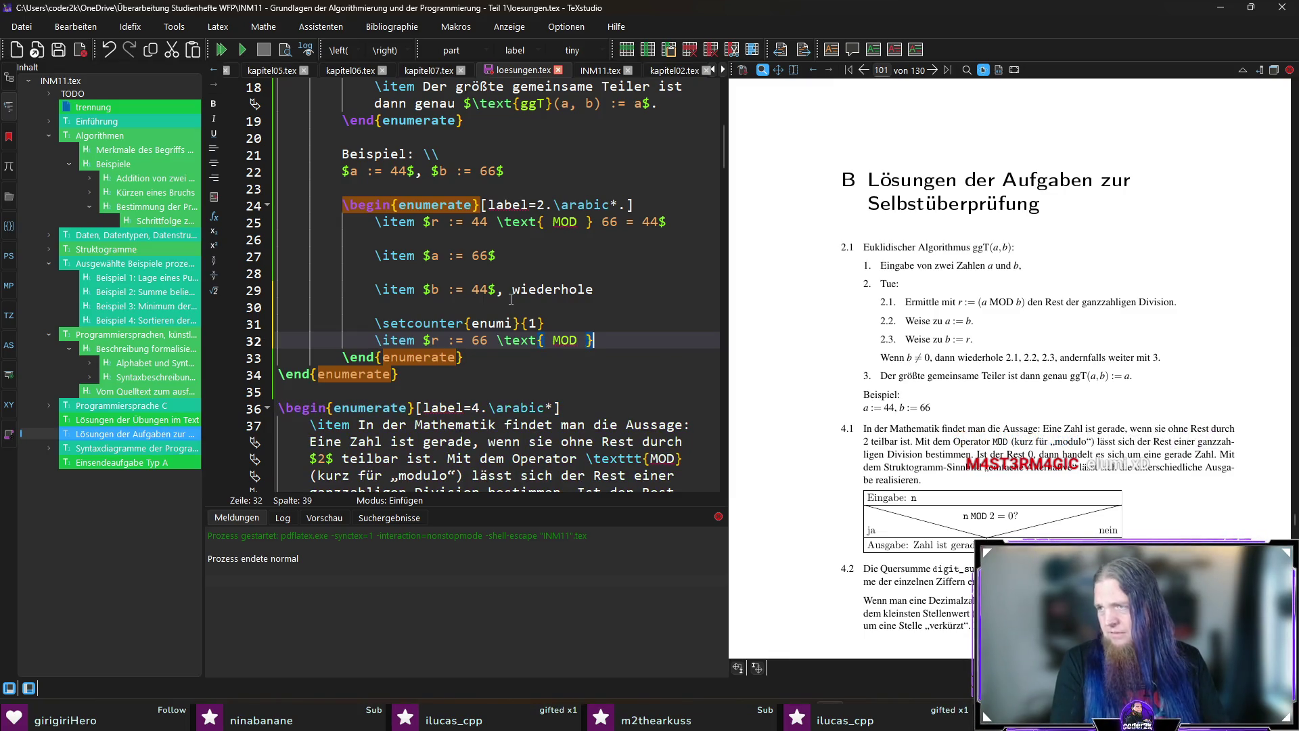
type(" 44")
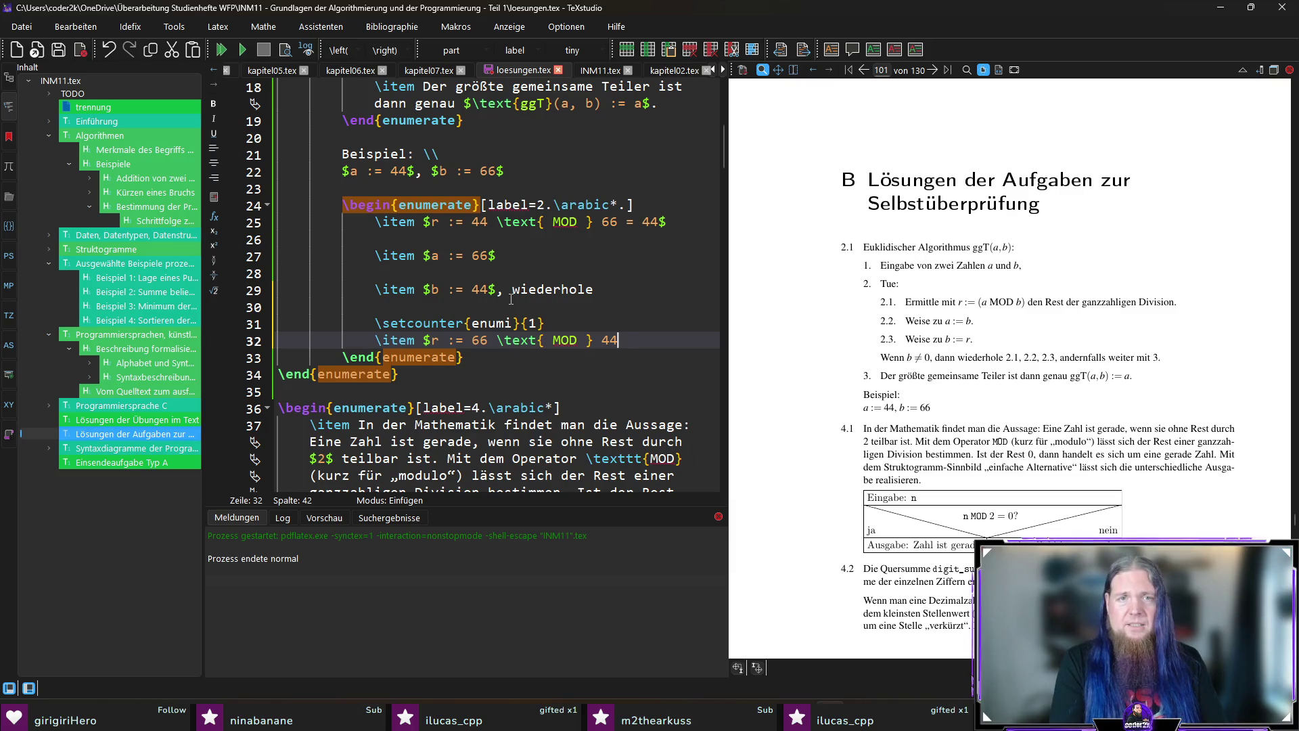
type(" = 22$")
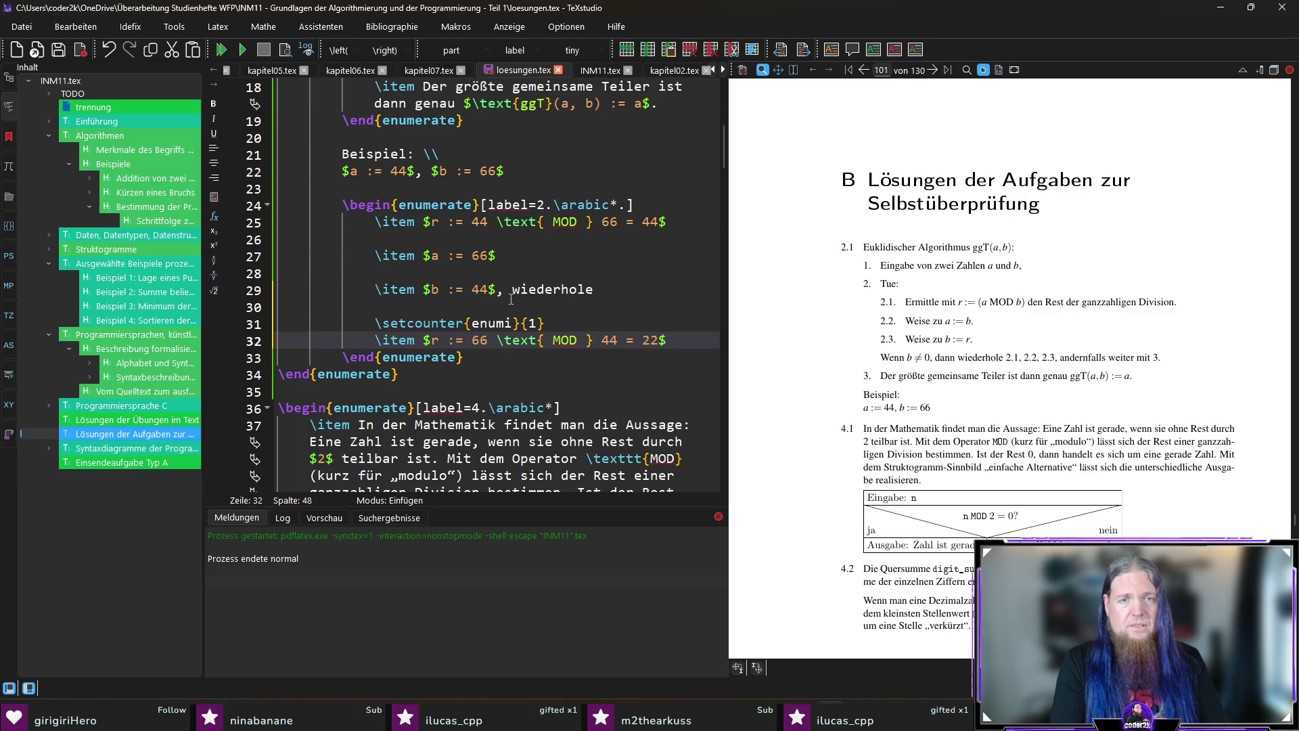
key("F5")
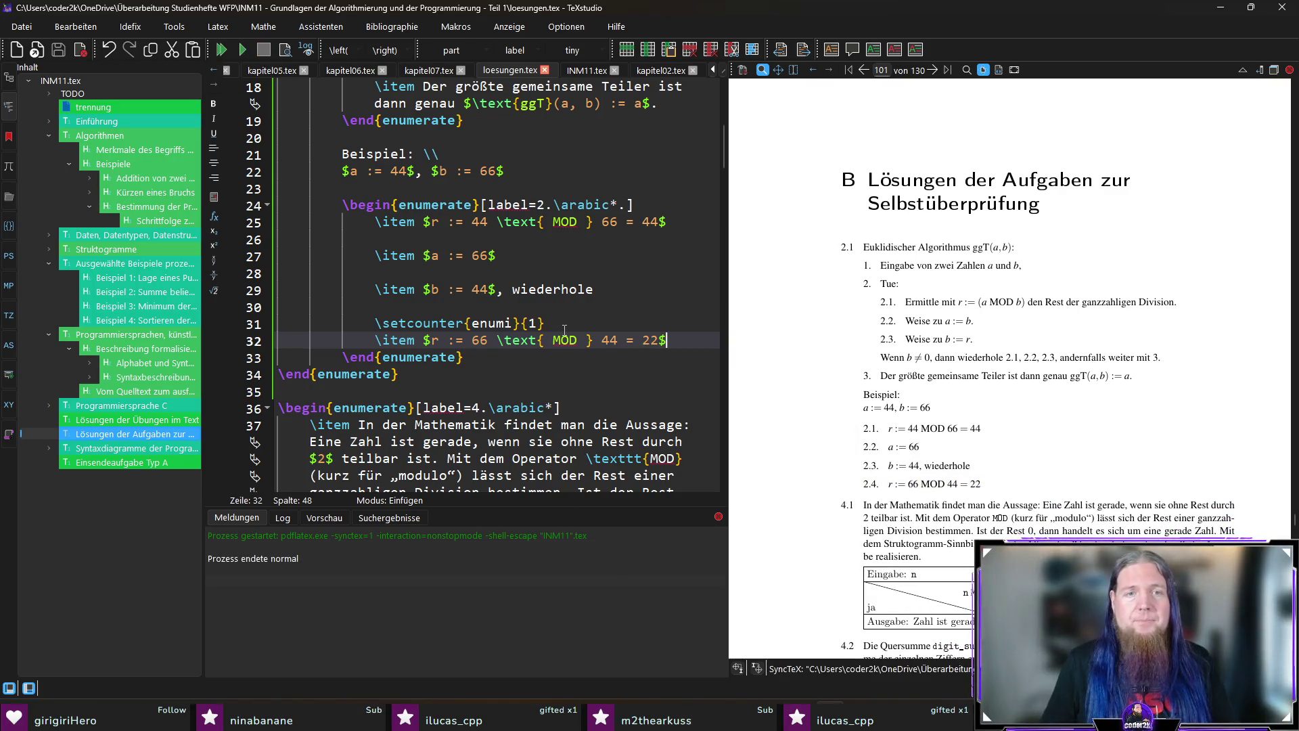
Make \setcounter use enumii with value 0 and recompile so the 66 MOD 44 = 22 item becomes 2.1.
left_click(515, 323)
scroll(503, 341, "up", 2)
scroll(482, 374, "down", 2)
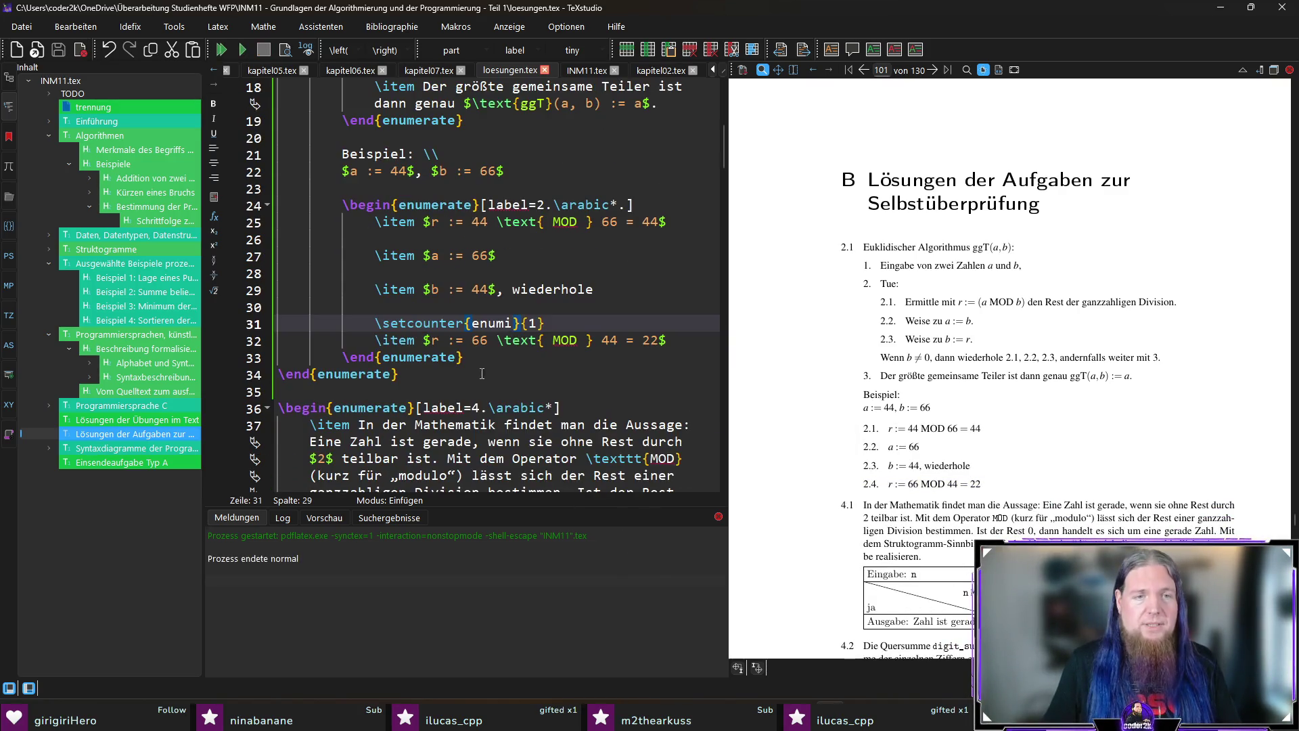
type("i")
key("F5")
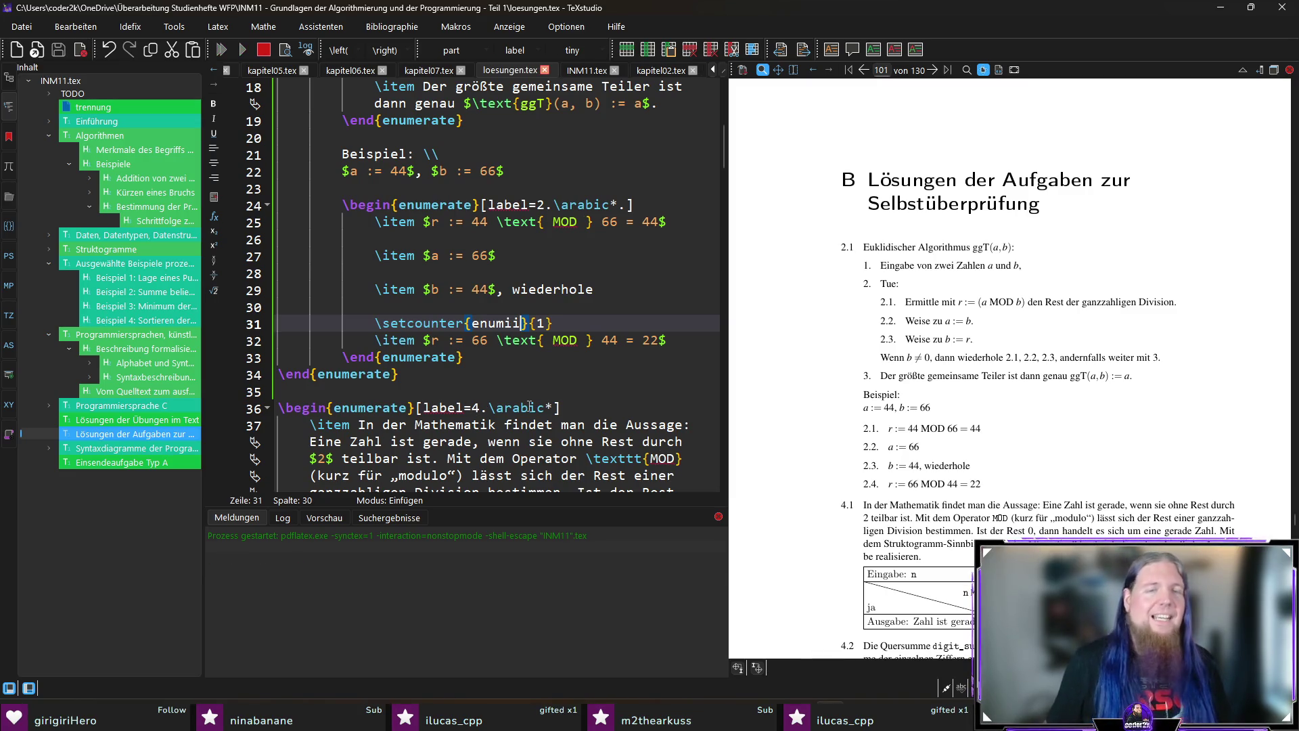
double_click(498, 322)
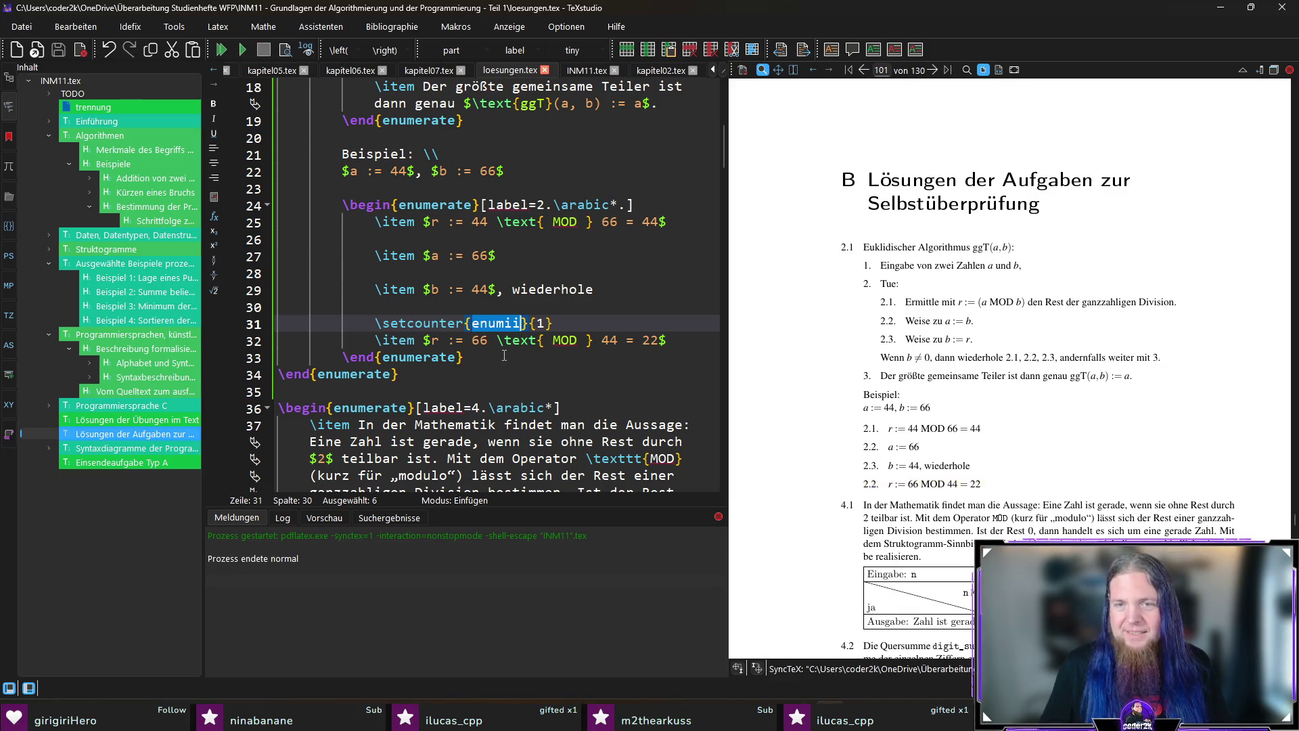
left_click(879, 492)
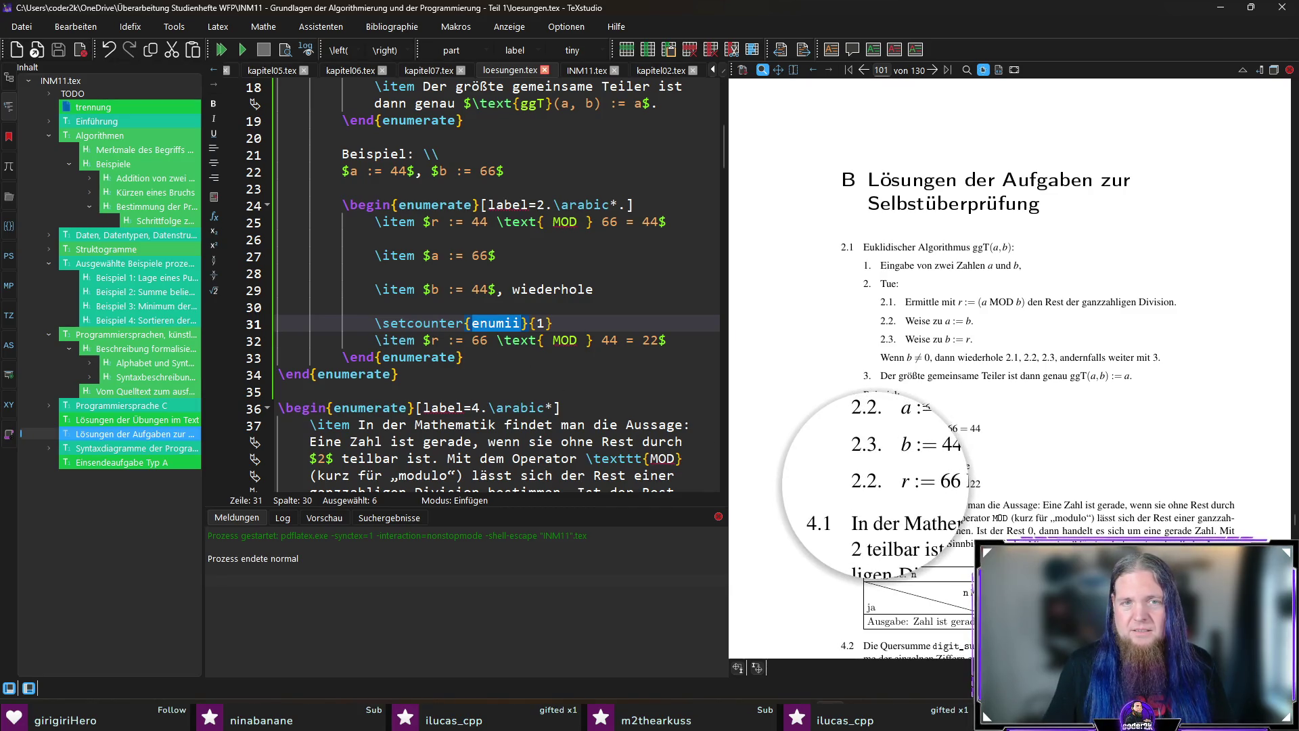
double_click(545, 323)
type("0")
key("F5")
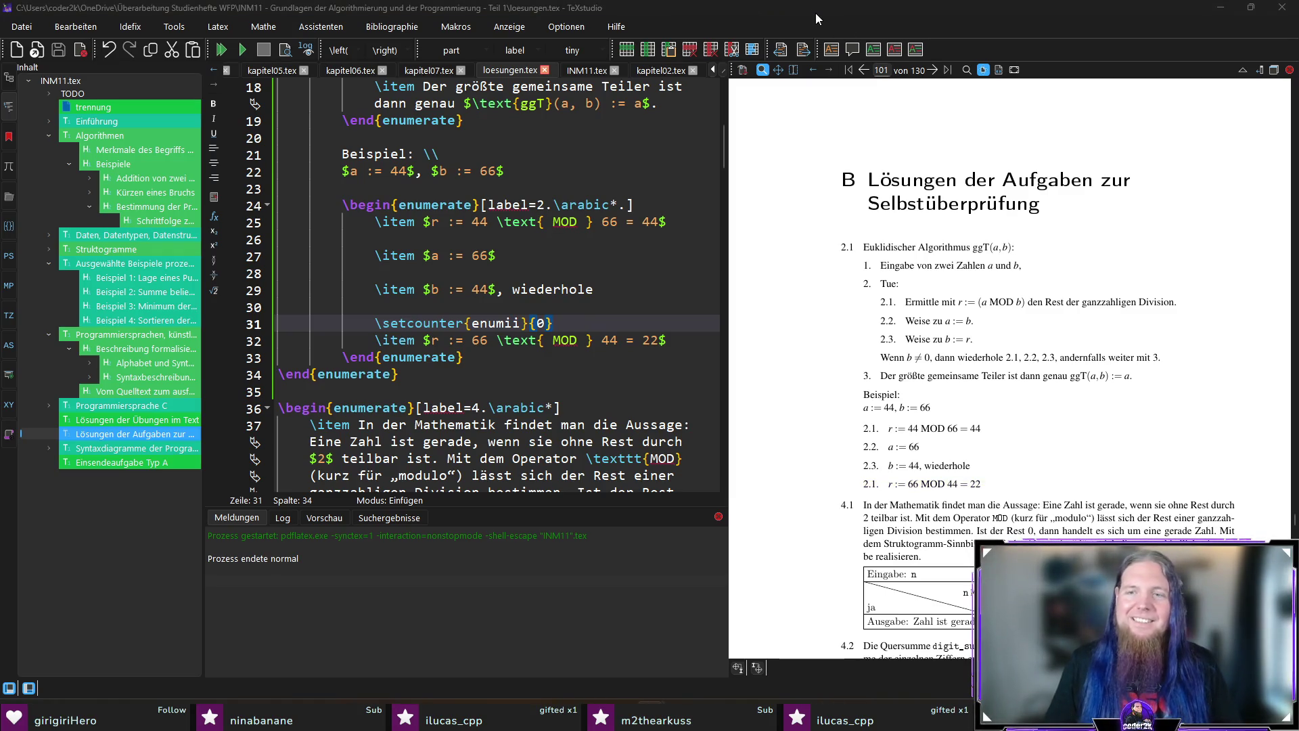
left_click(685, 340)
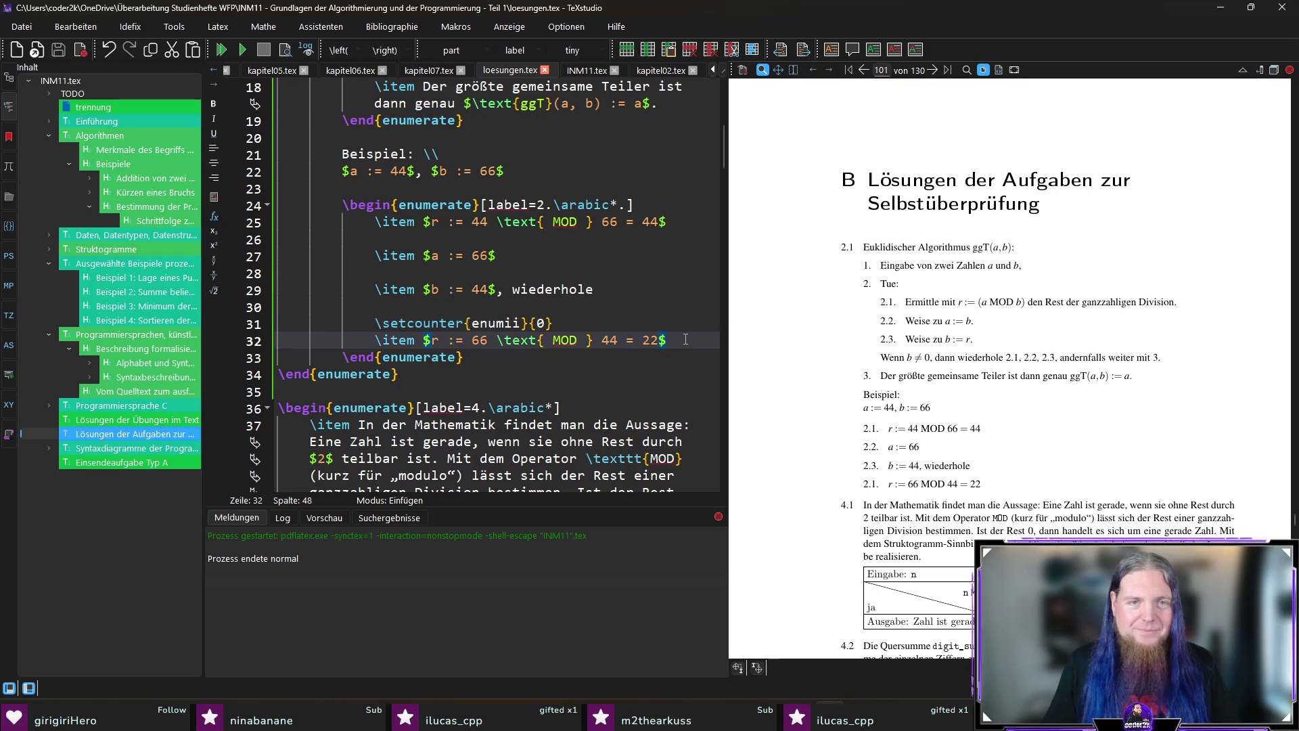
Add \item $a := 44$ and \item $b := 22$, wiederhole after the remainder step, separated by blank lines.
key("Return")
key("Return")
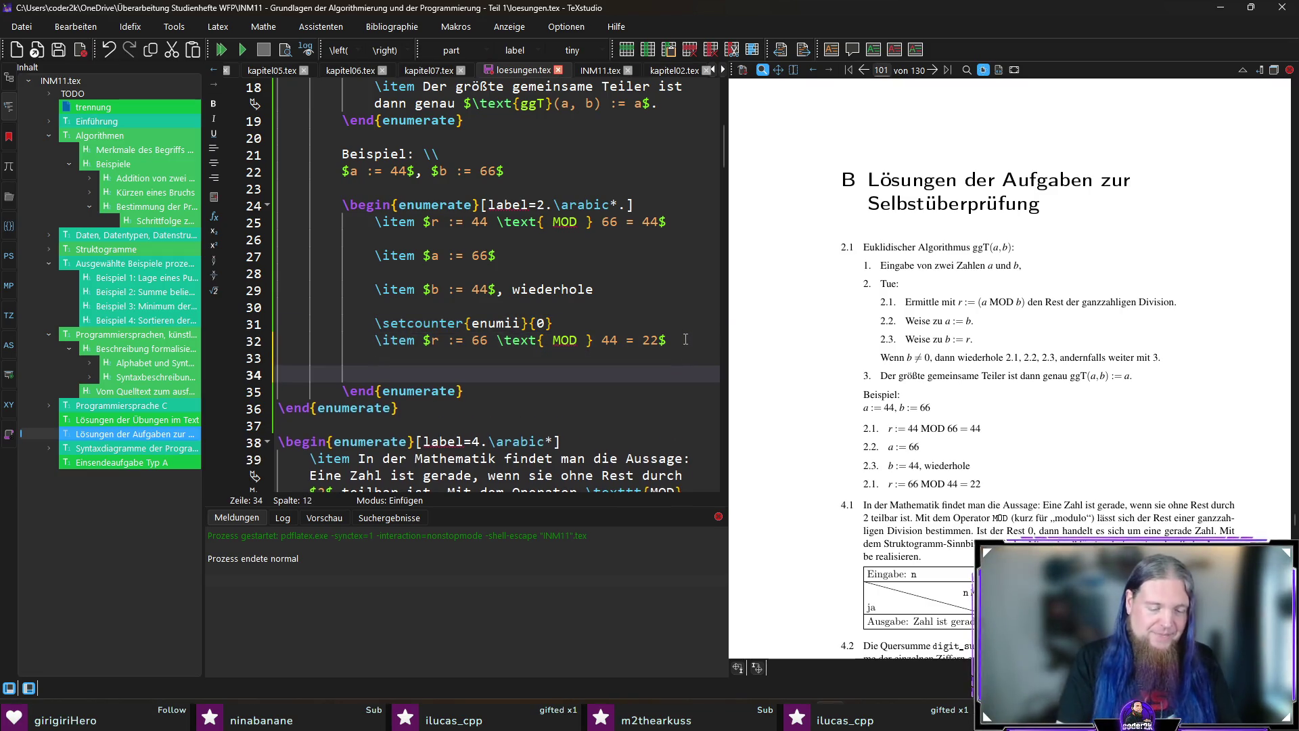
type("\\item")
key("Up")
key("Up")
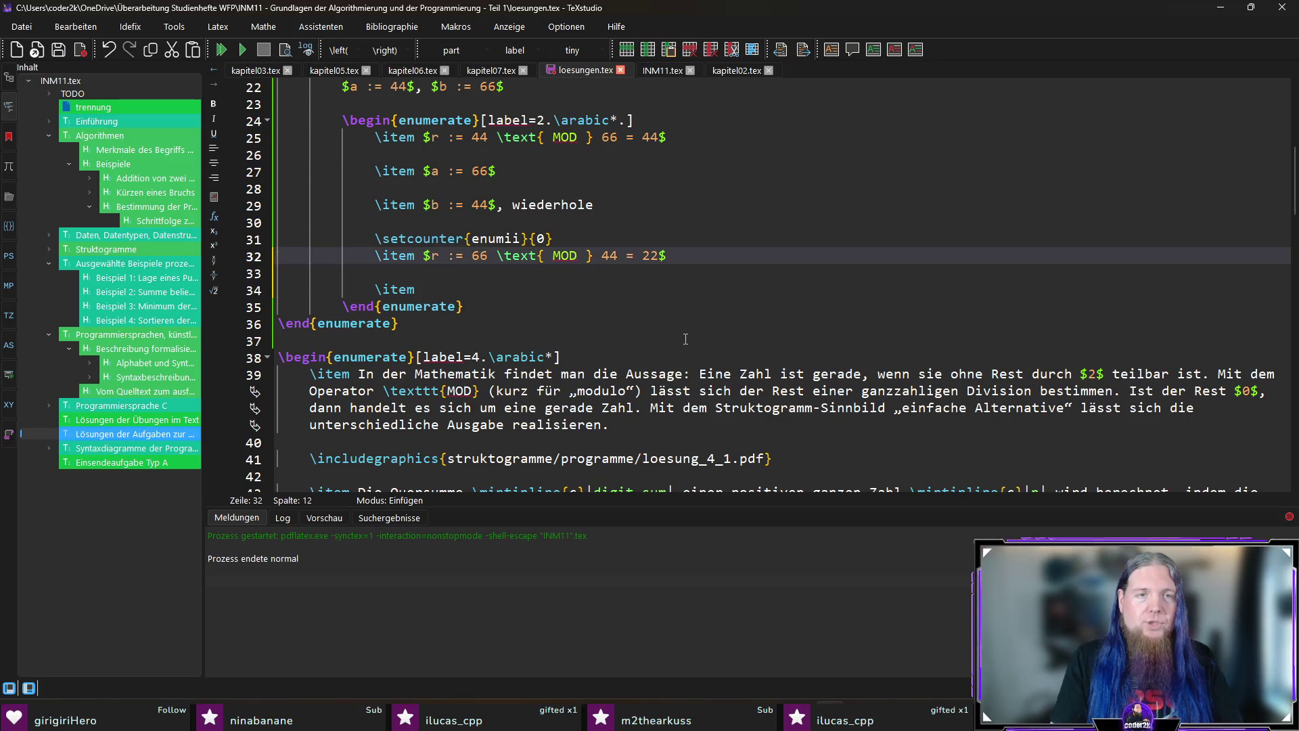
key("Return")
key("Down")
key("Down")
type("$a")
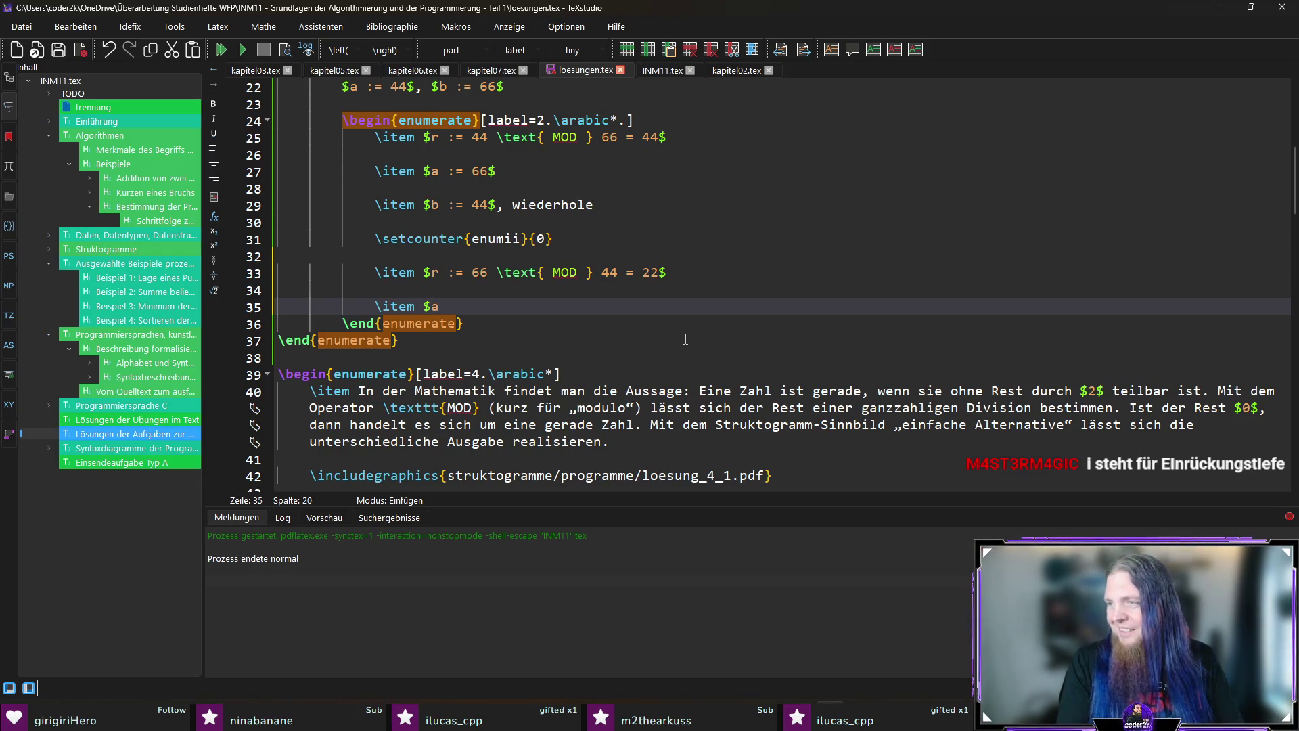
type(" := 44$")
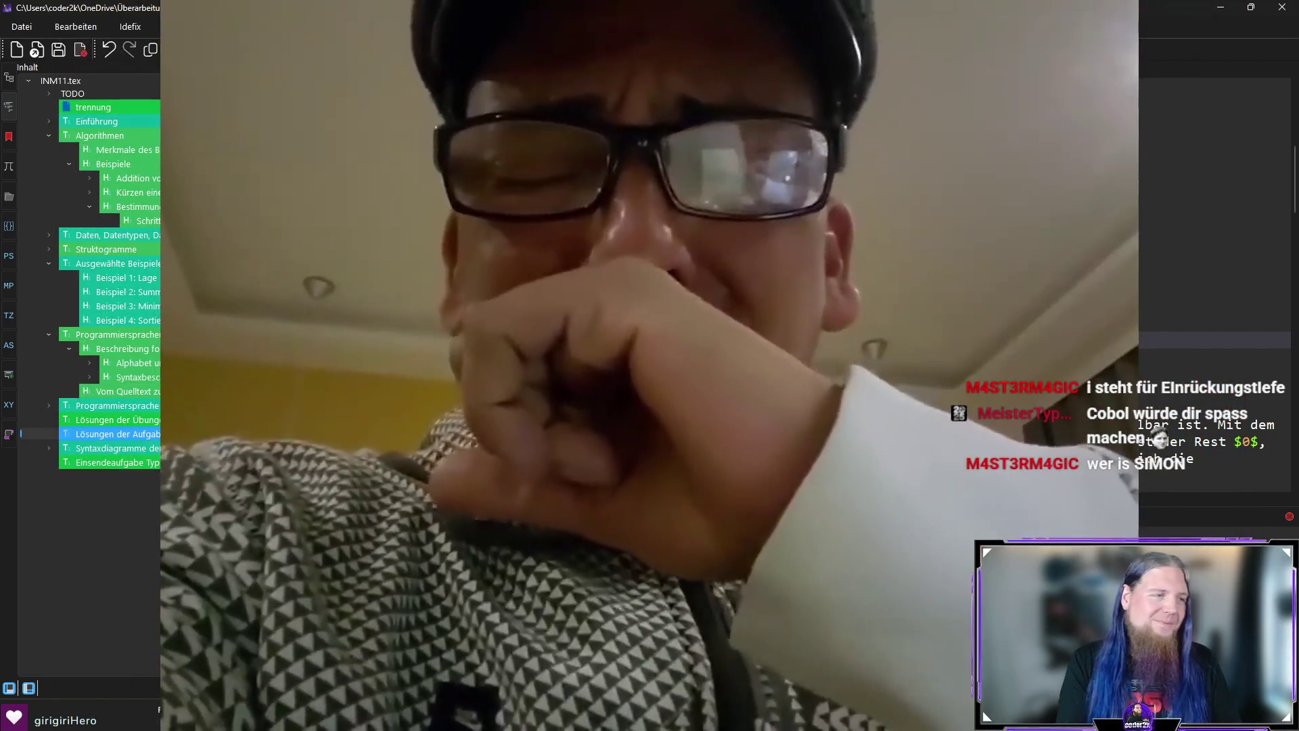
type("$b :=")
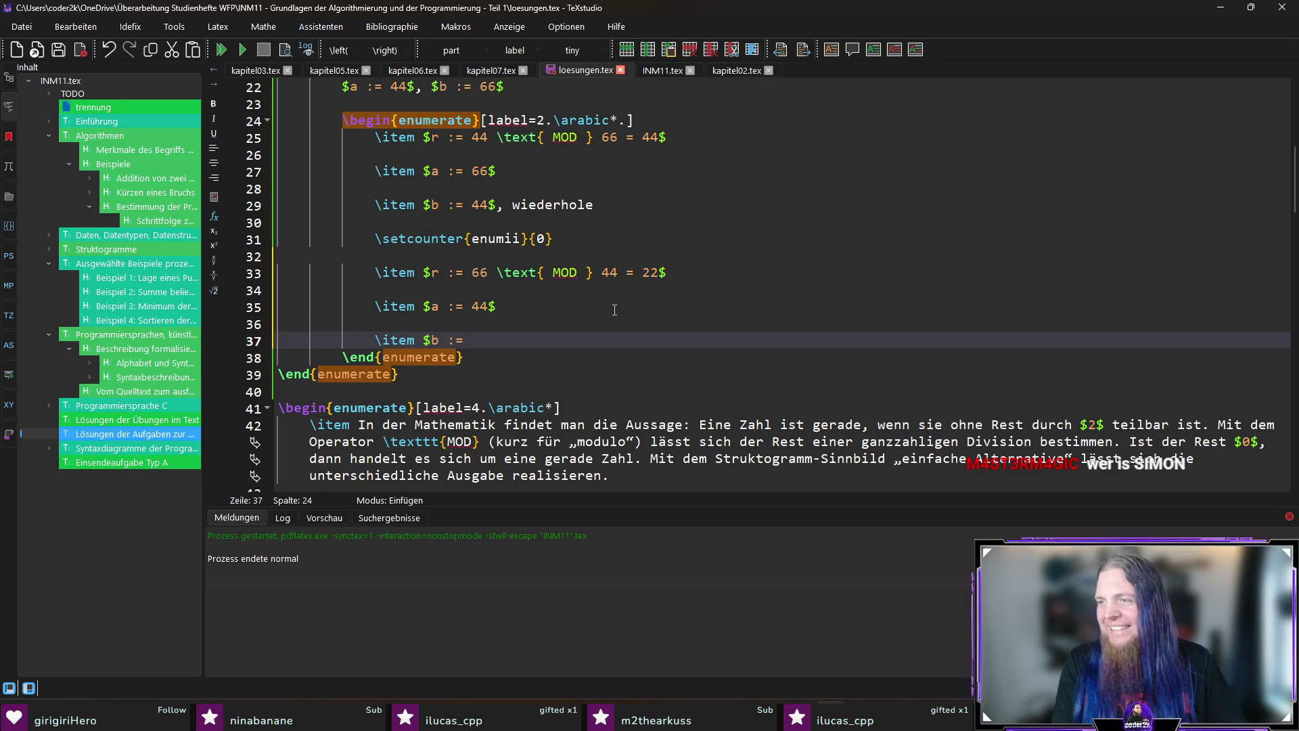
type("2$, wiederhole")
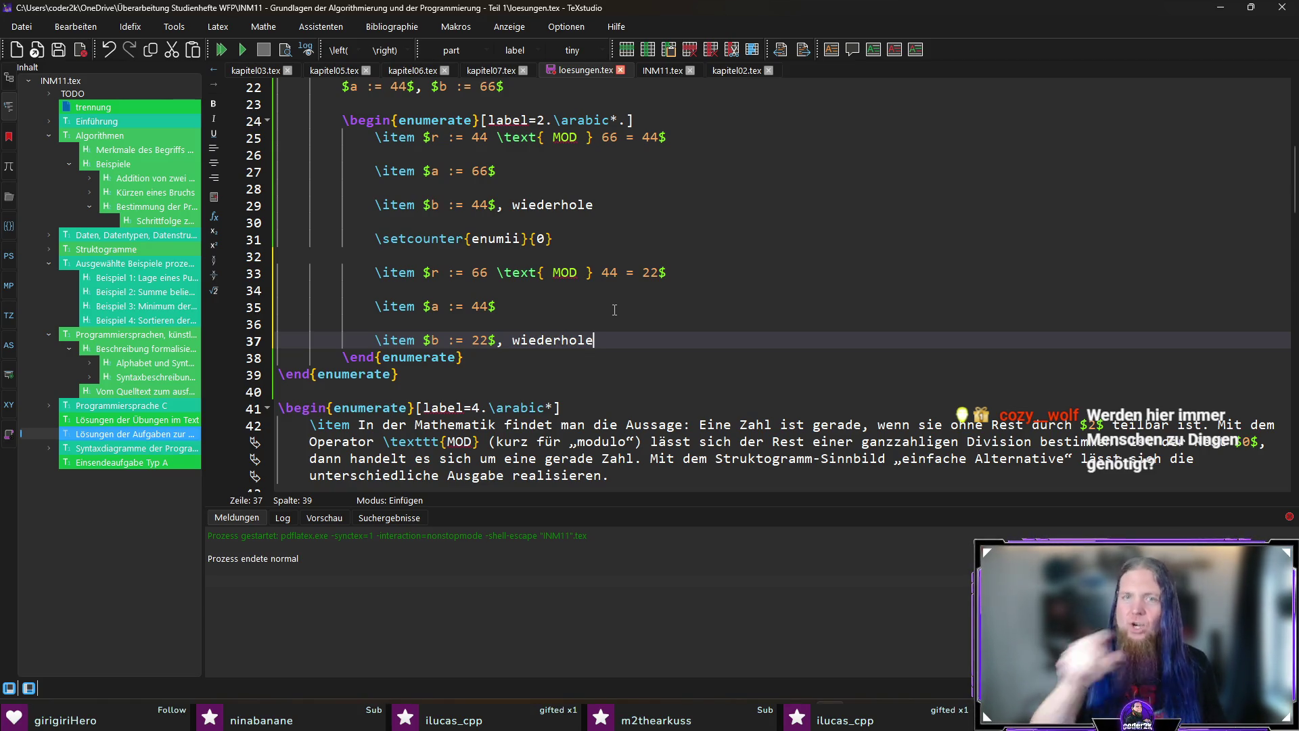
key("Up")
key("Up")
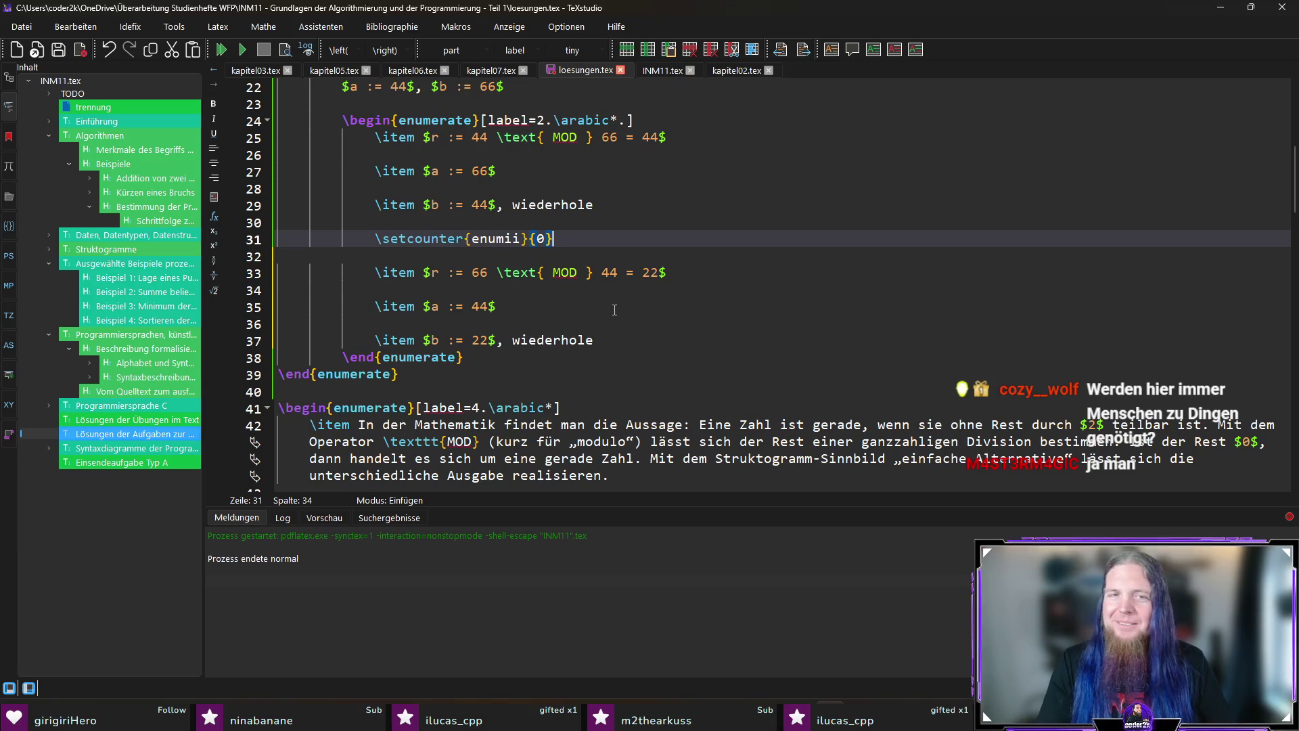
Insert another counter reset and the third-iteration items r := 44 MOD 22 = 0, a := 22 and b := 0, zu 3.
key("Down")
key("Down")
key("Down")
key("Down")
key("Down")
key("End")
key("Return")
key("Return")
type("\\setcounter{enumii}{0}")
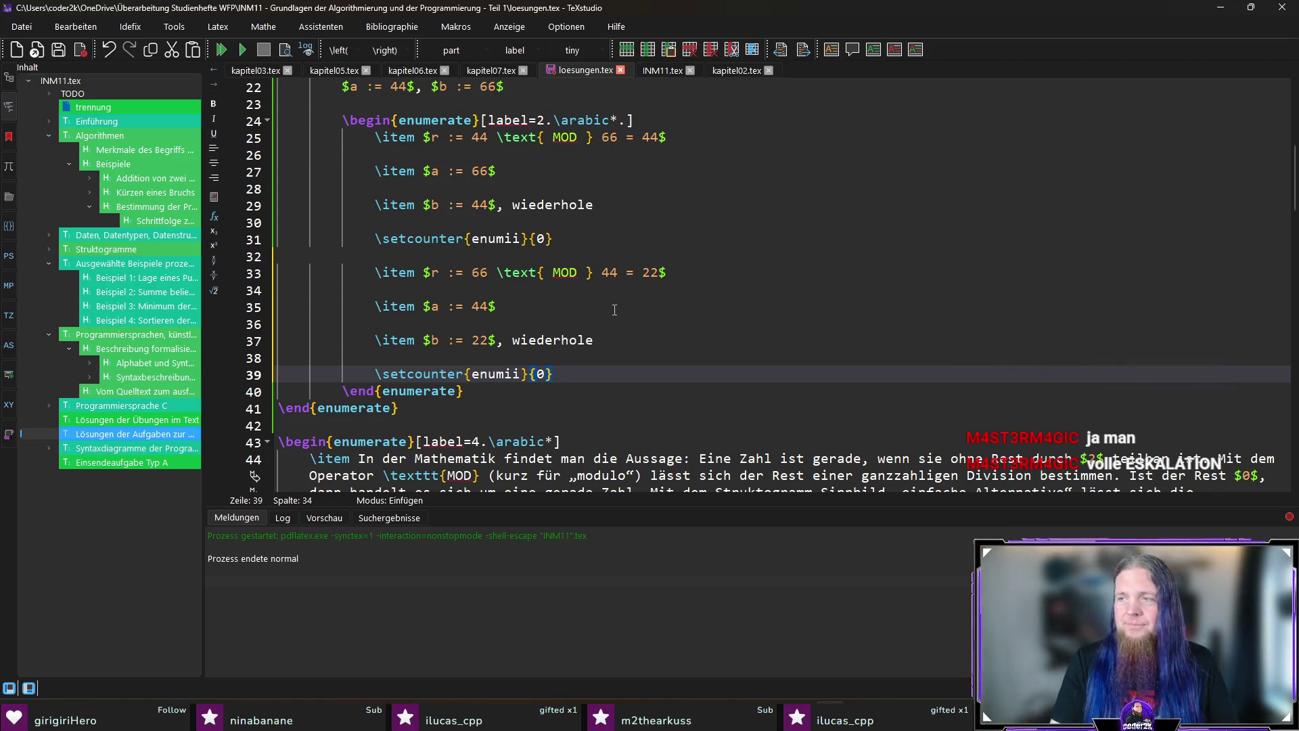
key("Return")
key("Return")
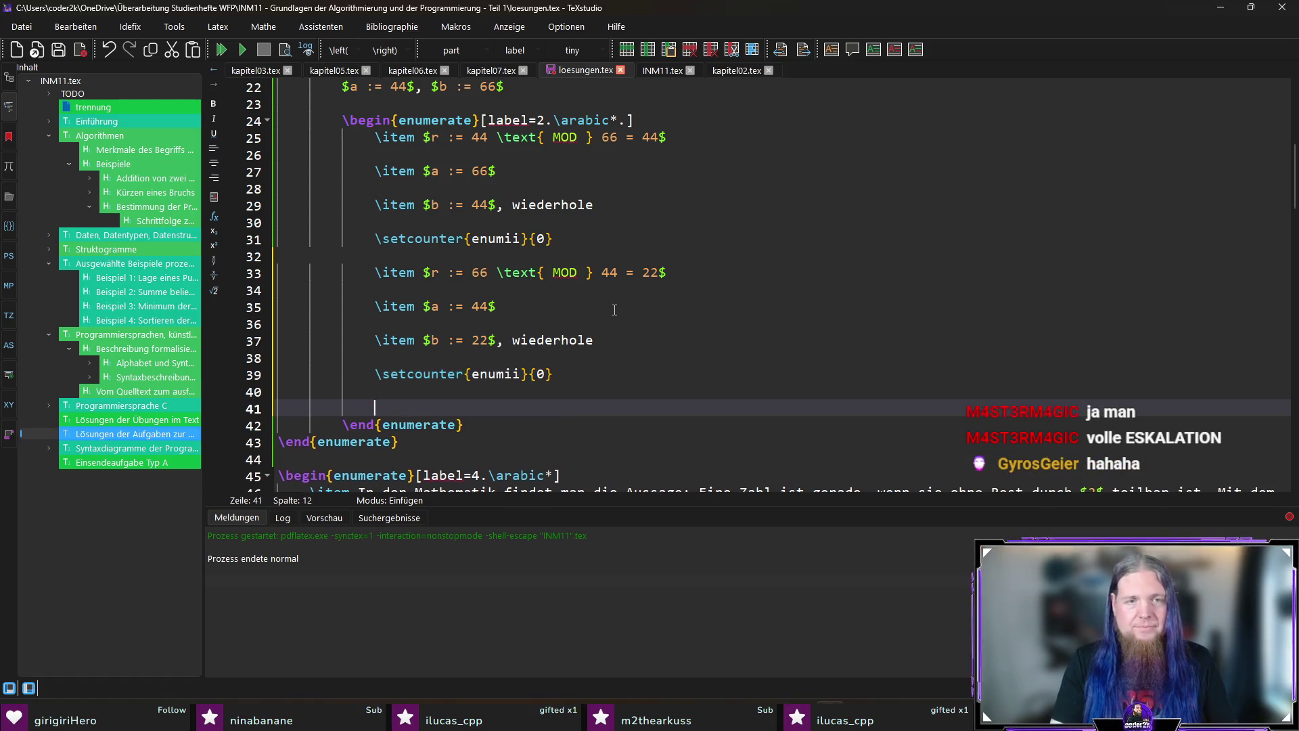
type("\\item $r")
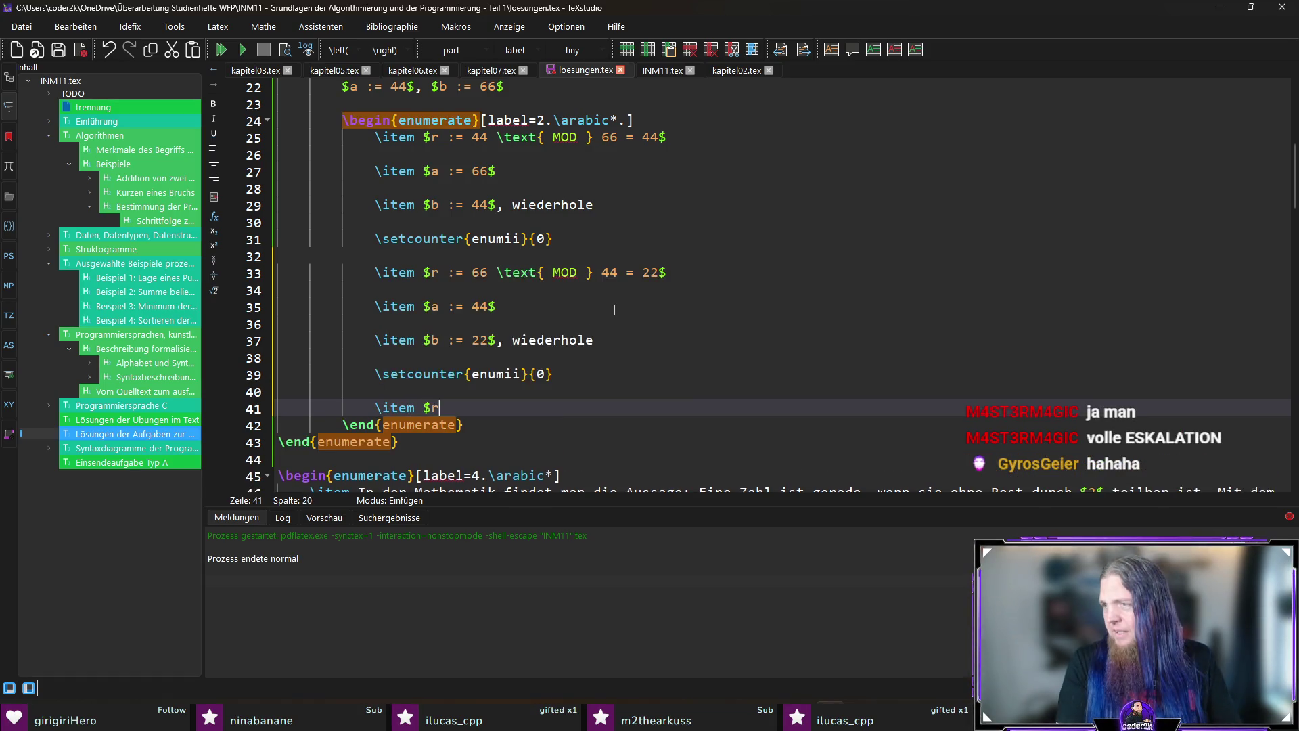
type(" := 44 ")
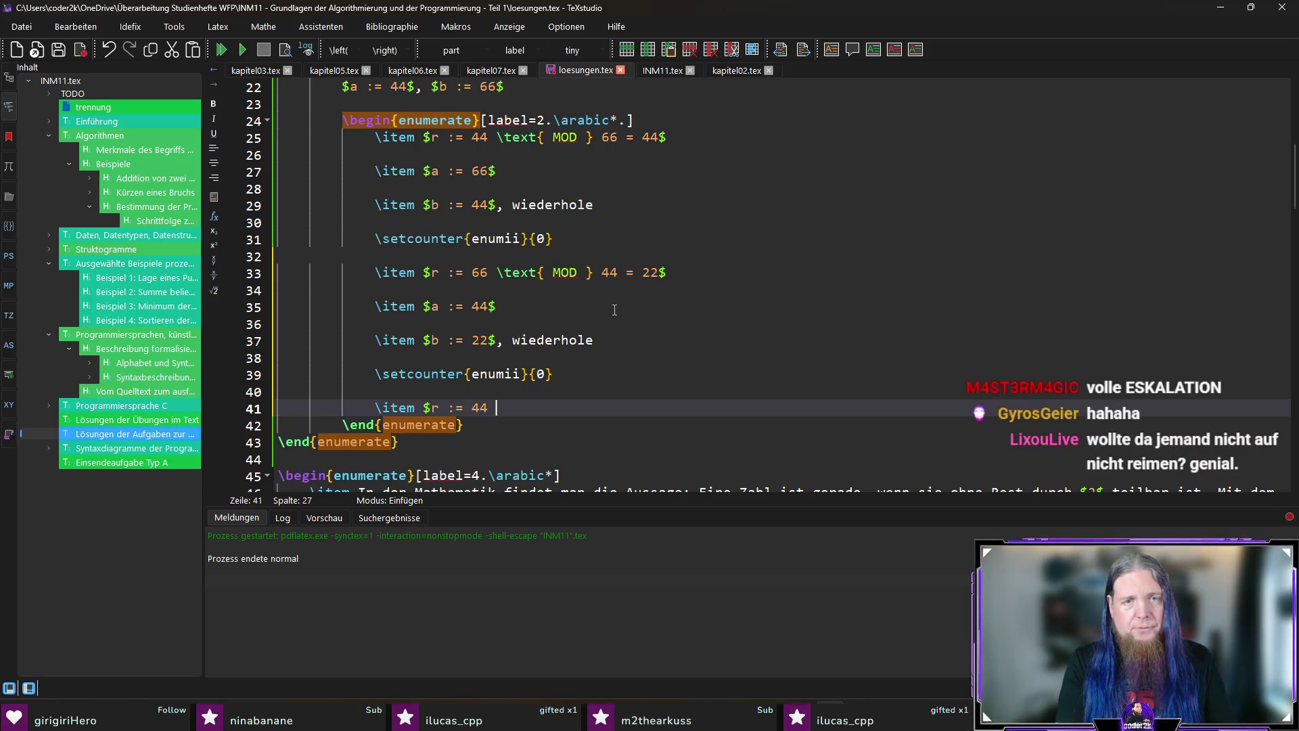
type("\\text")
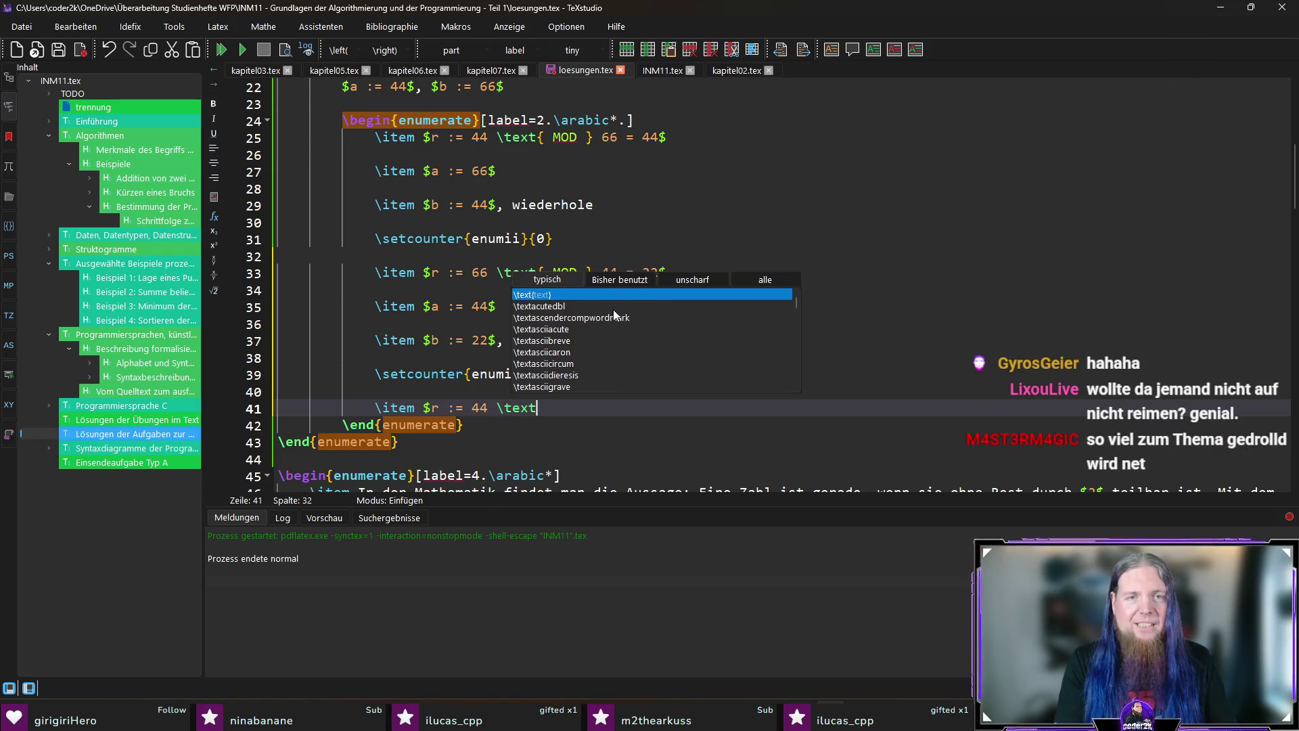
key("Return")
type("}")
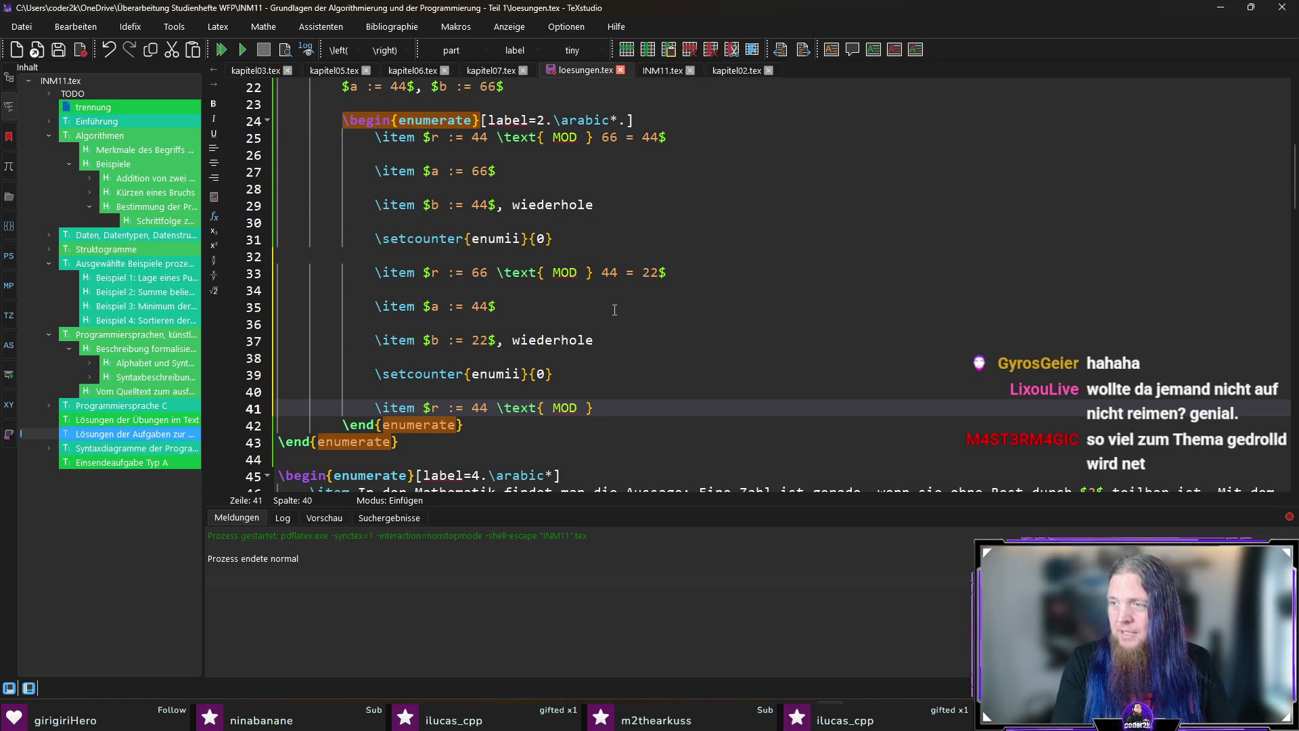
type(" 22 = 0")
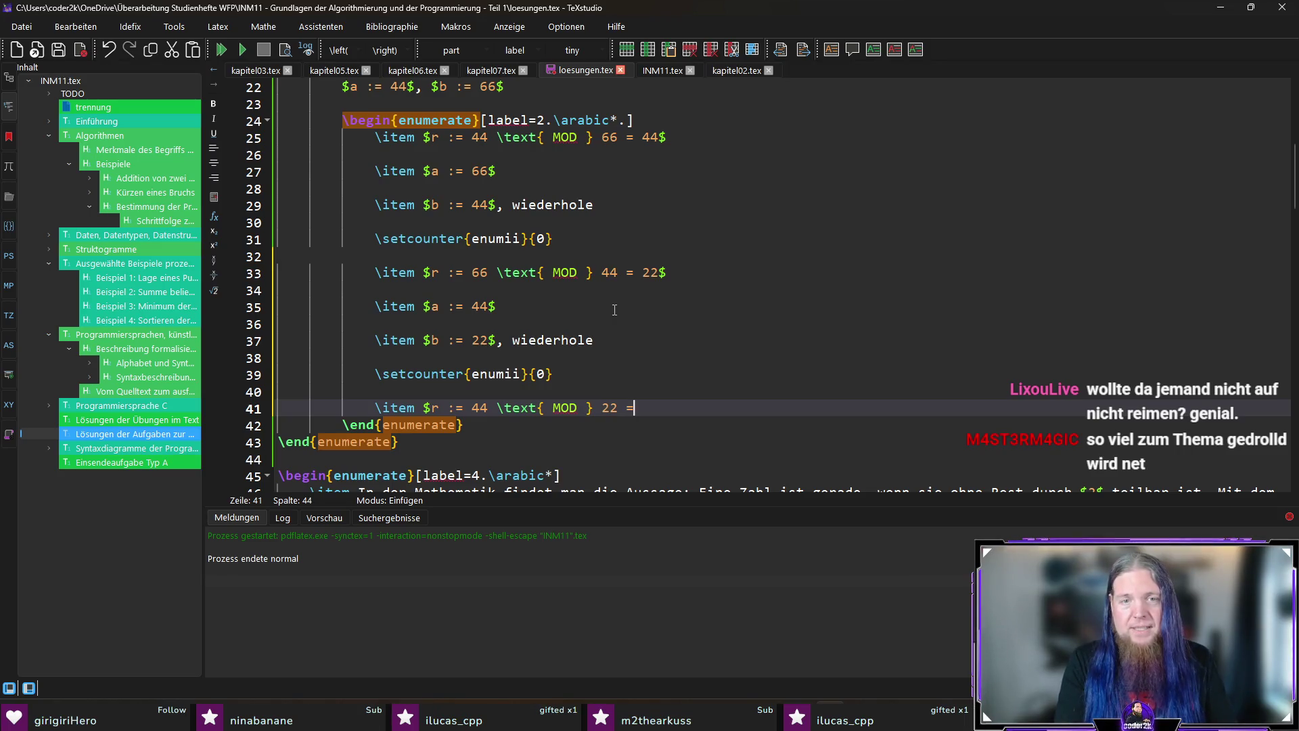
type("$")
key("Return")
key("Return")
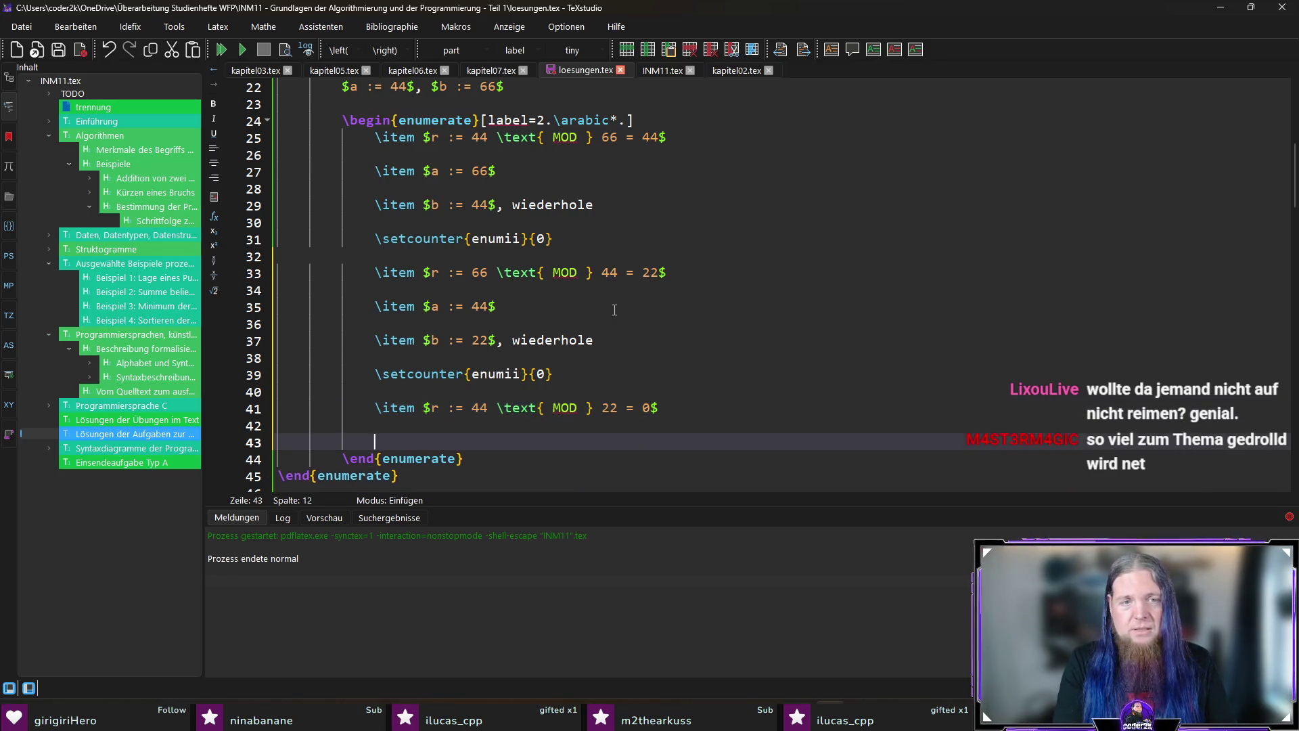
type("\\item $")
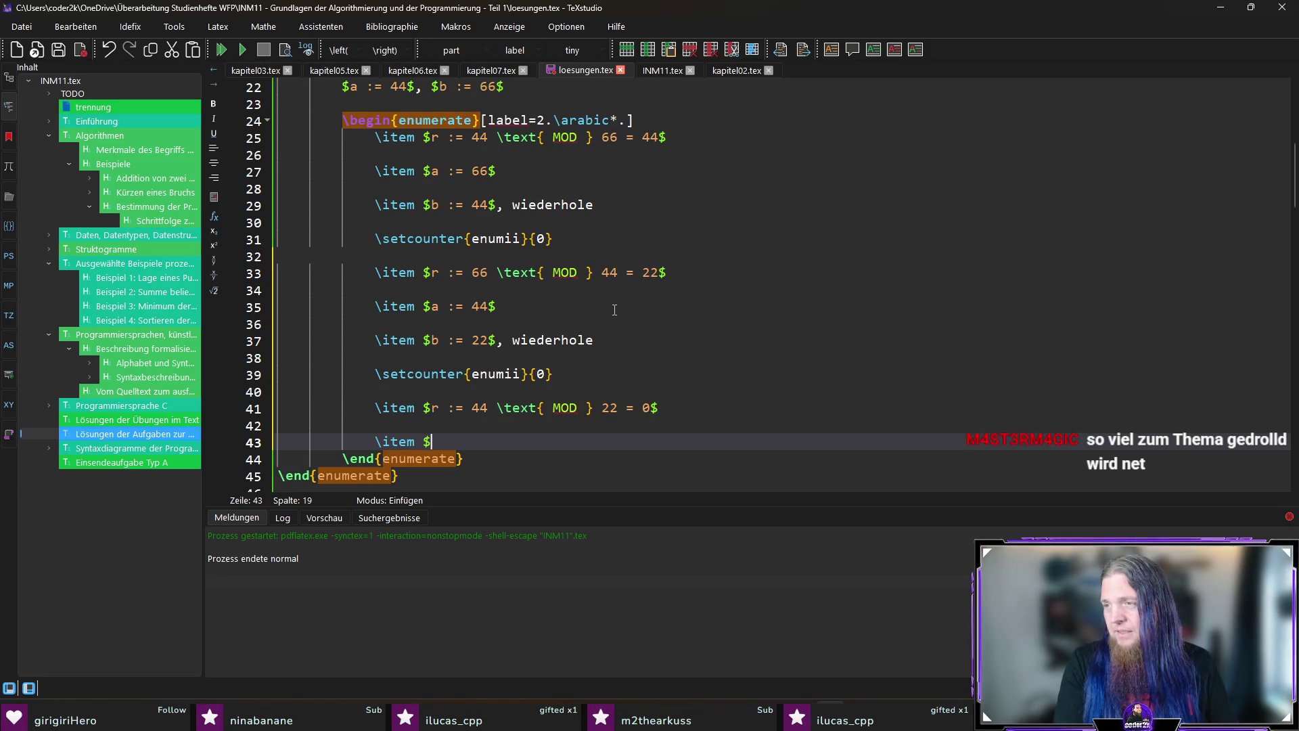
type("a := 22$")
key("Return")
key("Return")
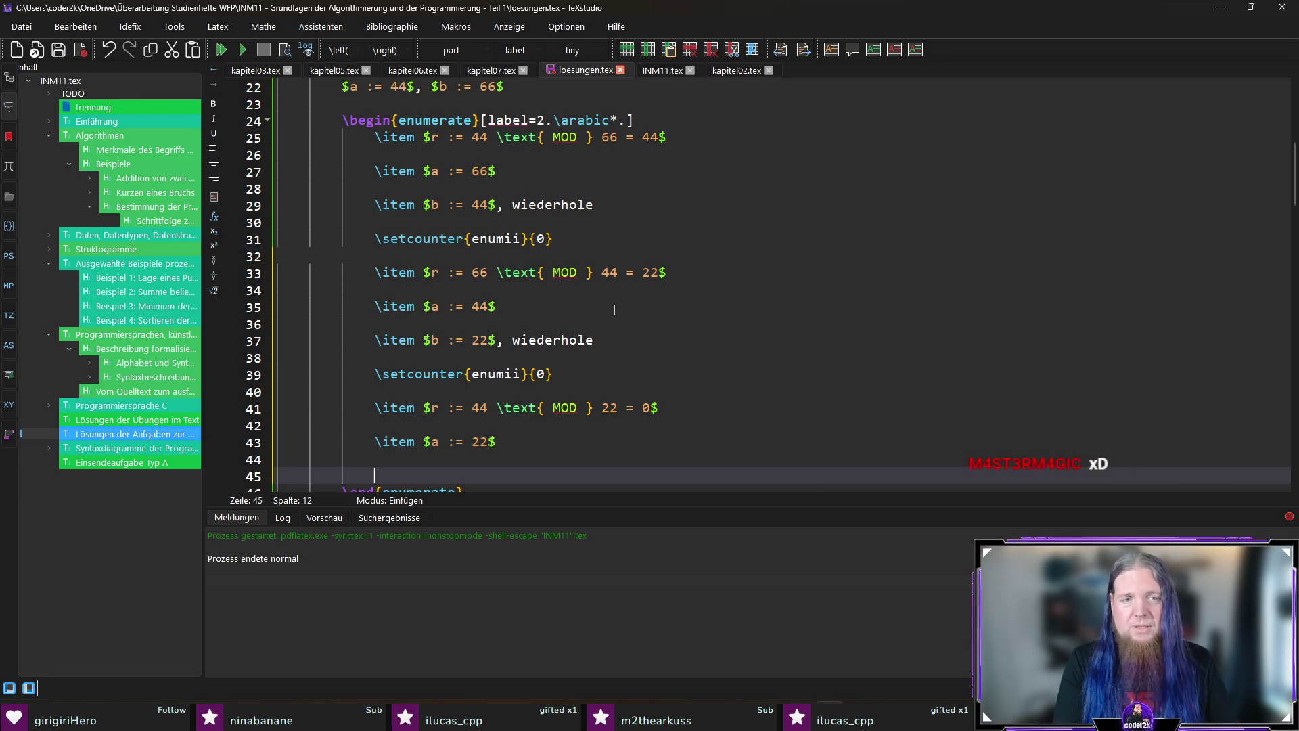
type("\\item ")
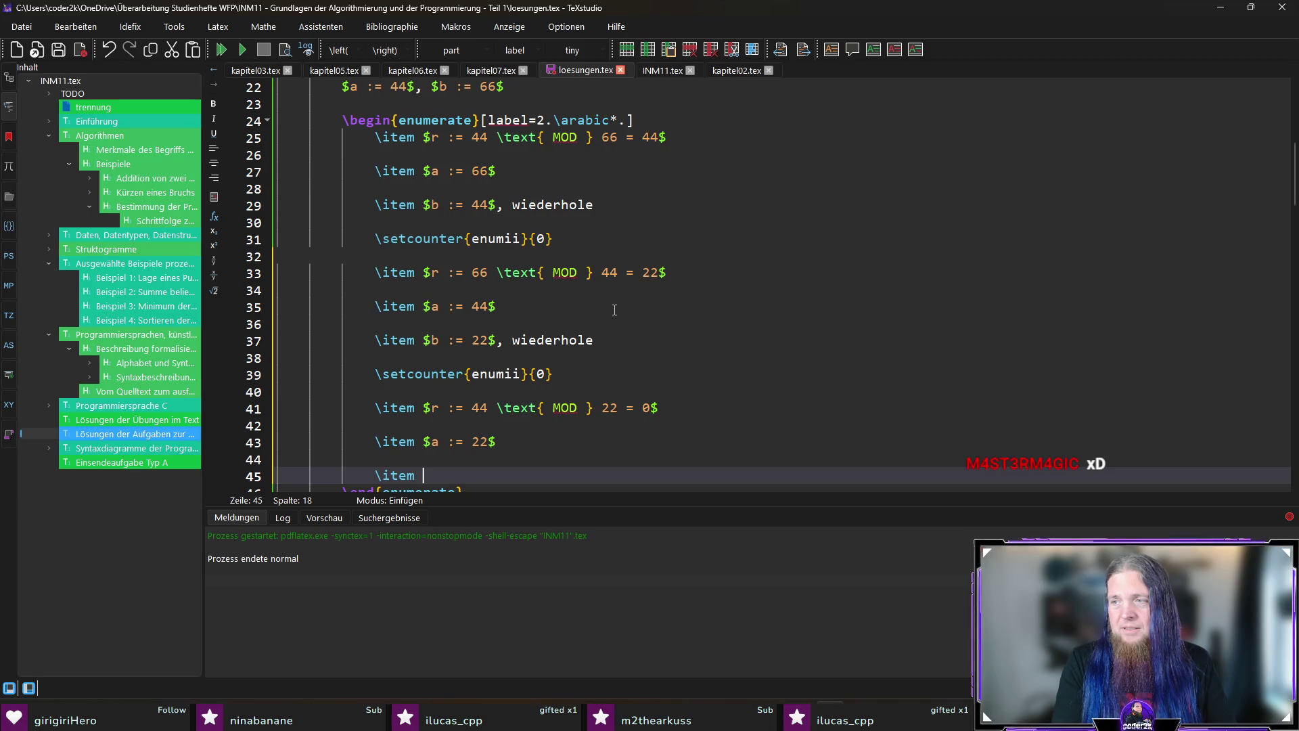
type("$b := ")
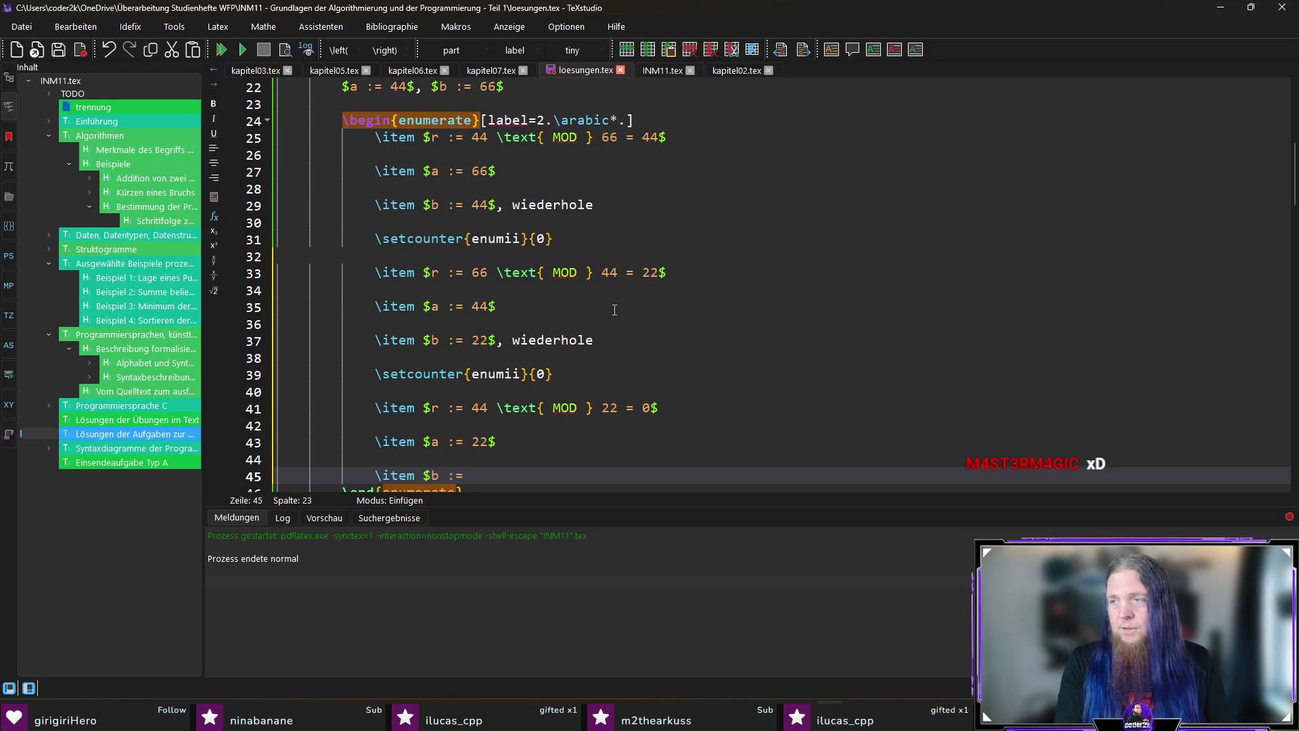
type("0")
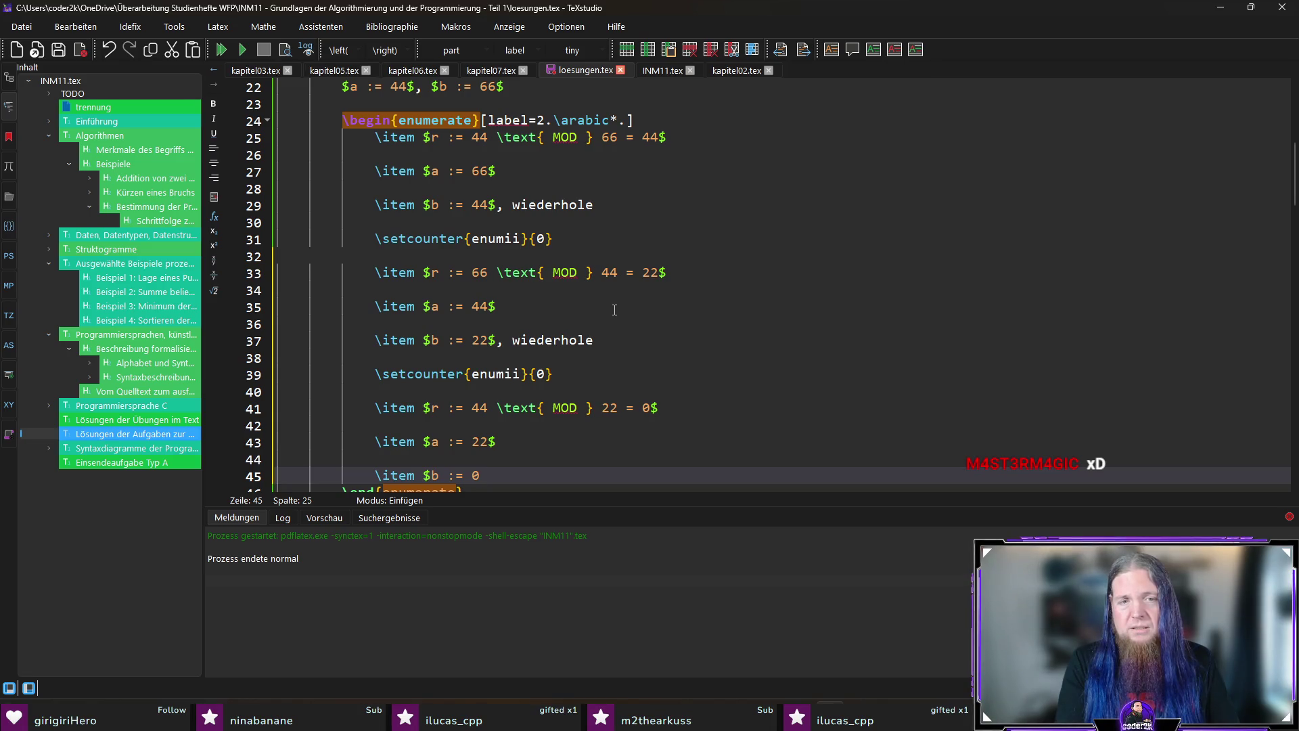
type("$")
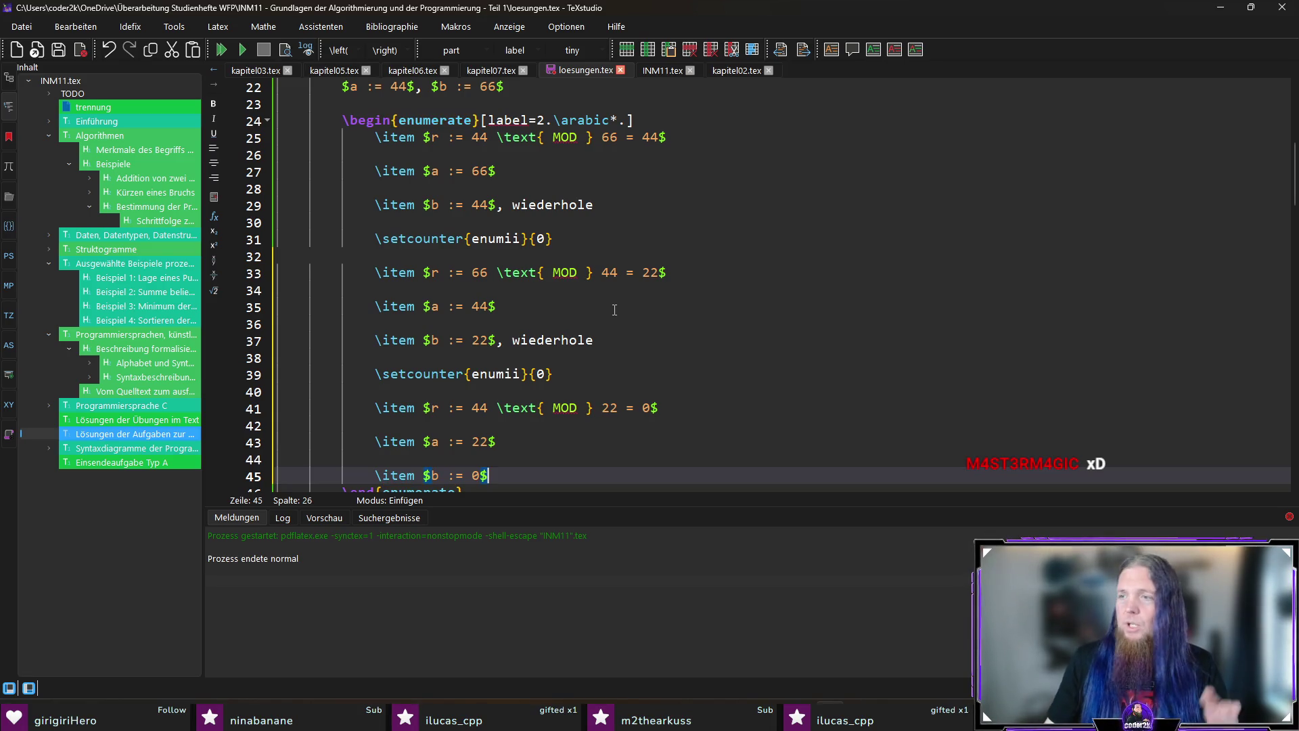
type(", zu 3.")
Finish the conclusion "Ende: Der ggT(44, 66) = 22", remove the stray dollar sign and recompile.
key("Down")
key("Down")
key("End")
type("$")
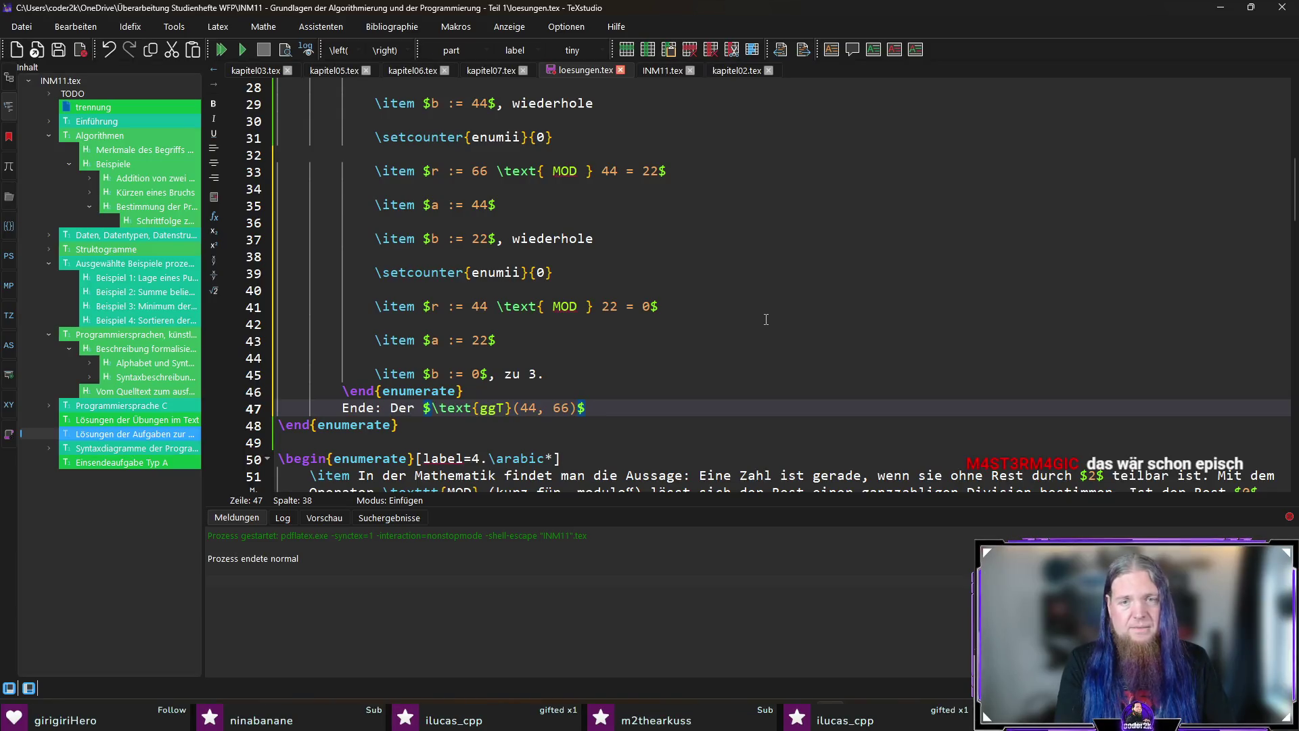
key("BackSpace")
type("0")
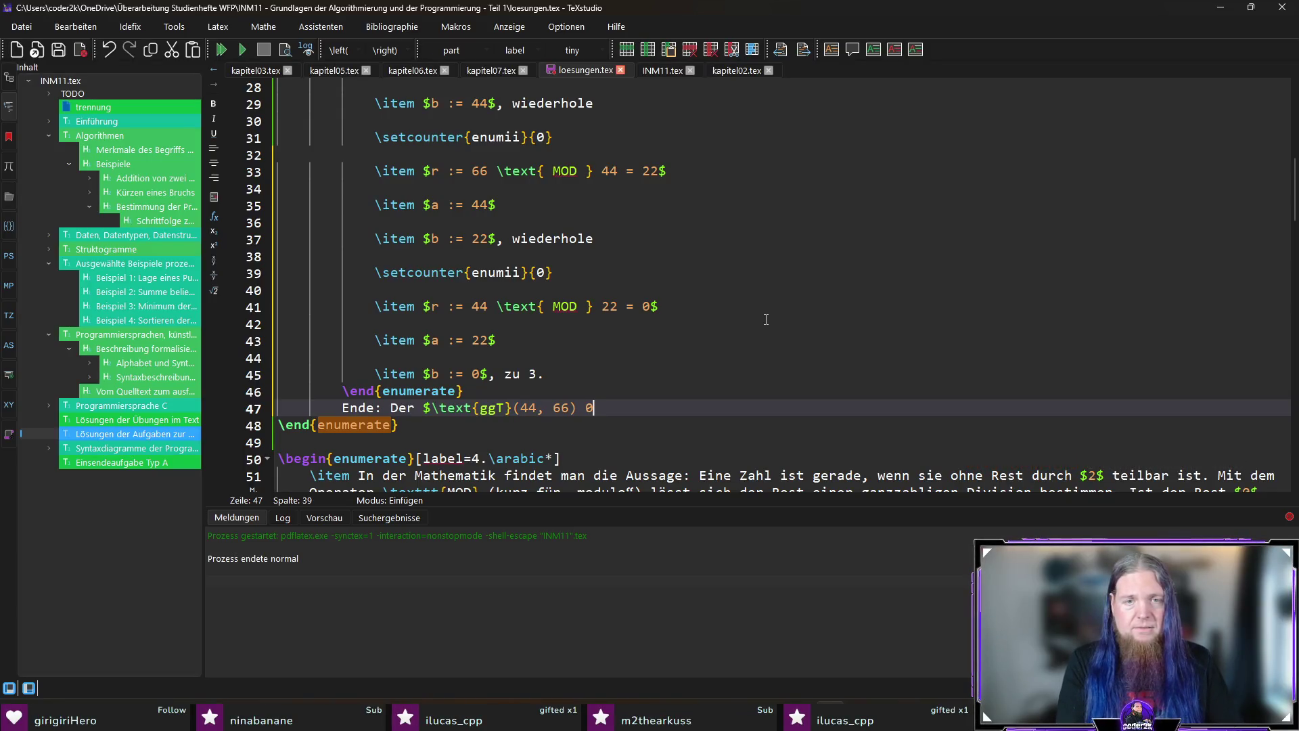
key("BackSpace")
type("= 22$.")
key("F5")
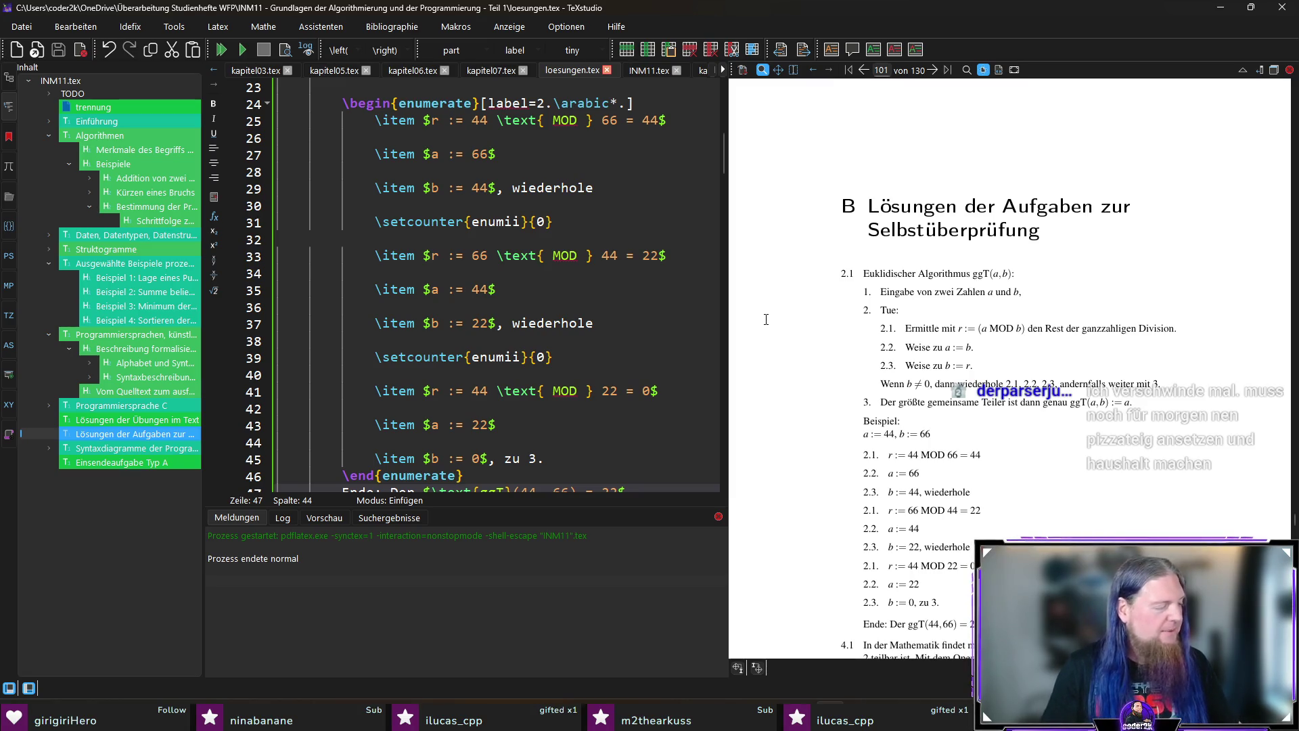
scroll(1021, 374, "down", 3)
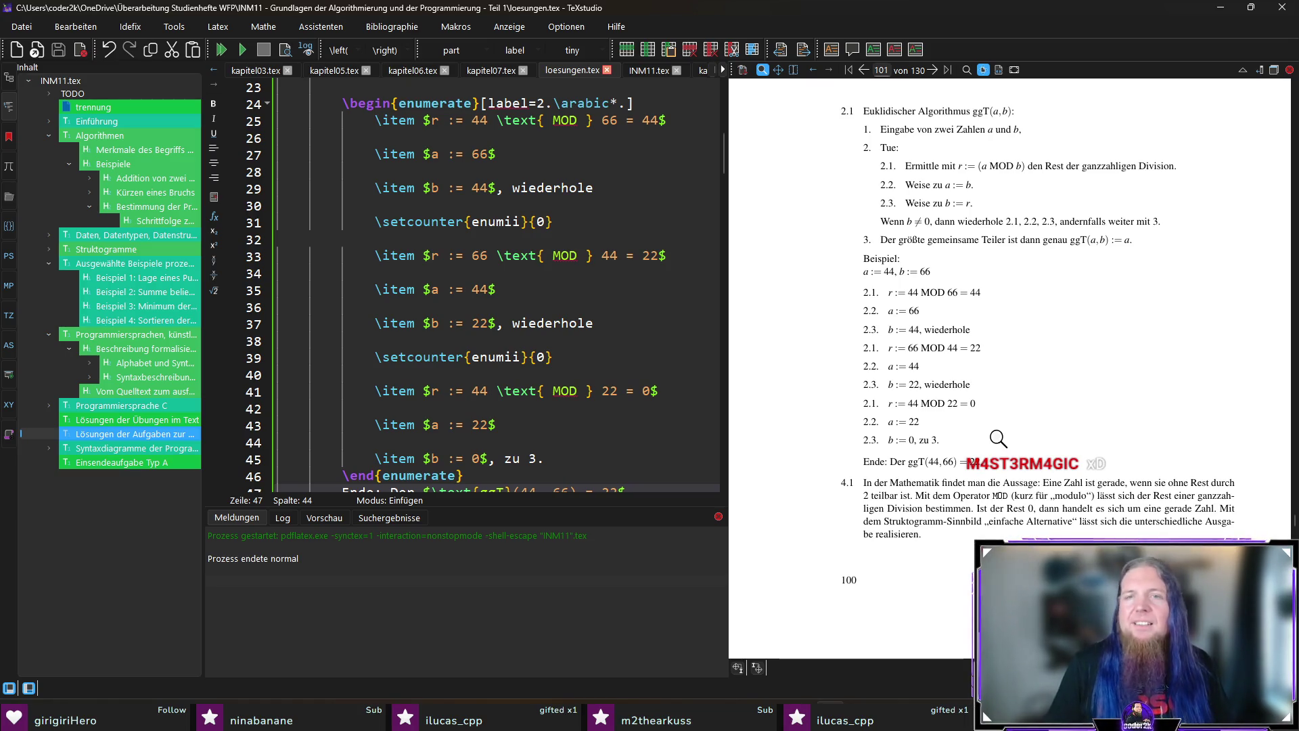
scroll(985, 421, "up", 2)
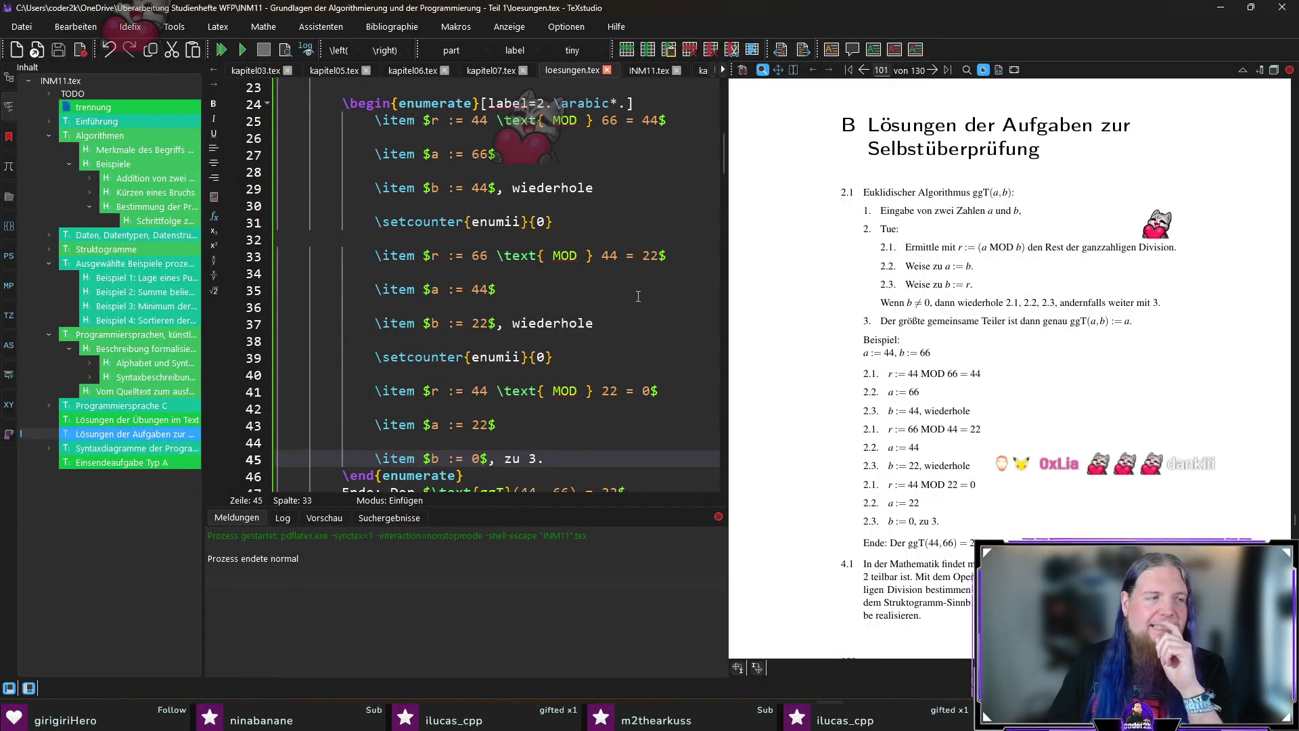
scroll(638, 298, "down", 3)
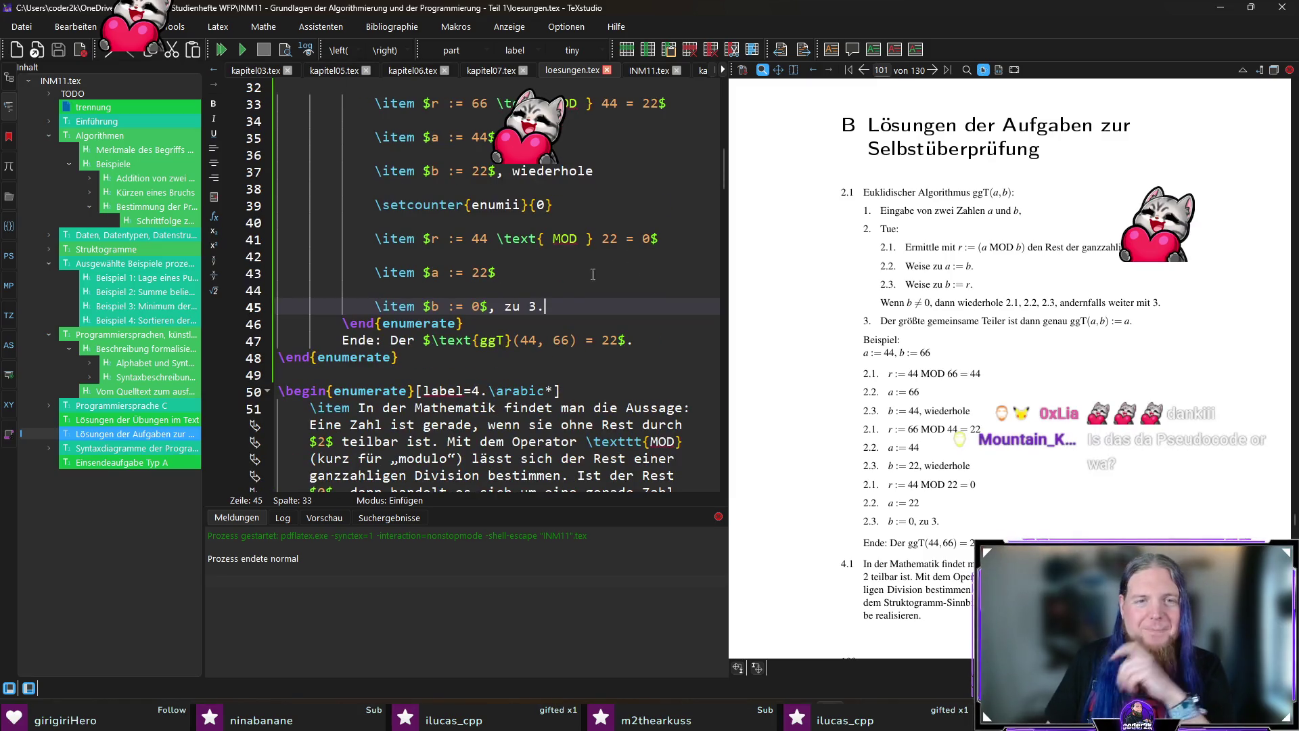
Inspect the compiled example magnified, then start a new empty \item below the Ende conclusion.
left_click(597, 306)
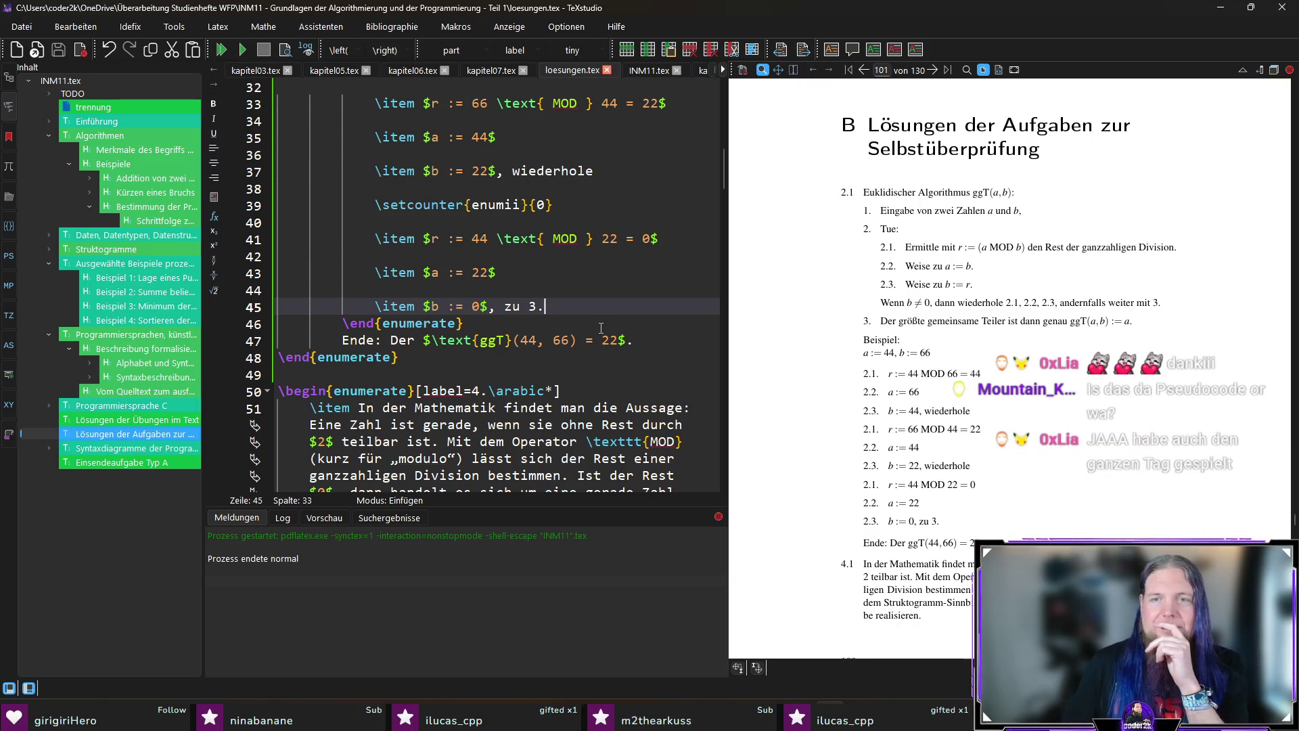
key("super+plus")
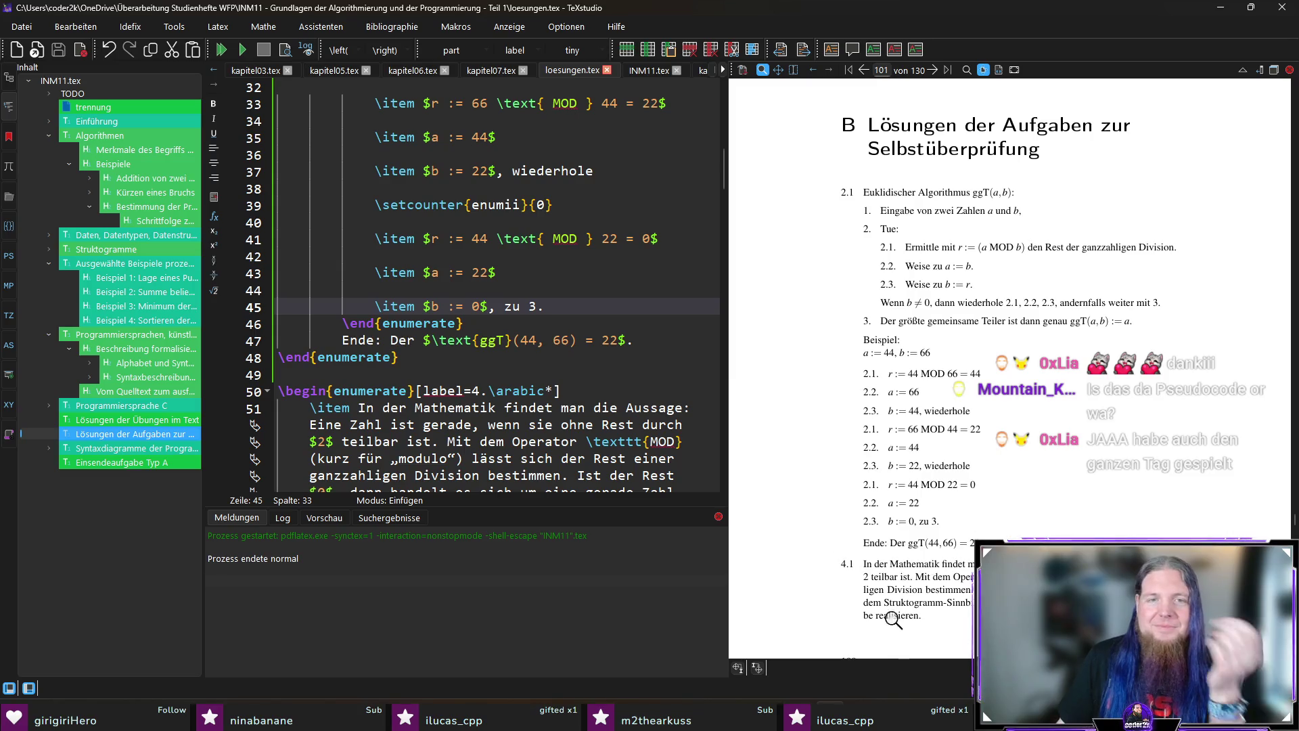
left_click_drag(895, 483, 885, 388)
left_click_drag(903, 520, 899, 447)
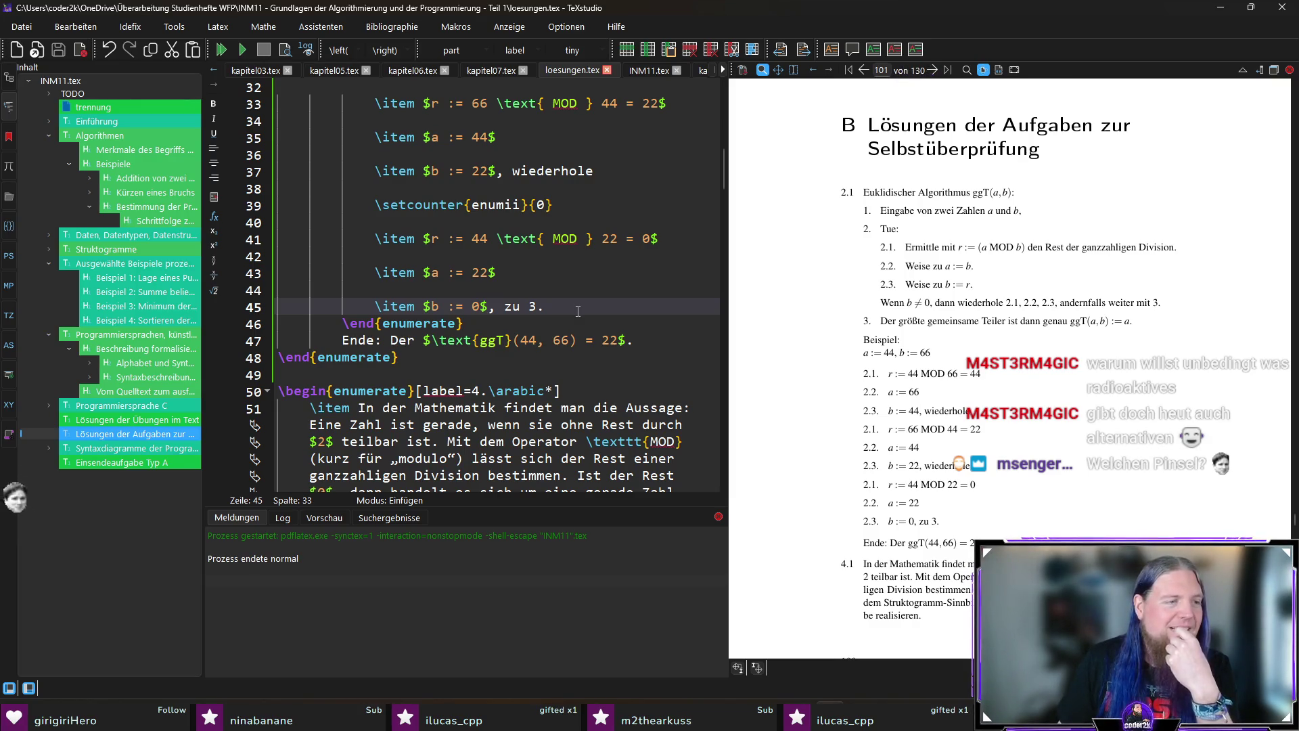
left_click(642, 342)
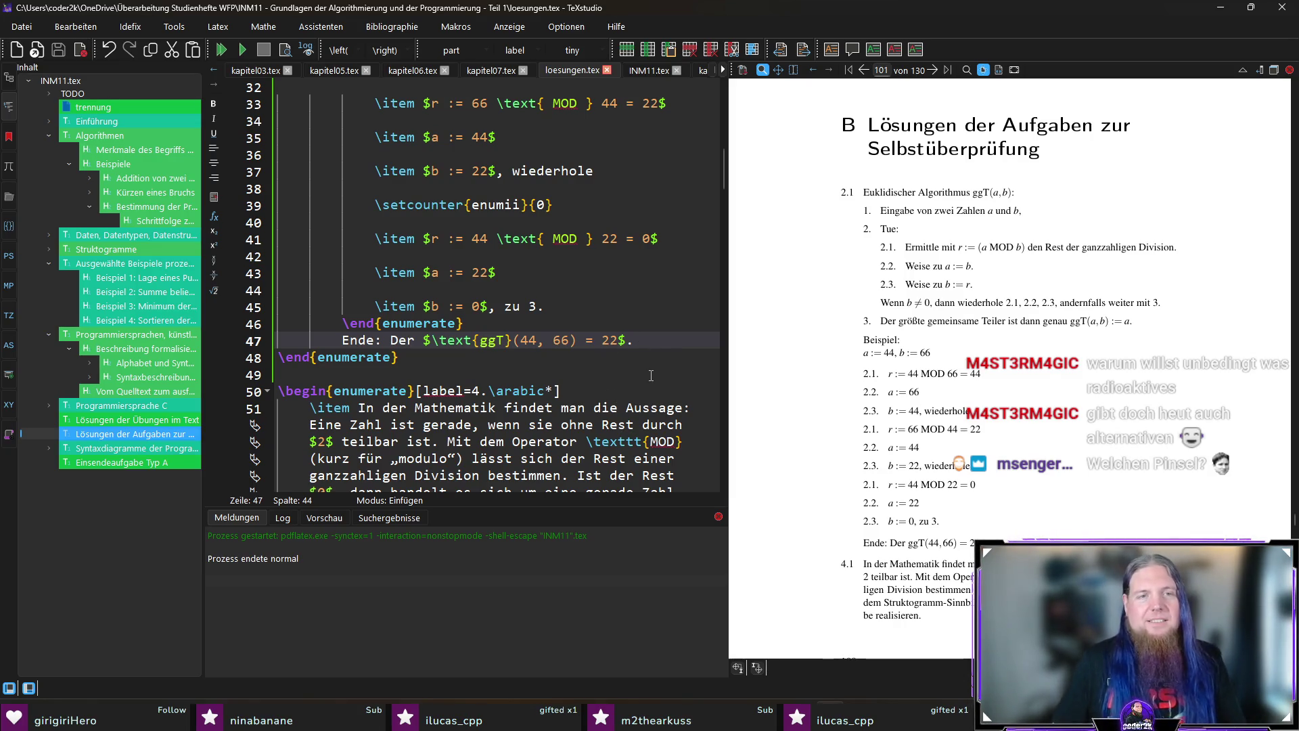
key("Return")
key("Return")
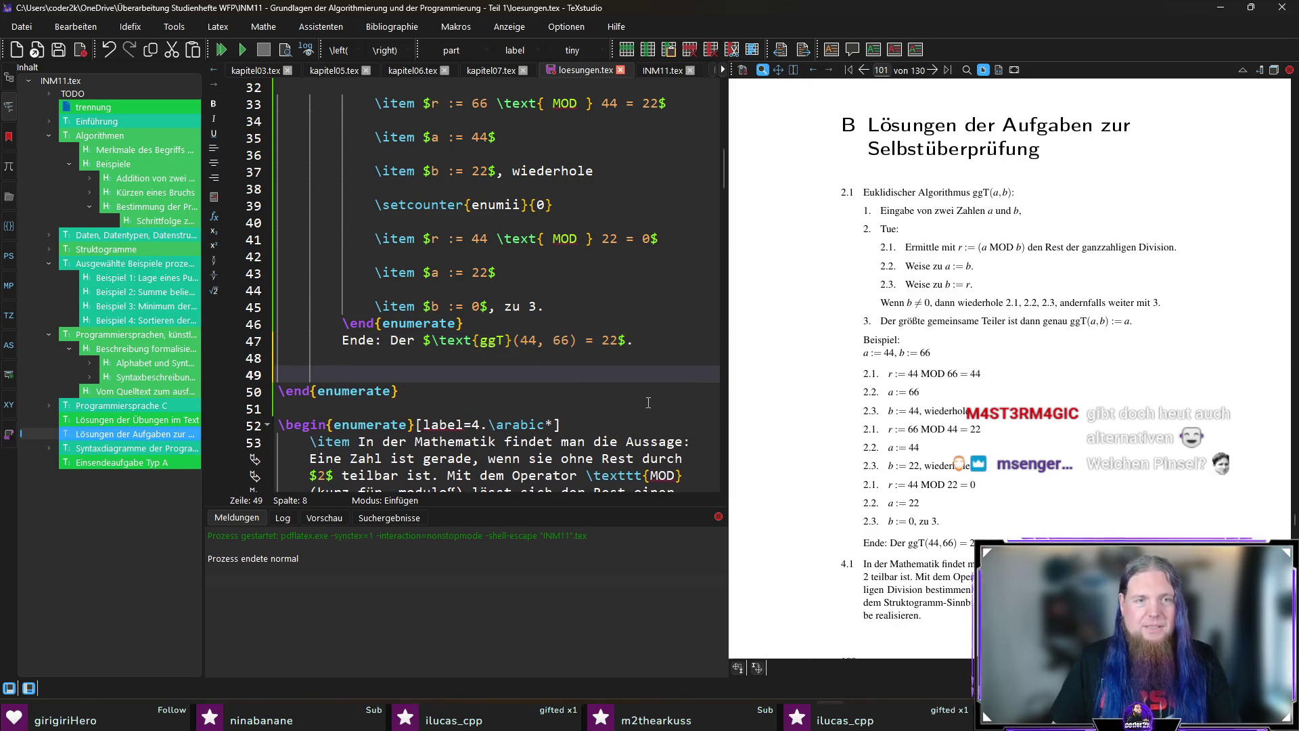
type("\\item")
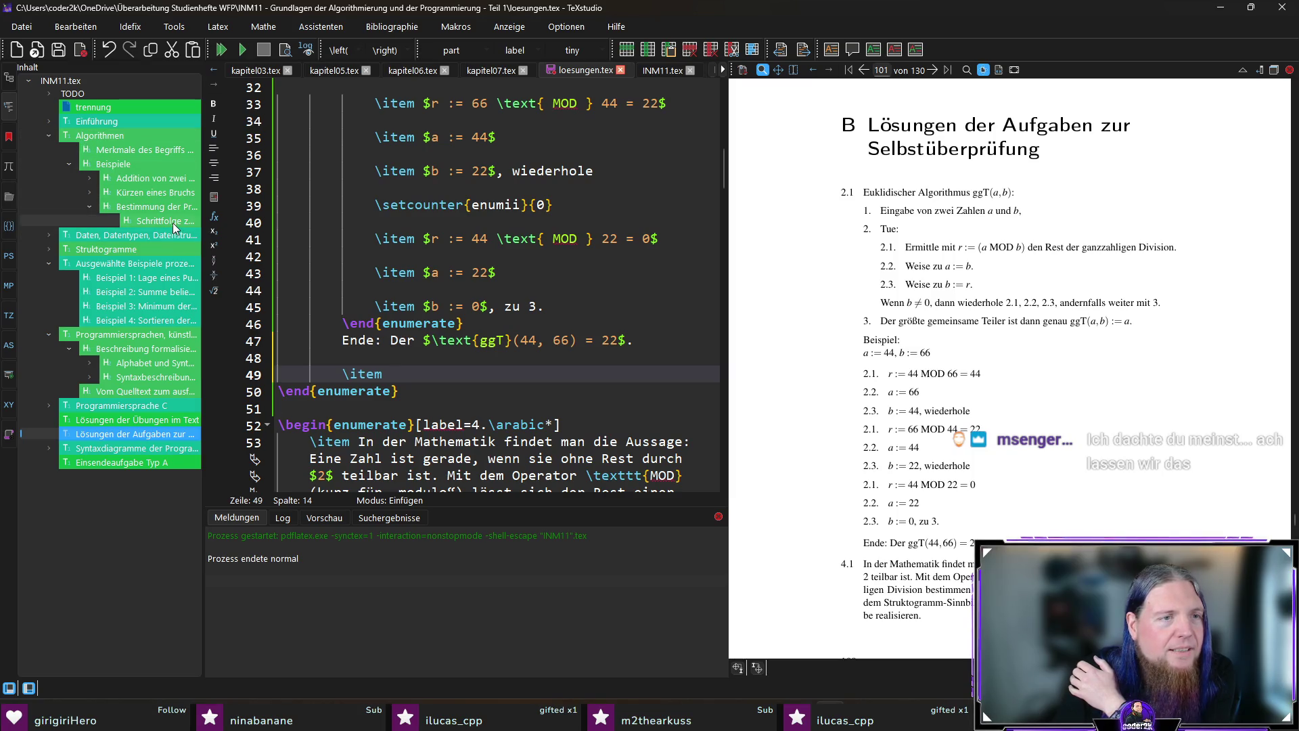
Jump via the structure panel to kapitel02.tex's self-check exercises and sync the oldest-member task in the preview.
left_click(132, 235)
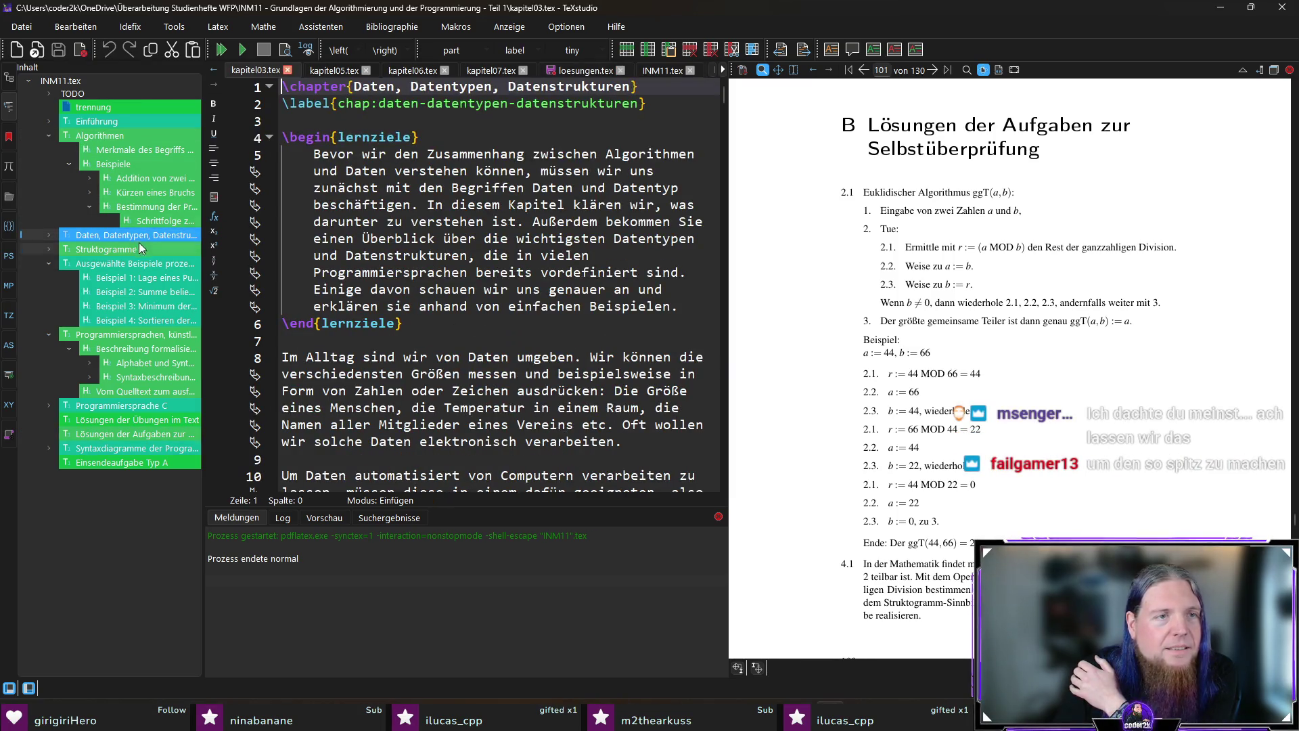
left_click(152, 221)
scroll(527, 379, "down", 3)
scroll(526, 378, "down", 3)
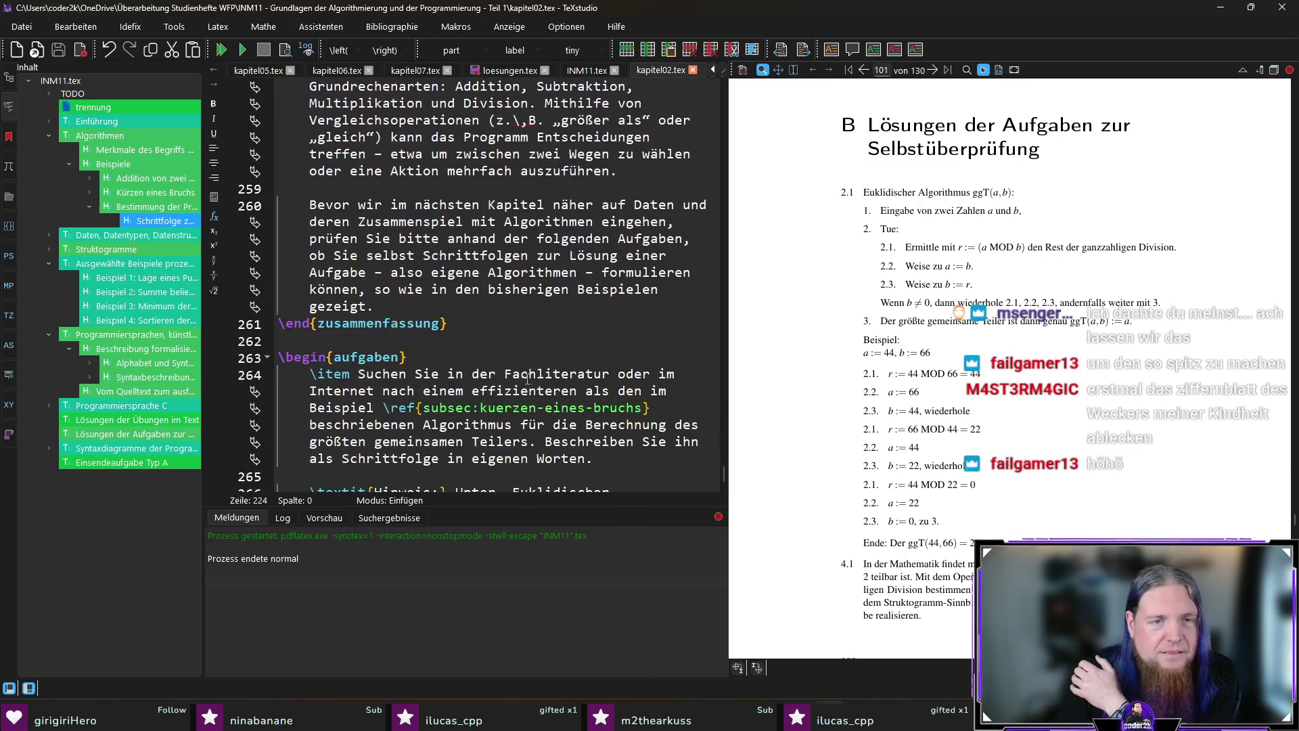
scroll(546, 386, "down", 7)
scroll(405, 313, "up", 3)
scroll(405, 313, "up", 1)
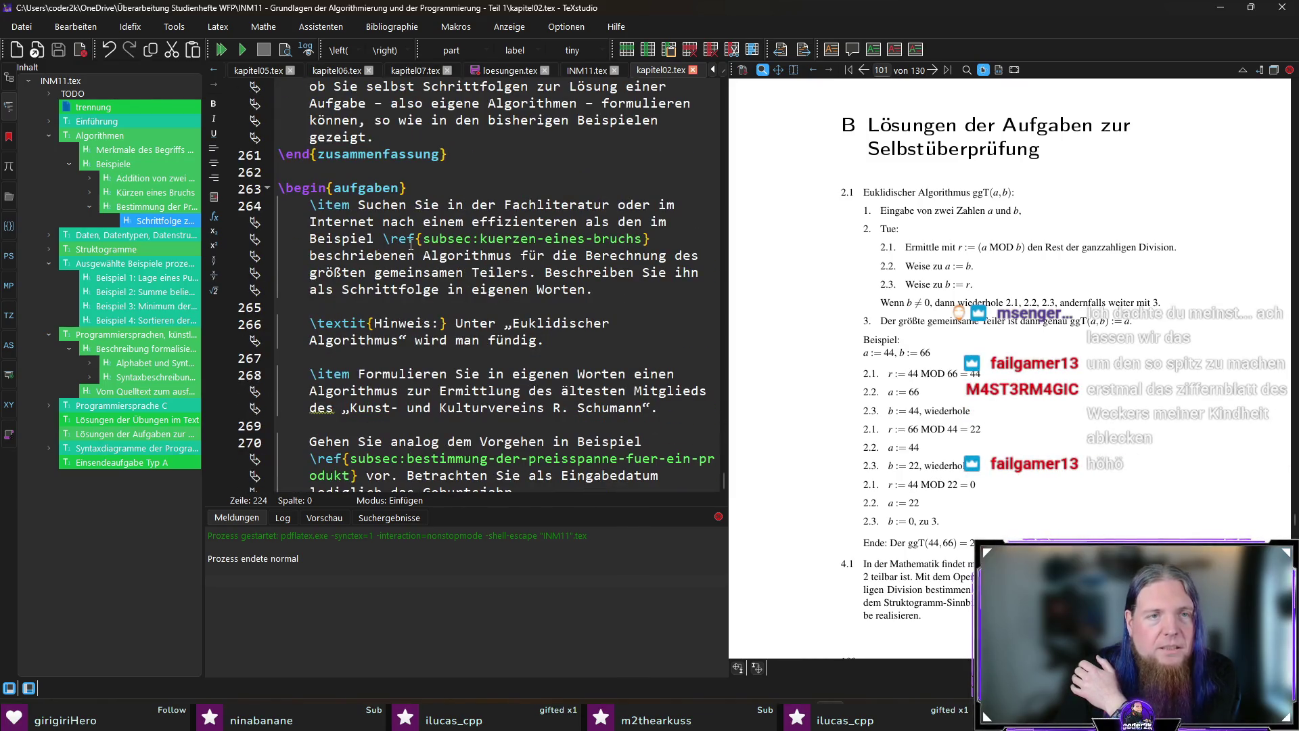
scroll(405, 313, "down", 1)
scroll(404, 313, "down", 2)
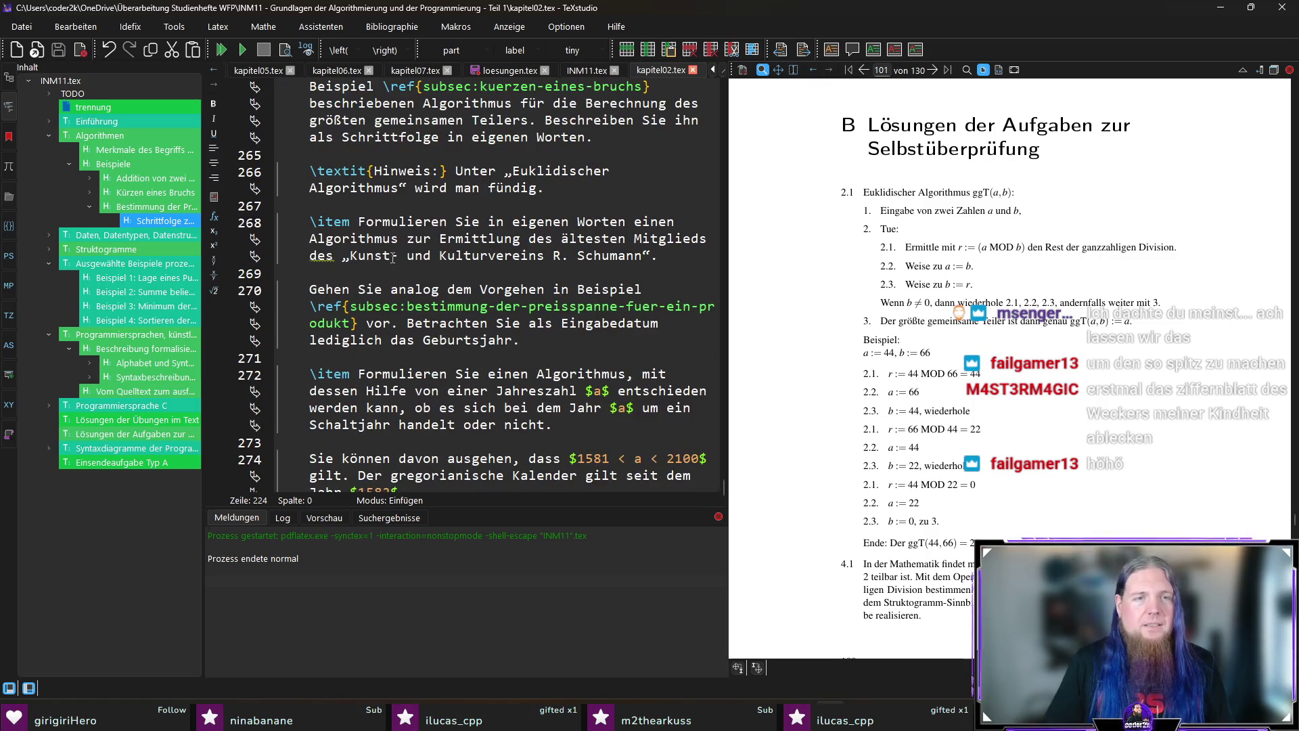
left_click(392, 224)
scroll(1085, 427, "down", 1)
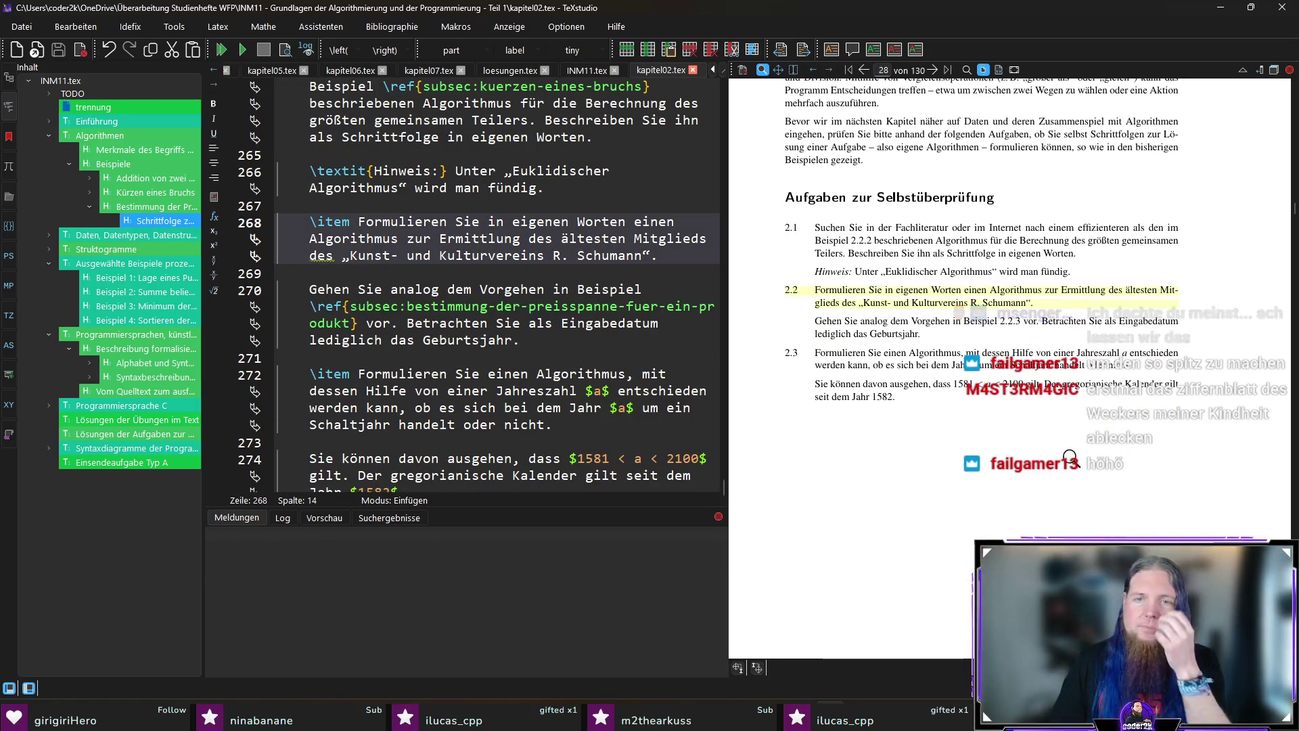
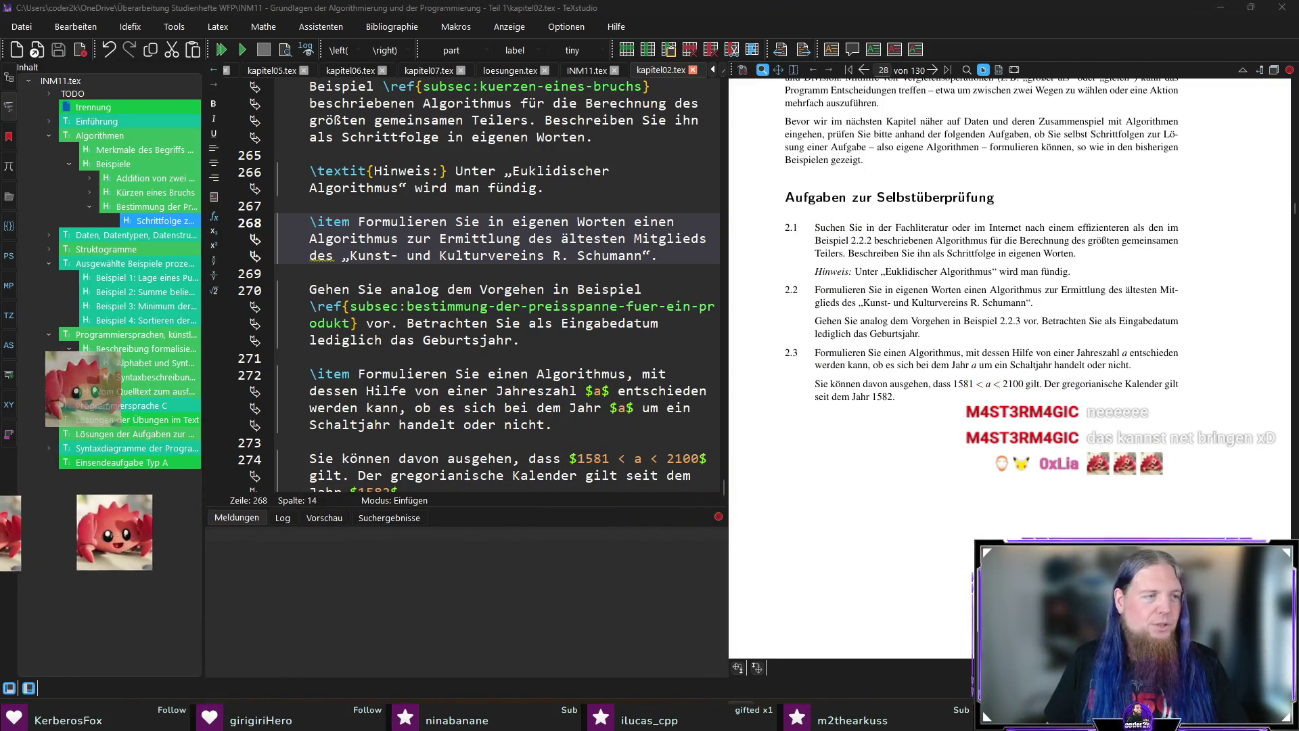
Jump from the Schumann task to the Einsendeaufgabe Typ A chapter and then into the self-check solutions.
left_click(667, 256)
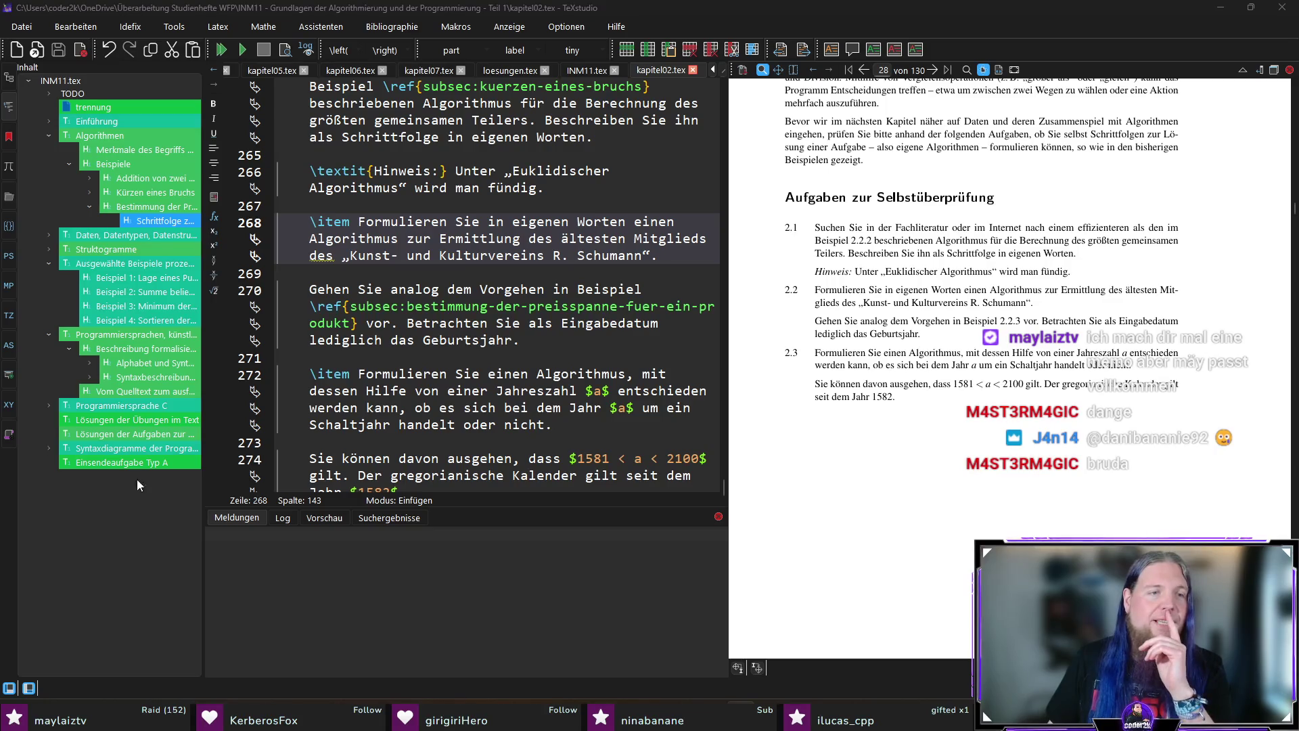
left_click(129, 462)
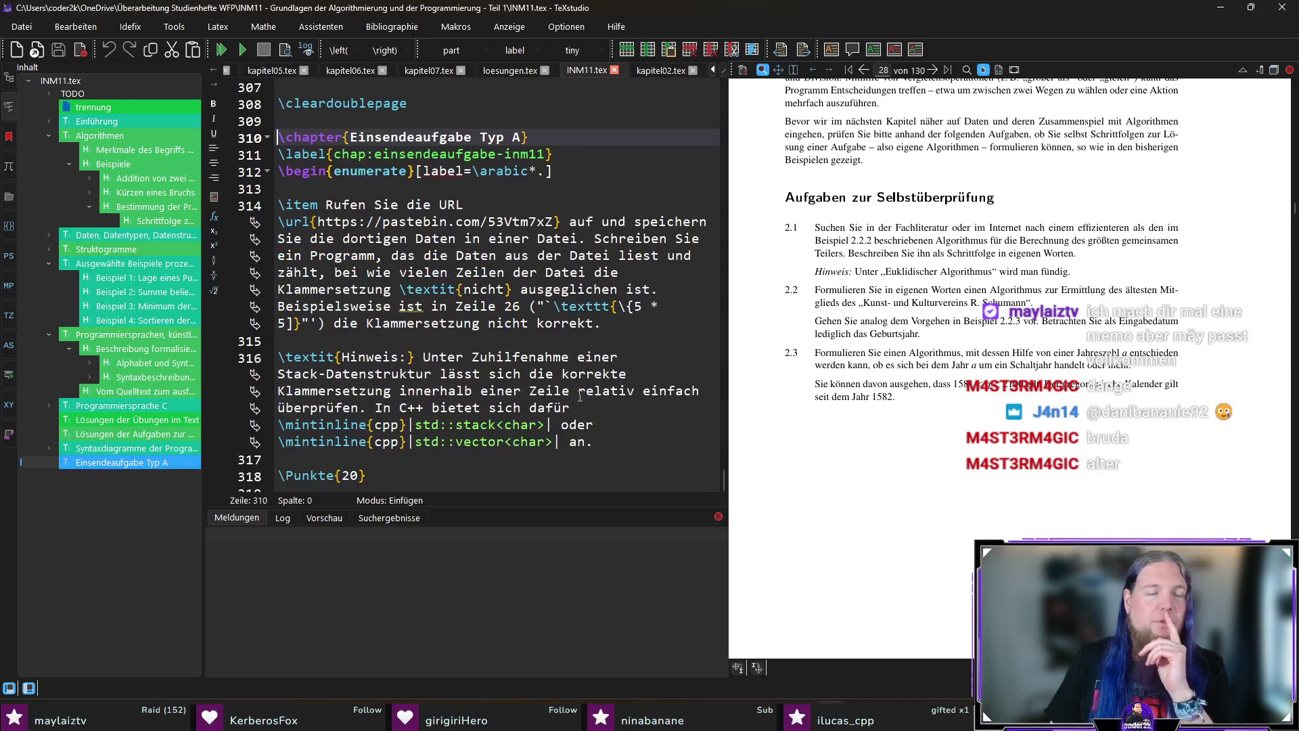
scroll(589, 366, "down", 2)
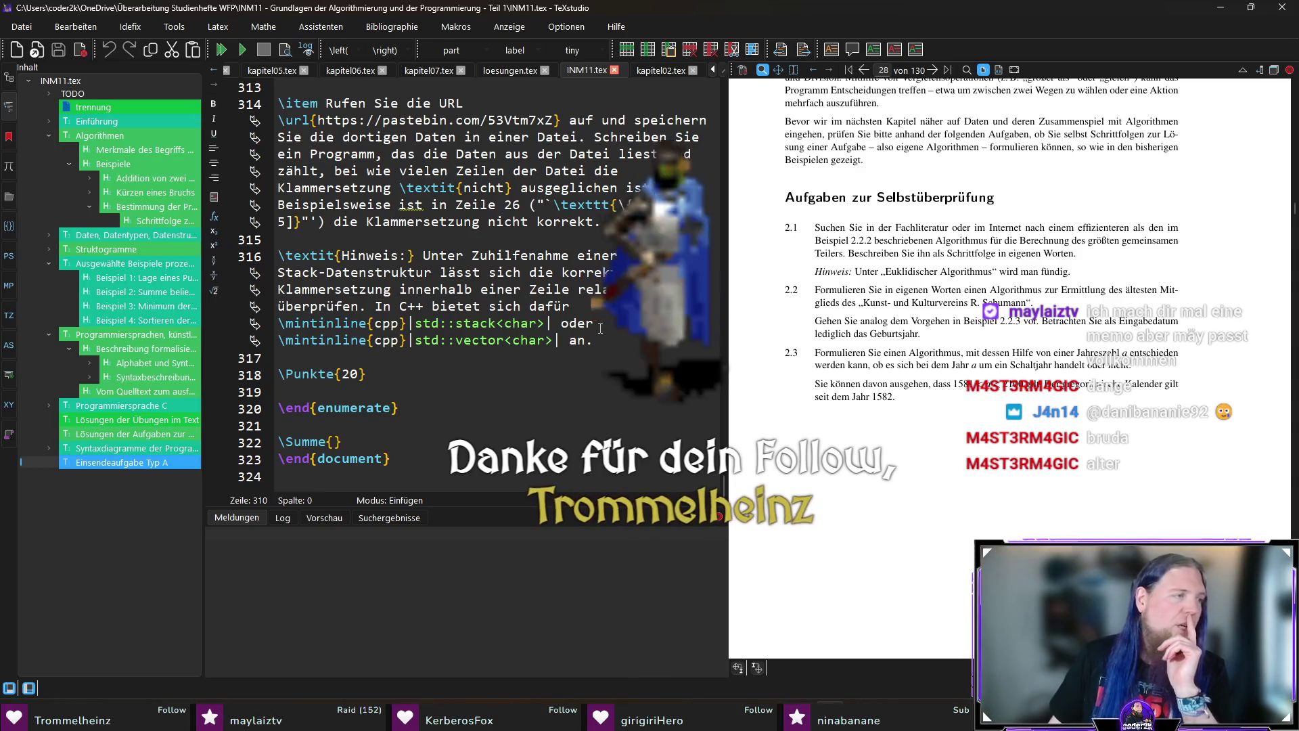
scroll(494, 364, "up", 6)
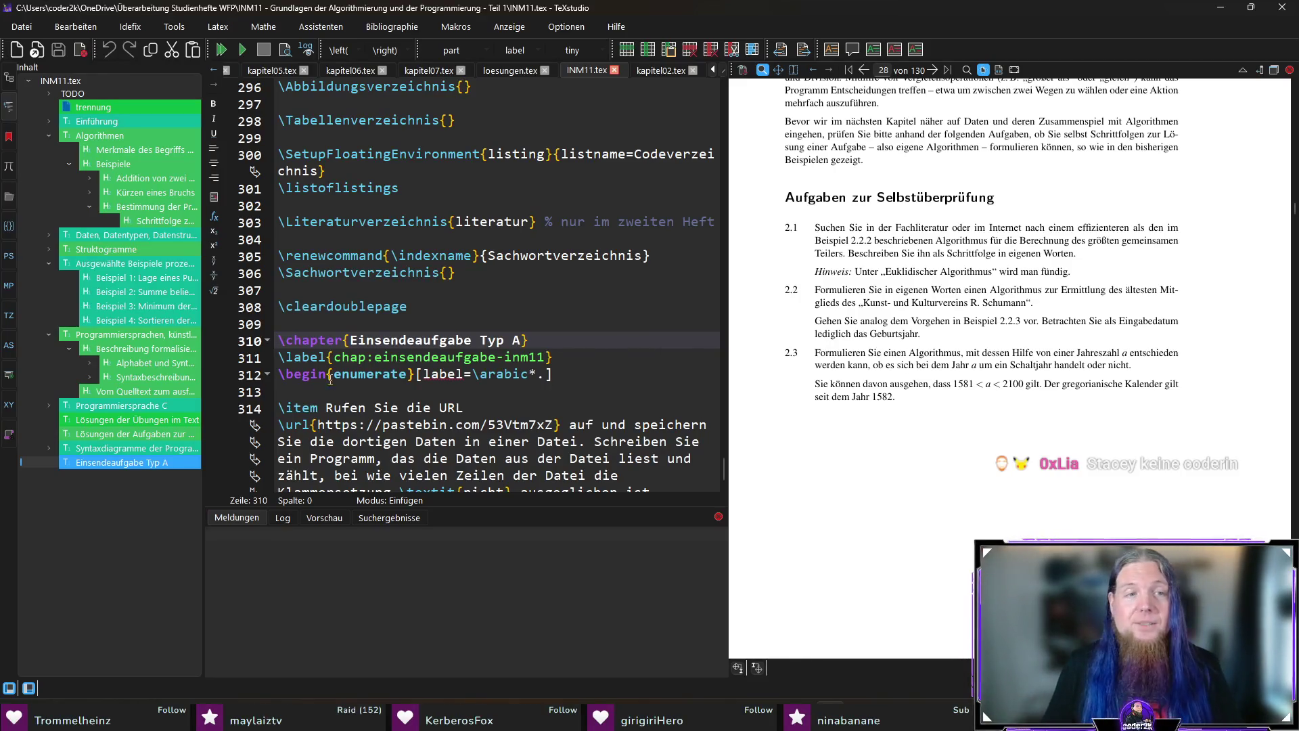
scroll(660, 355, "down", 6)
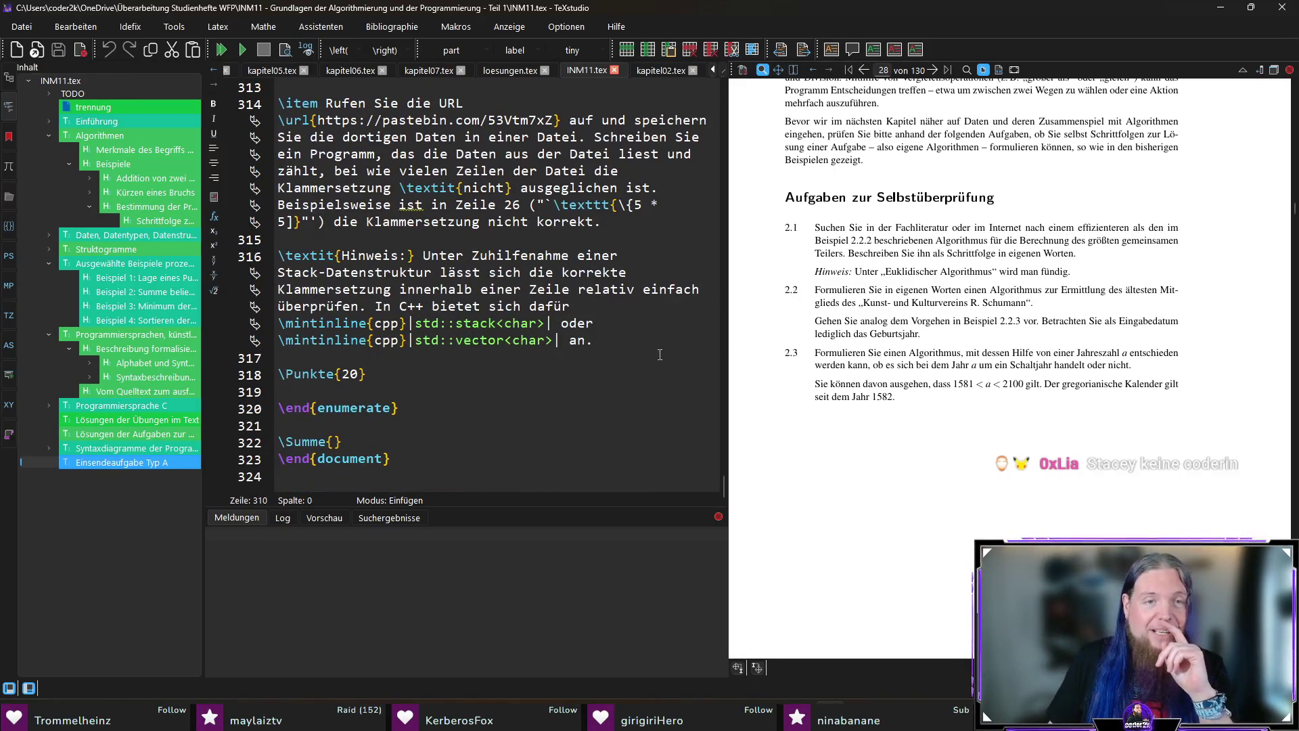
scroll(427, 368, "up", 3)
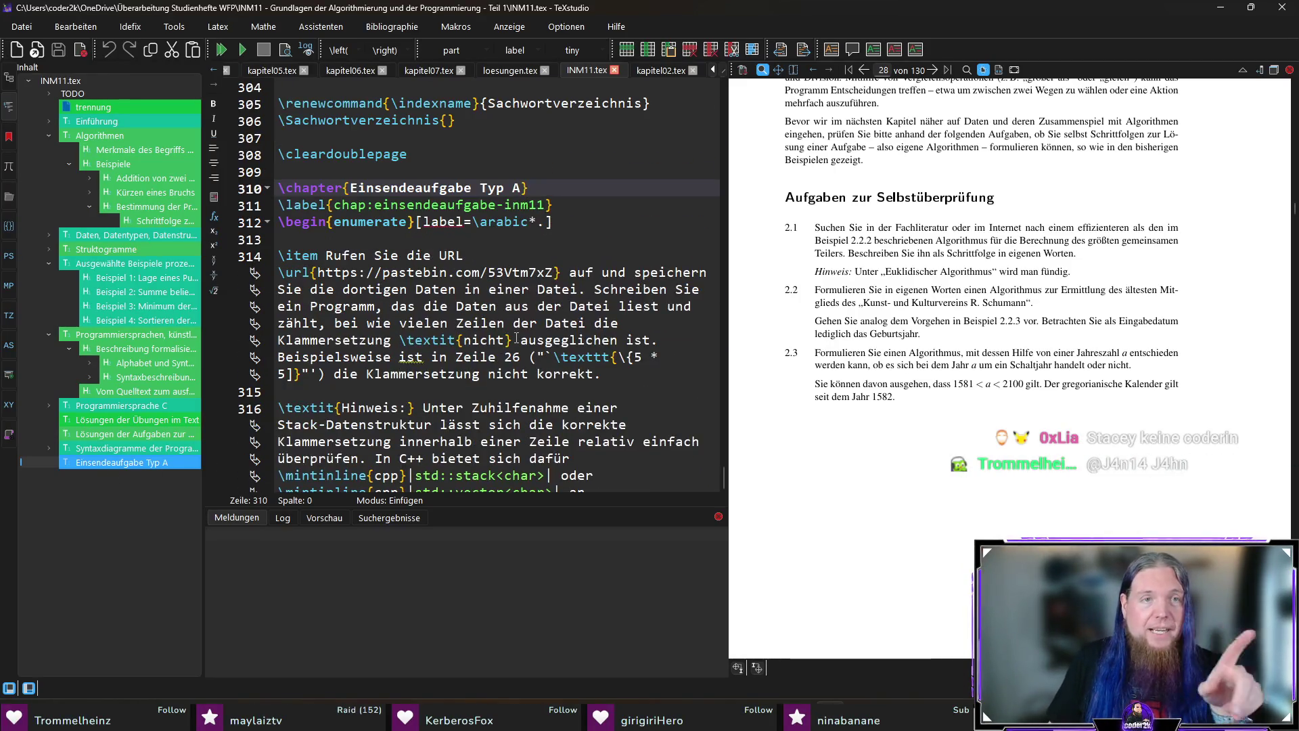
left_click(128, 433)
scroll(580, 308, "down", 3)
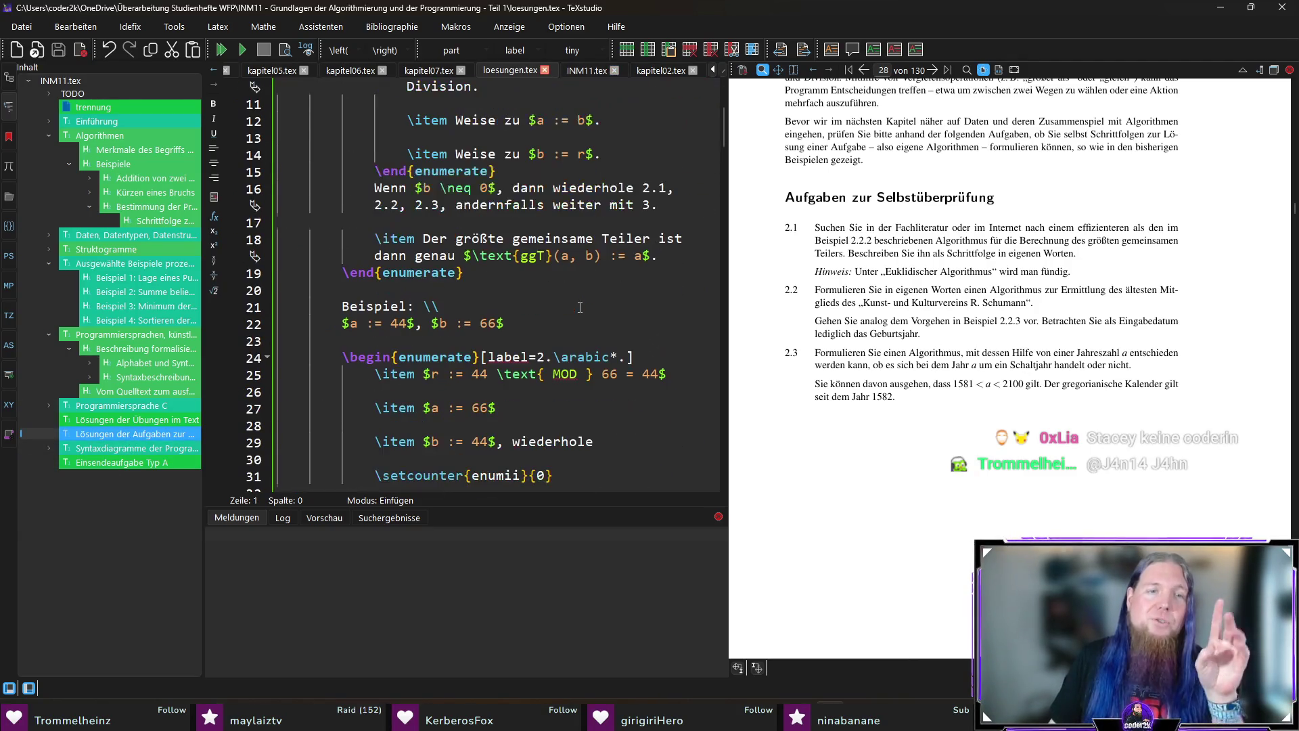
scroll(618, 315, "down", 4)
scroll(618, 315, "down", 3)
scroll(618, 315, "down", 1)
Start a new line after the ggT result for the next solution item.
left_click(427, 306)
key("Return")
type("\\item")
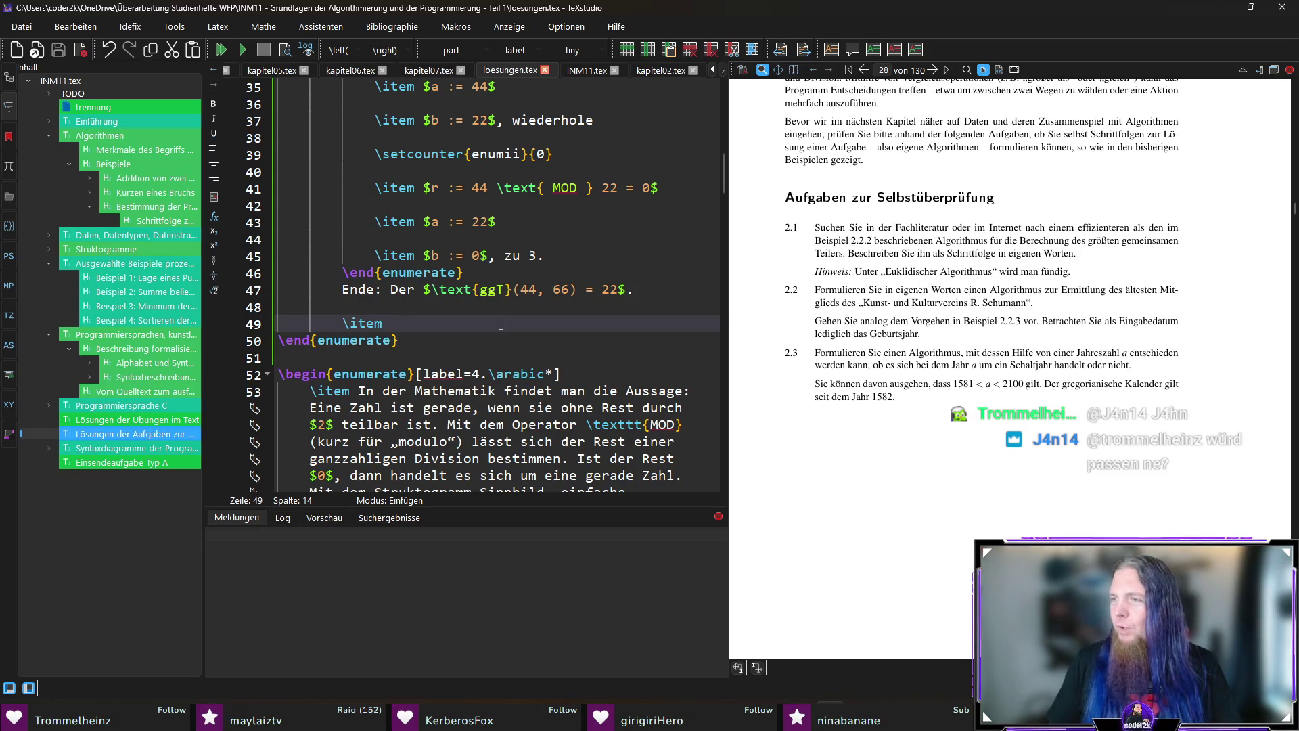
type("Die")
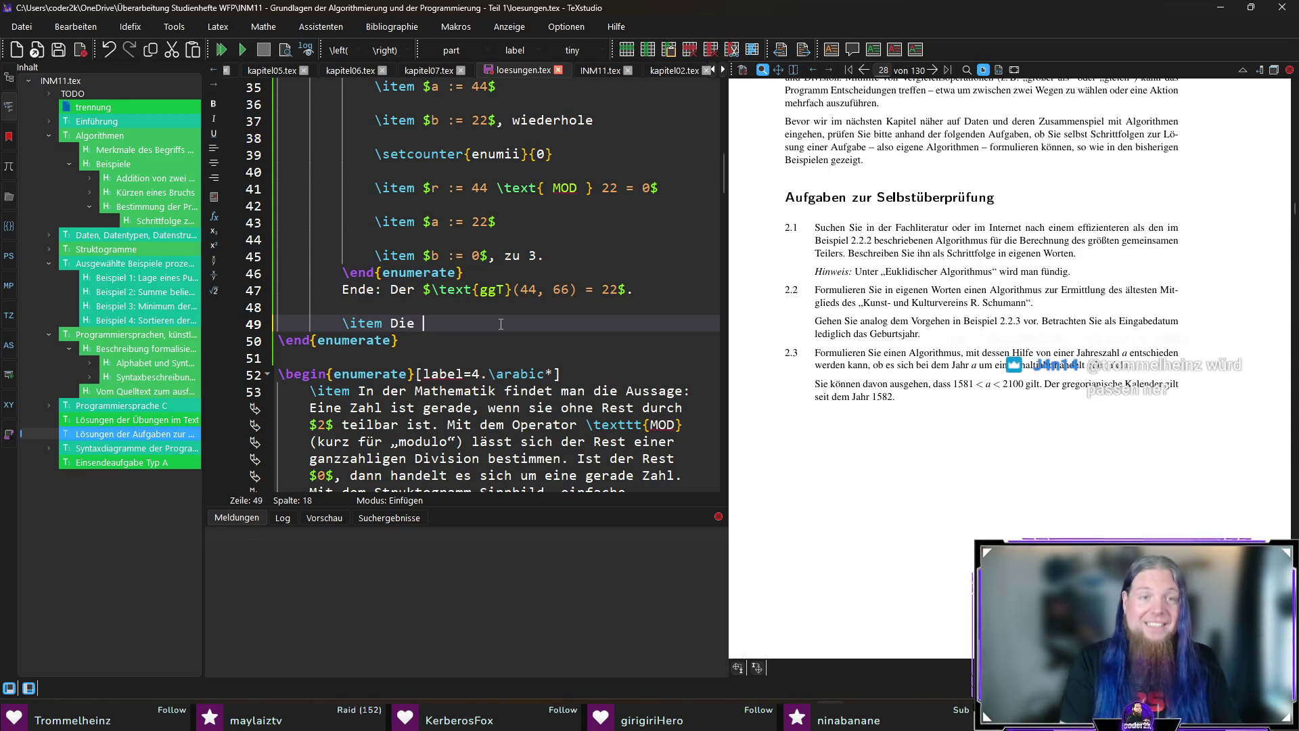
type(" Daten")
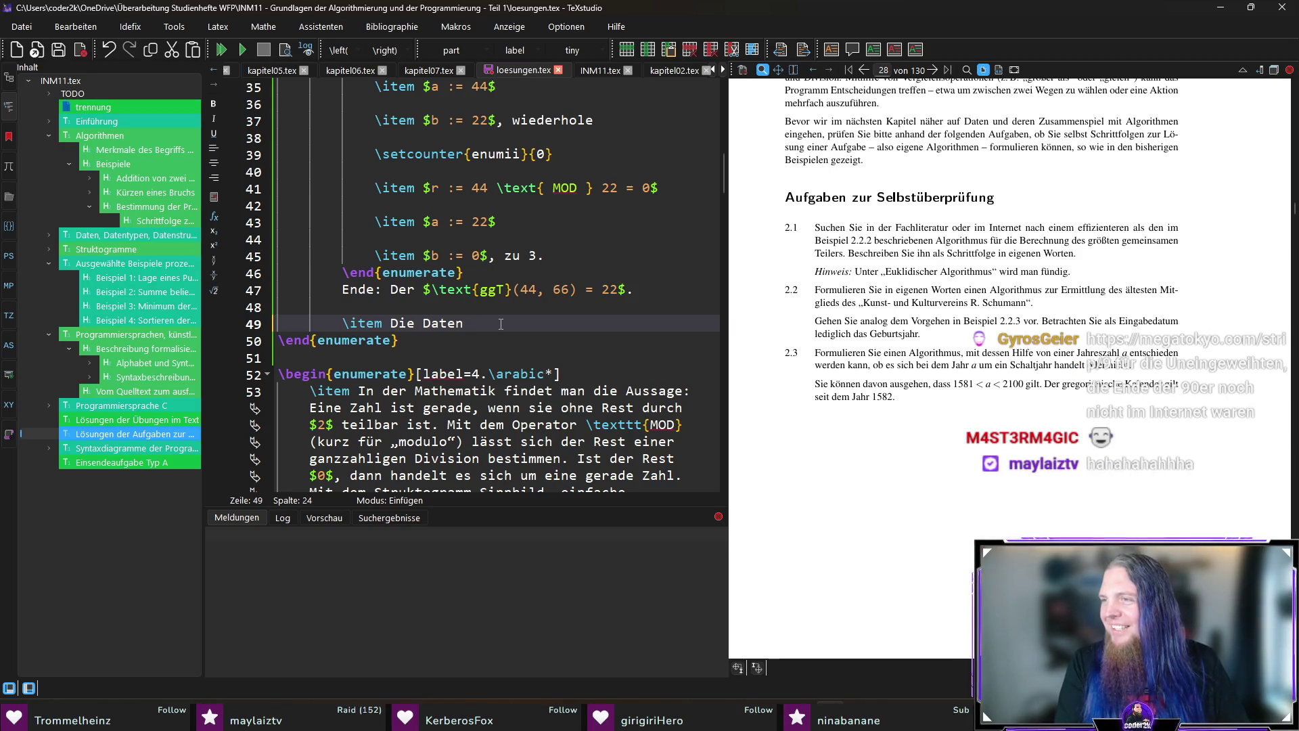
type("zu den Mit")
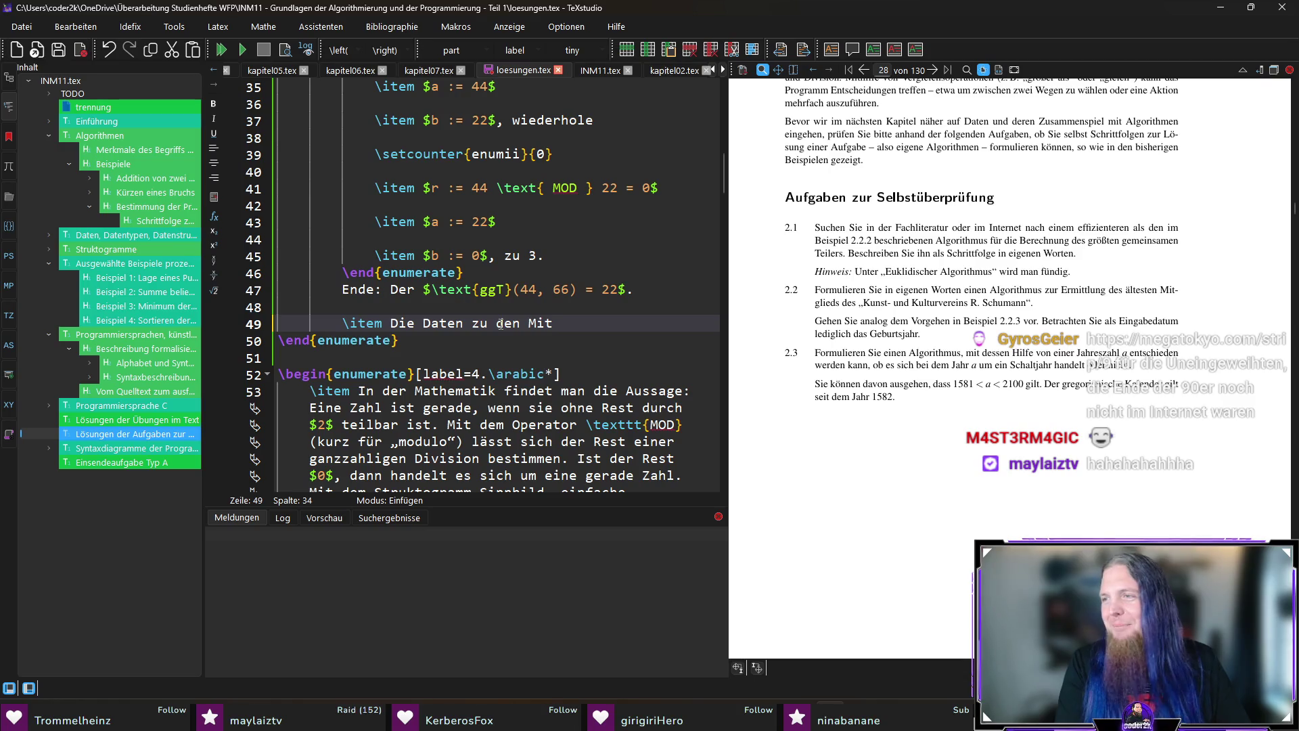
type("gliedern des")
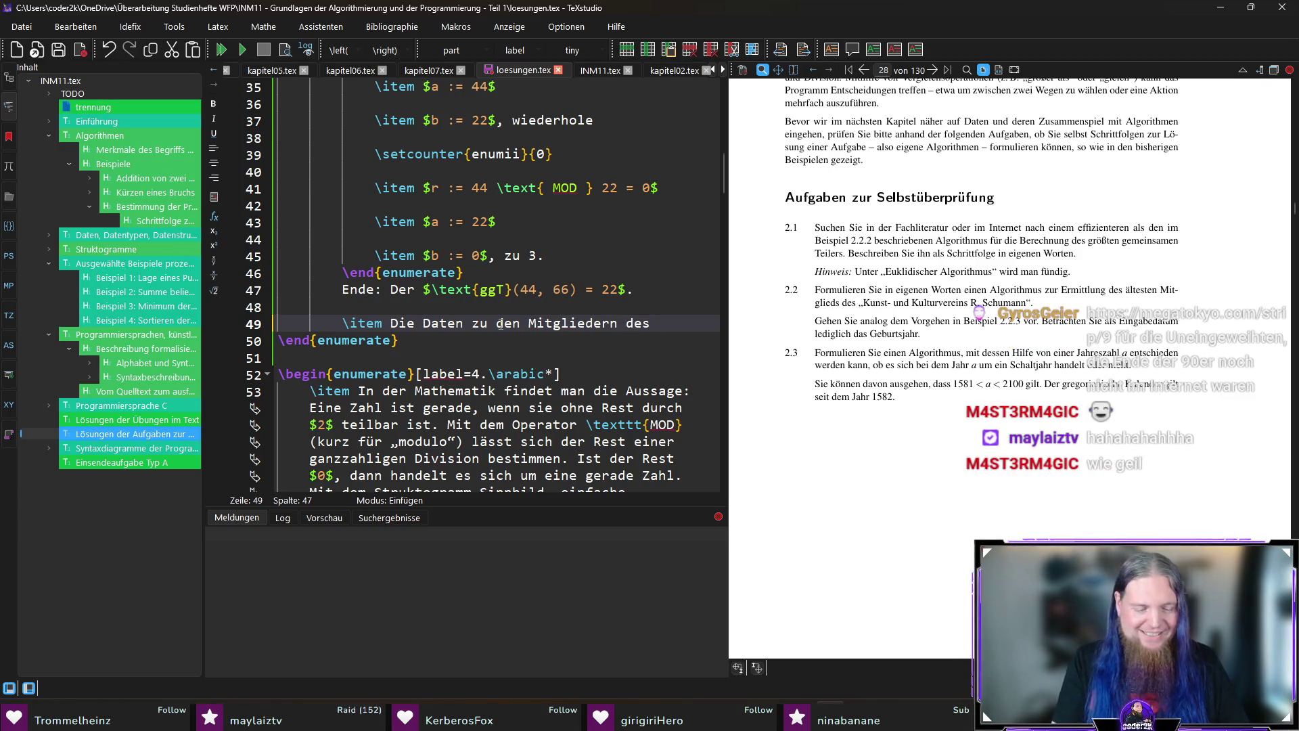
type(" „Kunst")
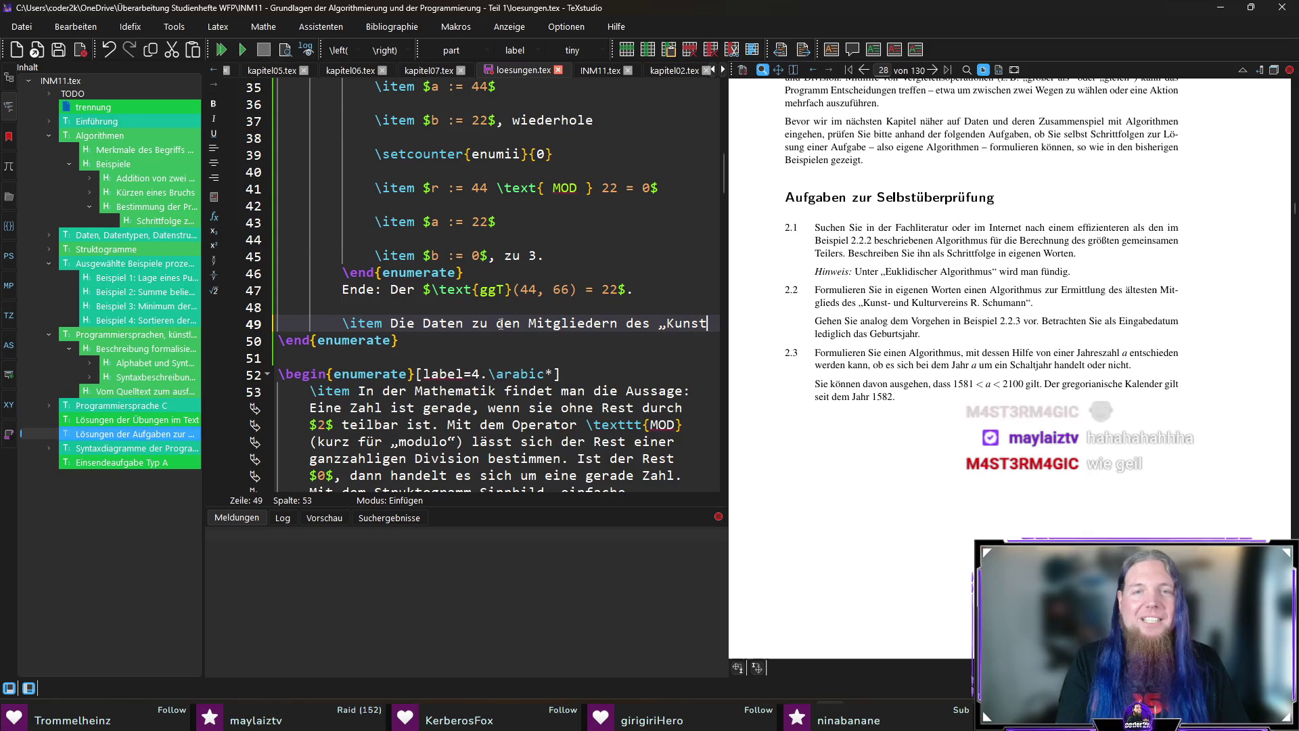
type("- und Kulturvereins R")
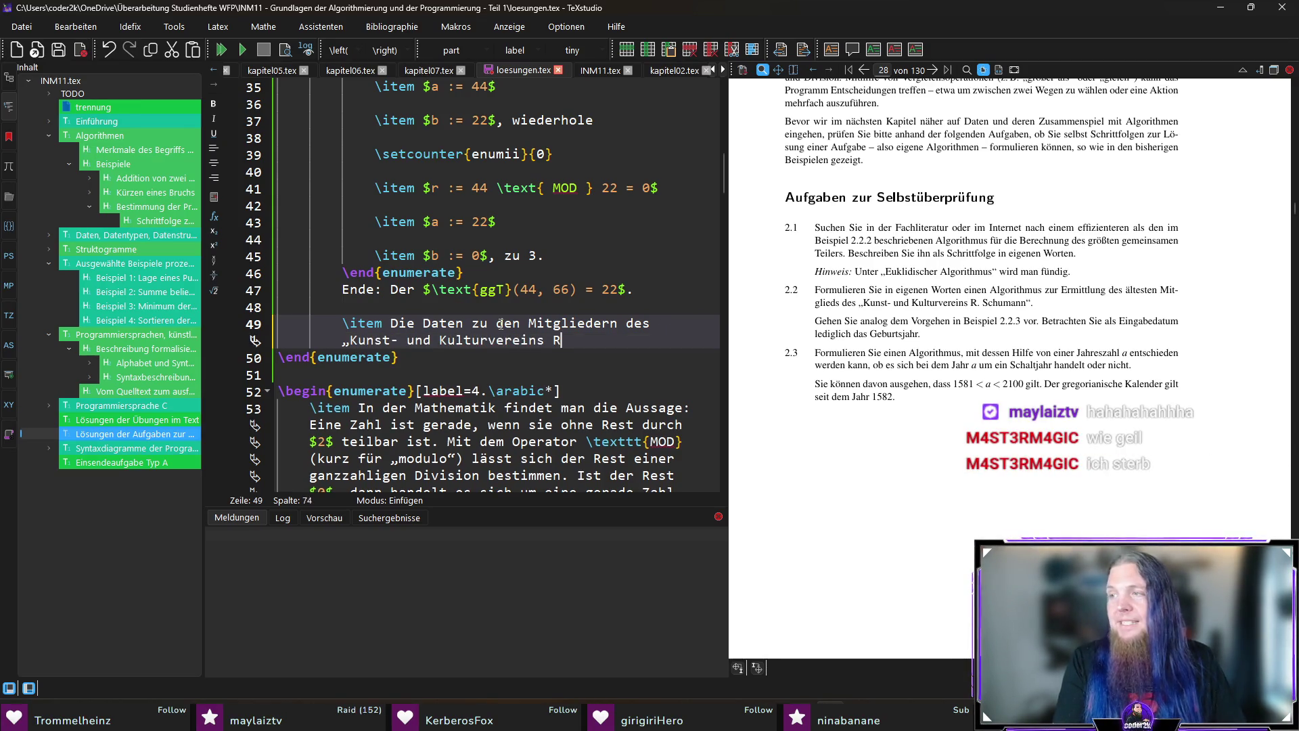
type(". Schumann“")
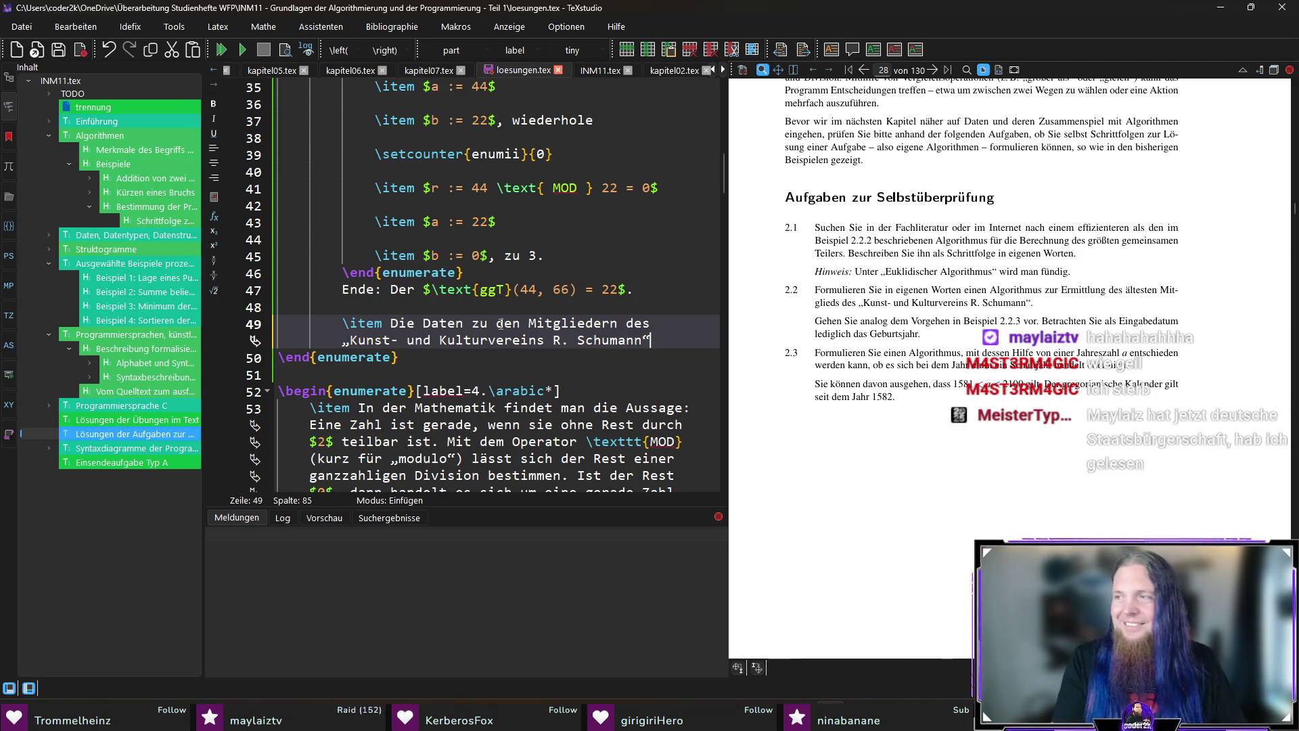
type(" stehen in einer ")
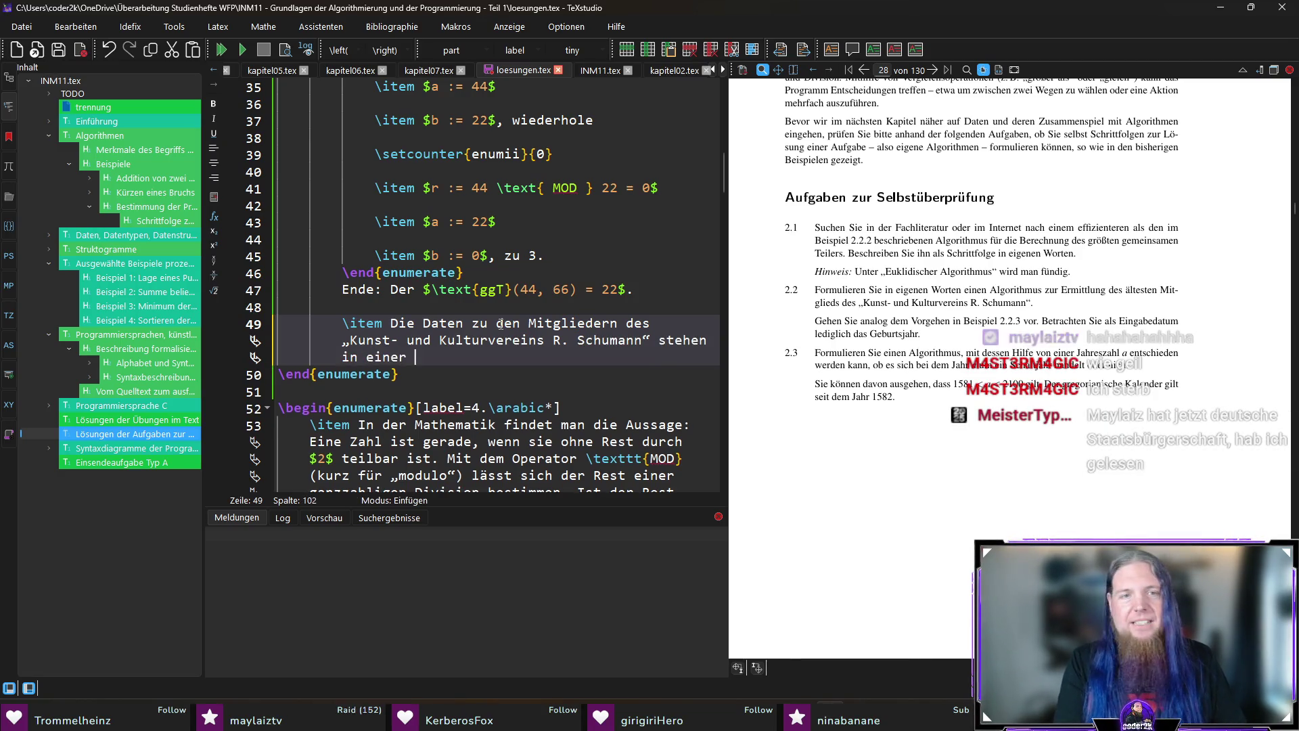
type("Tabelle")
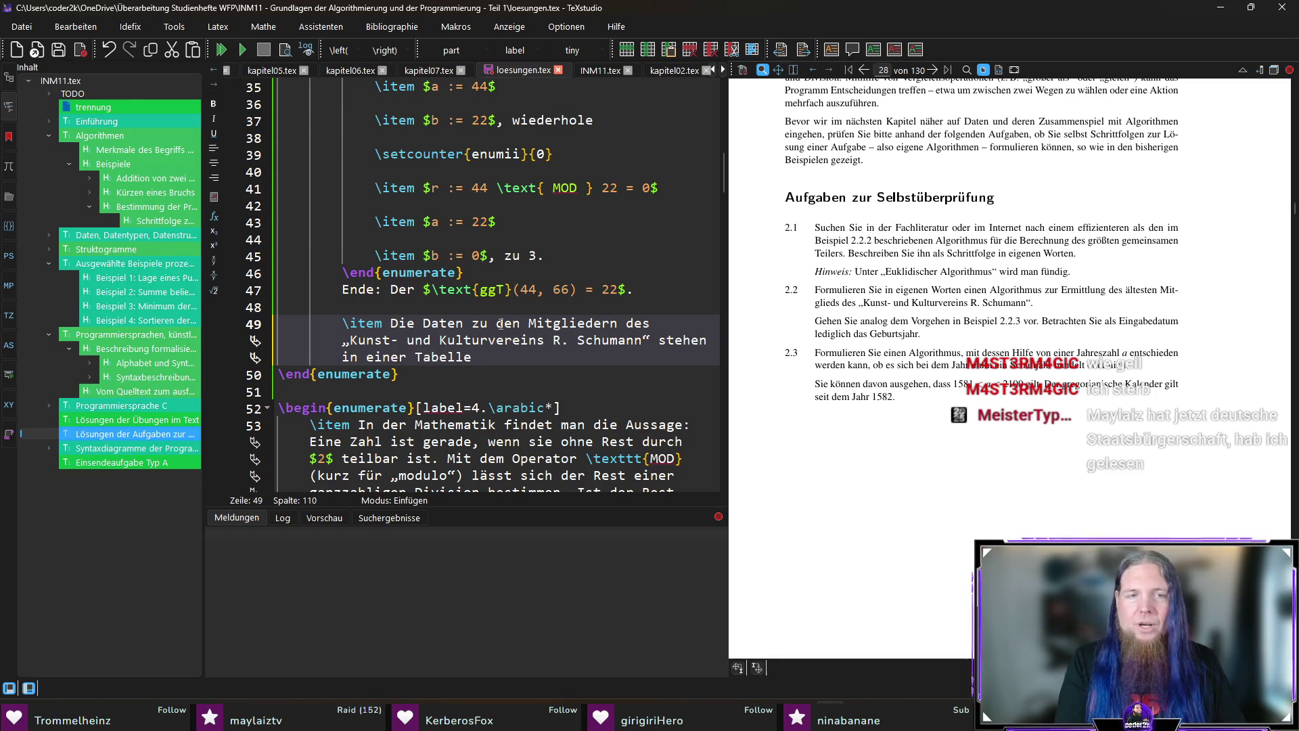
type(". Je eine Zeile e")
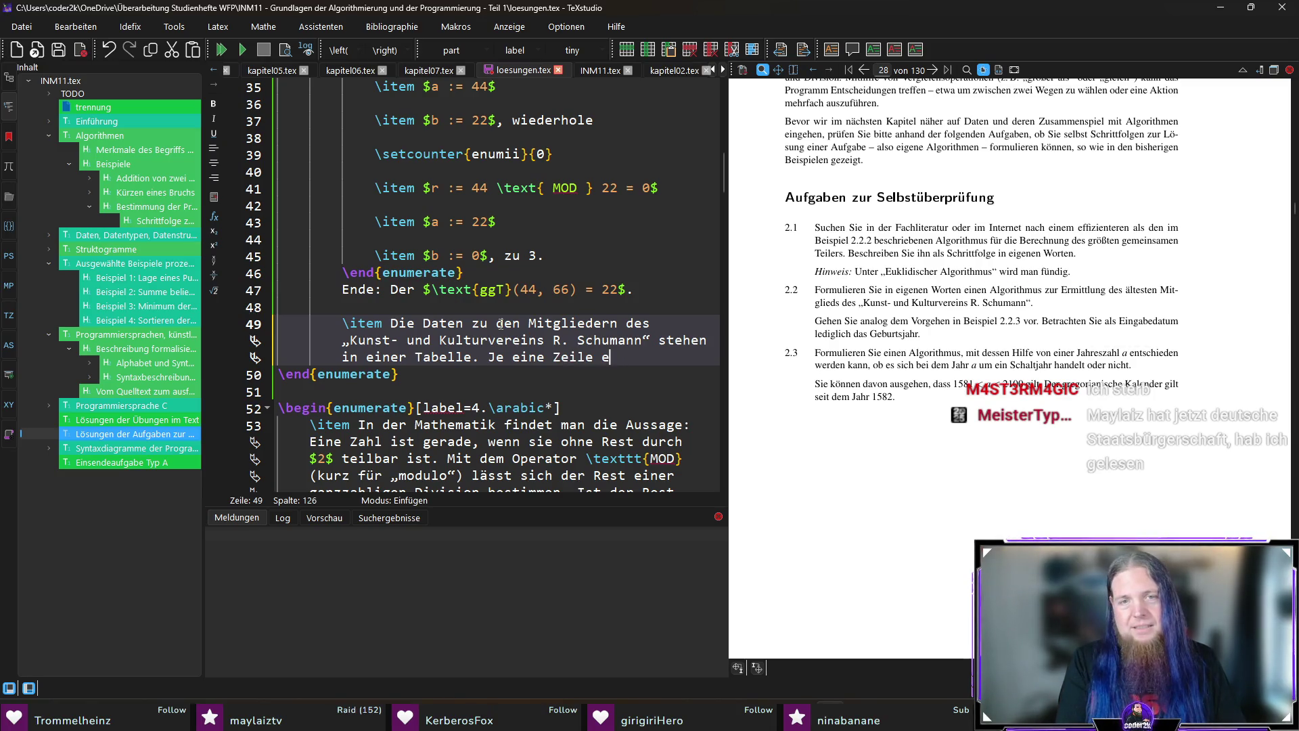
type("nthä")
type("lt Name, Vorname, Adresse und Geburtsdatum.")
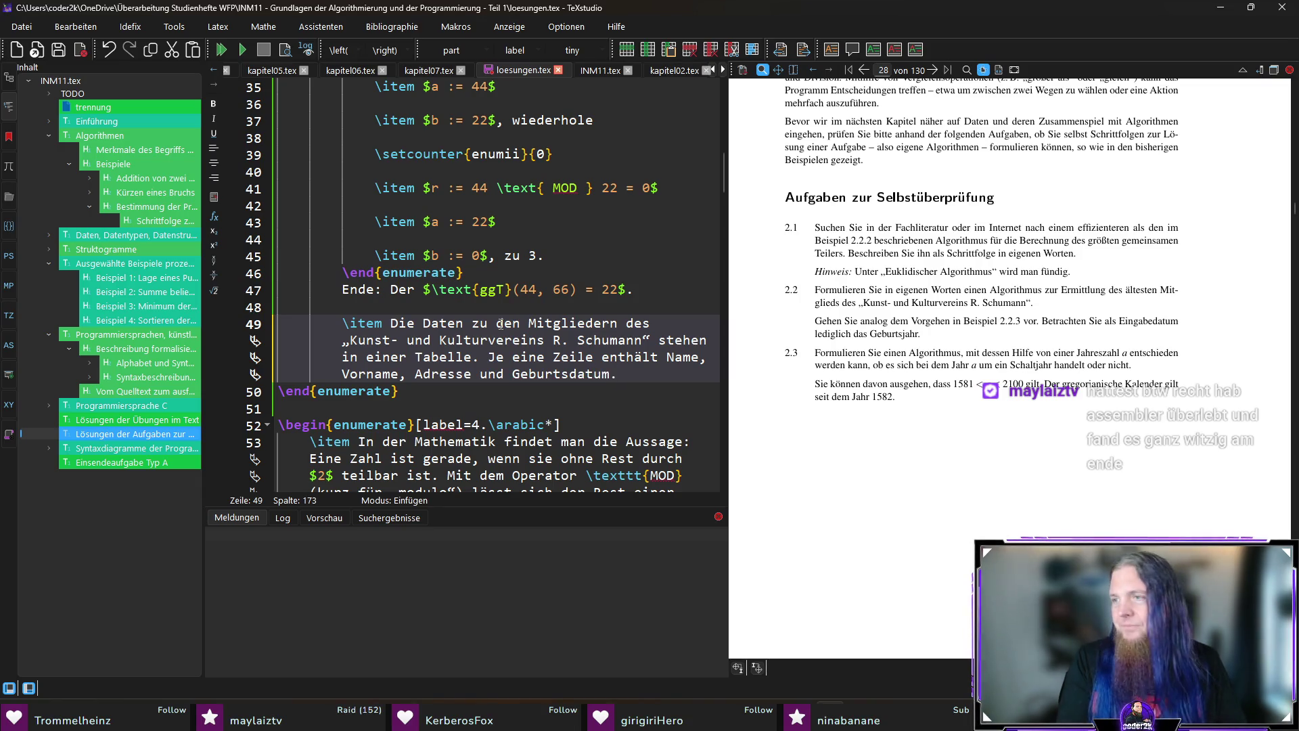
type("folge:")
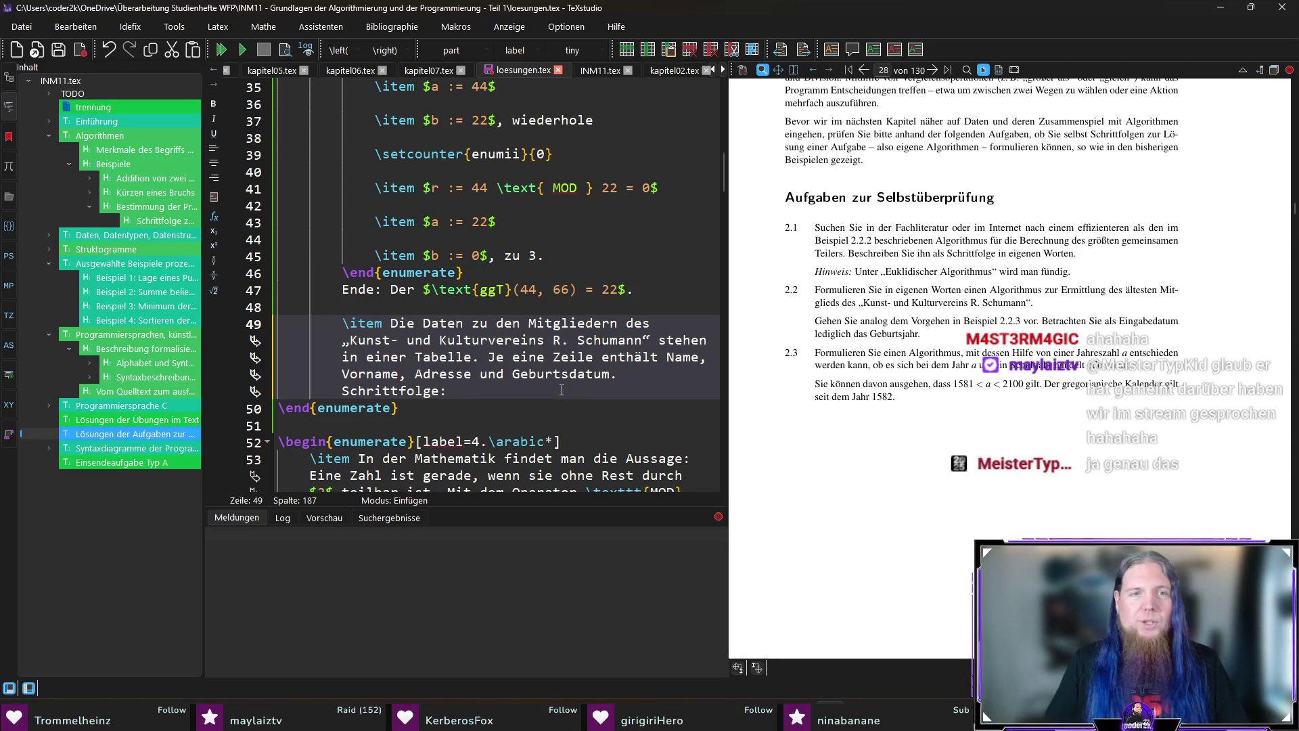
Insert an enumerate environment under Schrittfolge: with a pasted numbering label, dropping the 2. prefix.
key("Return")
key("Return")
type("\\begin{")
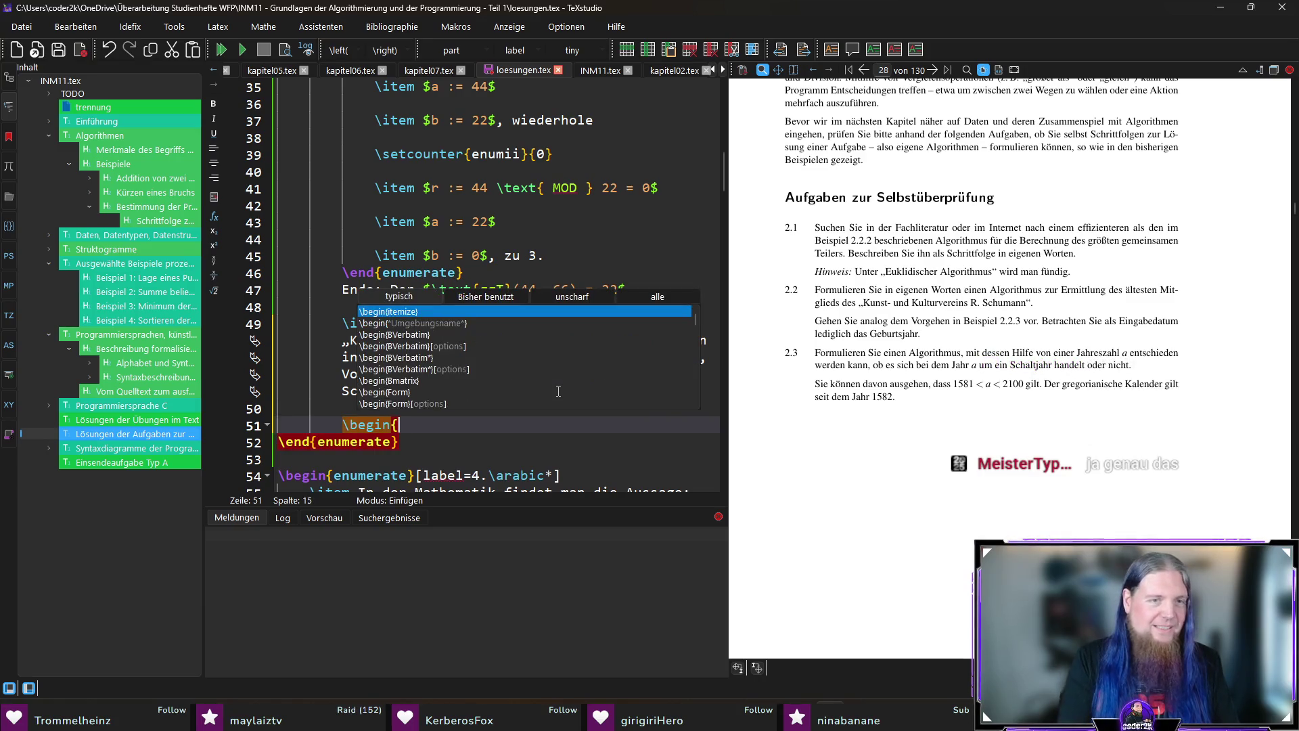
type("enum")
key("Return")
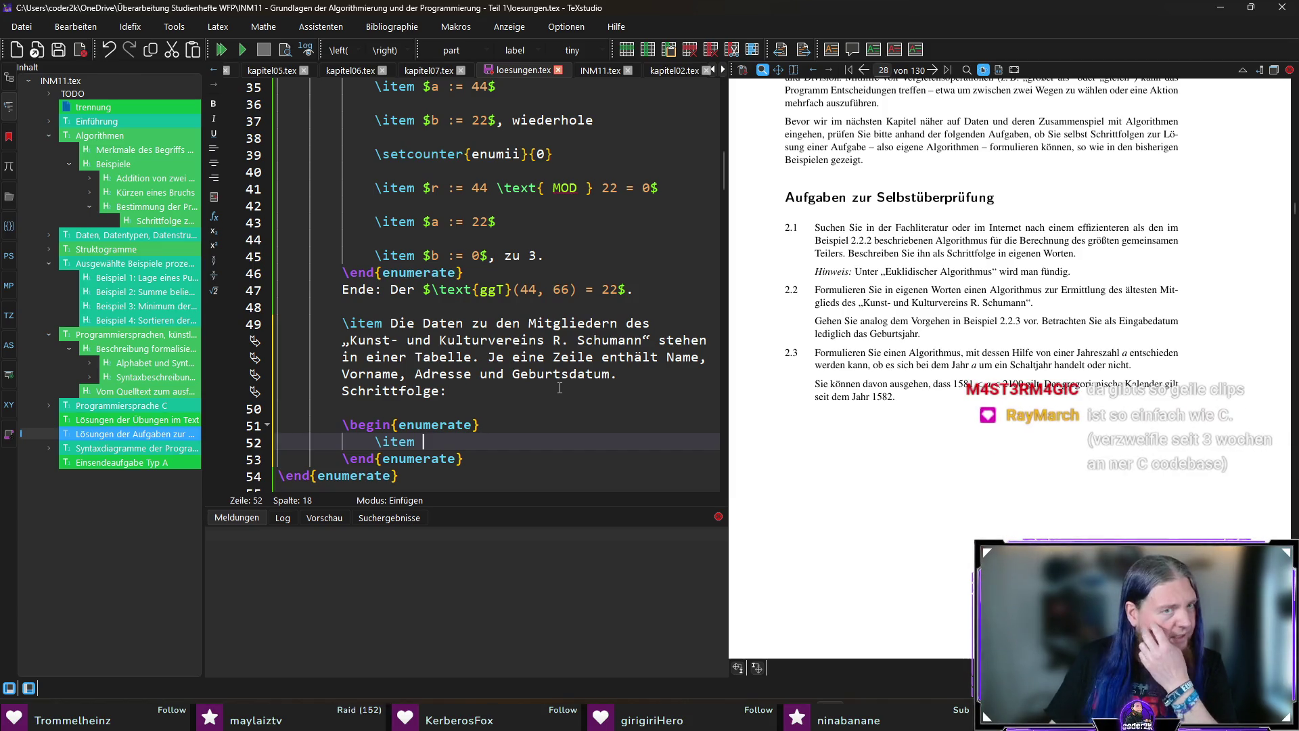
scroll(560, 388, "up", 6)
left_click_drag(483, 255, 634, 255)
key("ctrl+c")
scroll(528, 386, "down", 7)
left_click(528, 375)
key("ctrl+v")
left_click(555, 373)
key("BackSpace")
key("BackSpace")
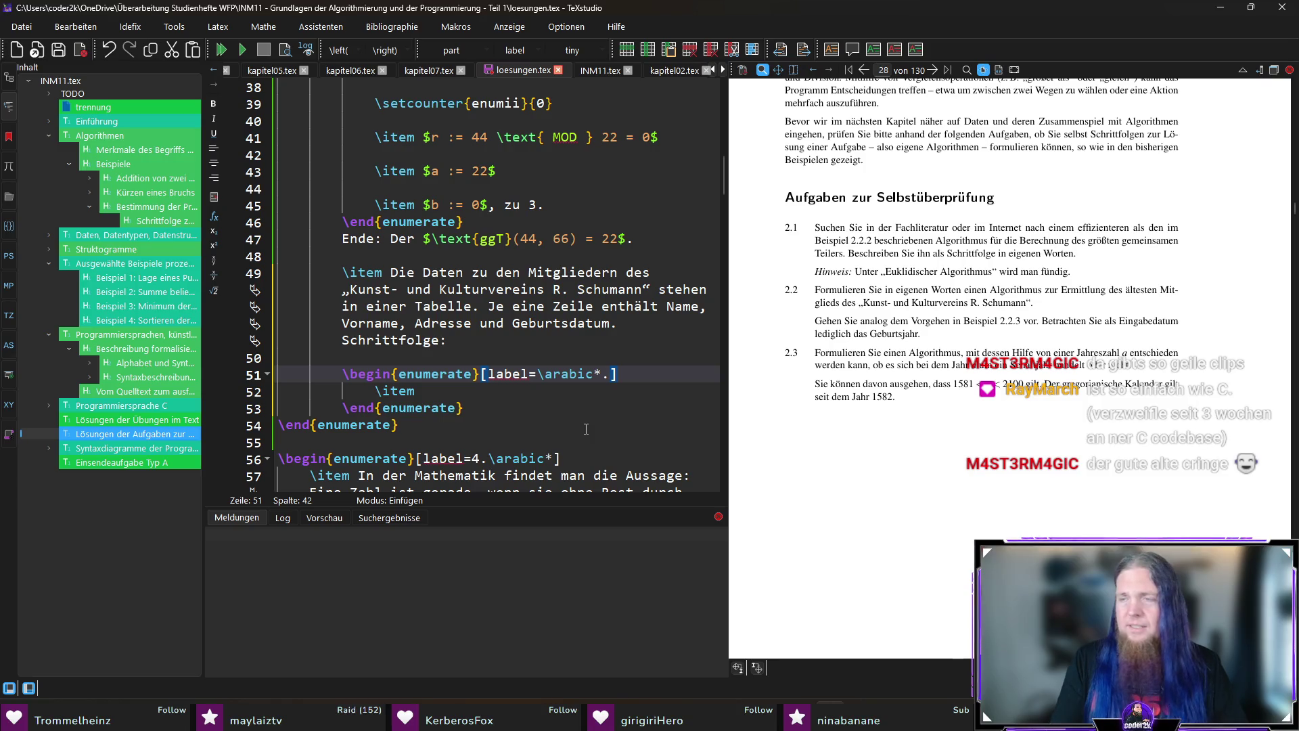
Write the first step storing the birth year in \texttt{old}, recompile, and open a line for the next step.
key("Down")
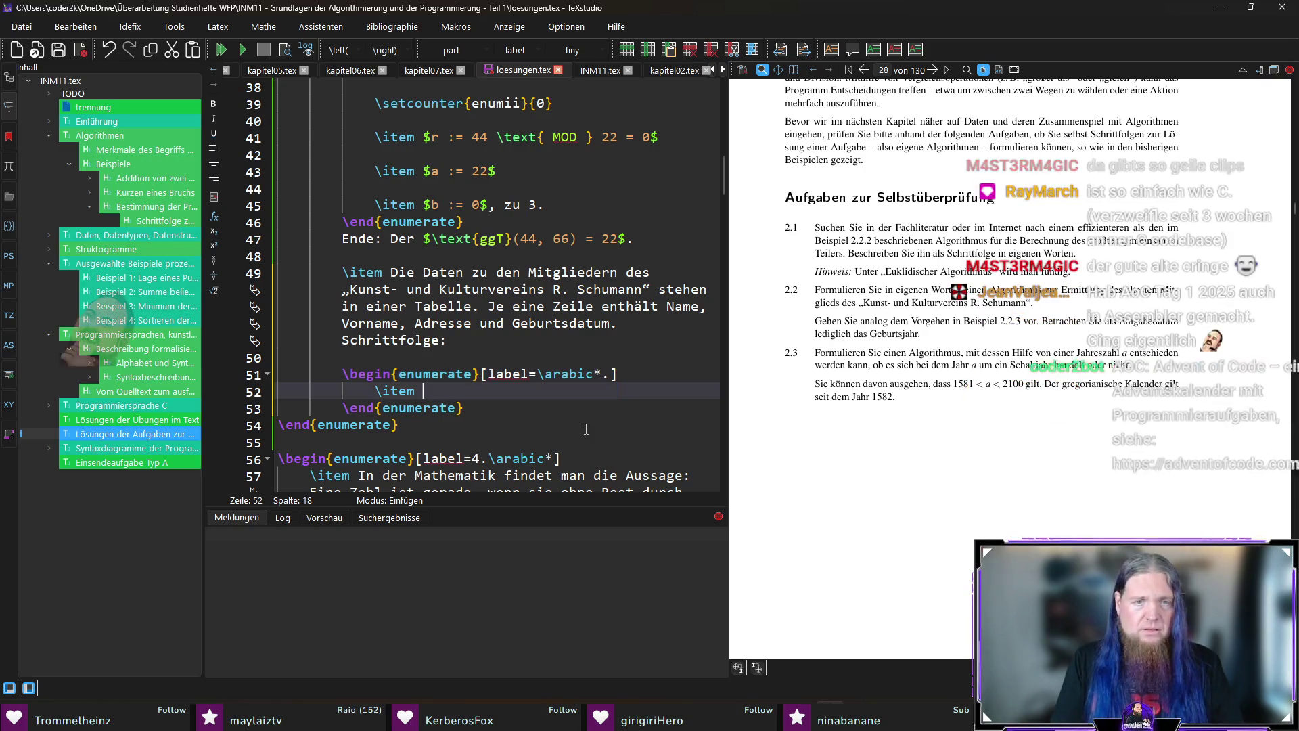
type("Suche in der ersten Zeile nach dem ")
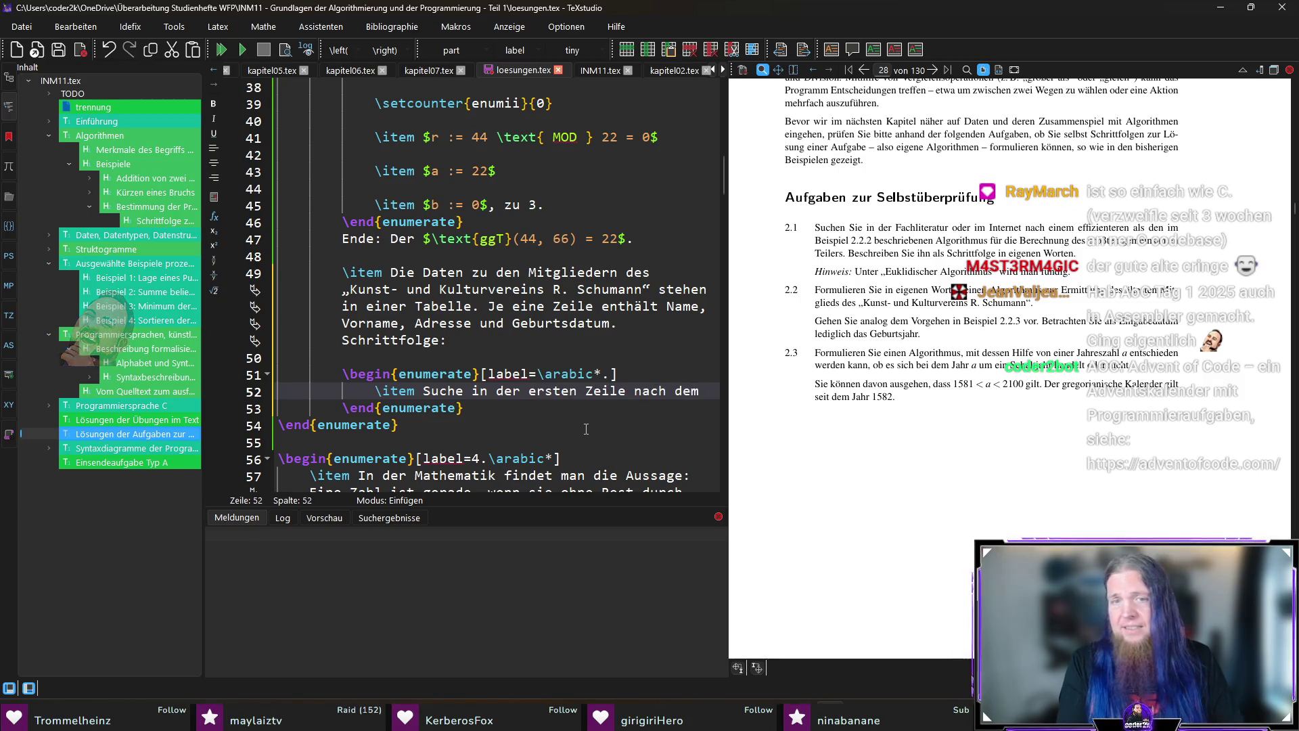
type("Geburtsjahr, weise diesen Zahlenwert der V")
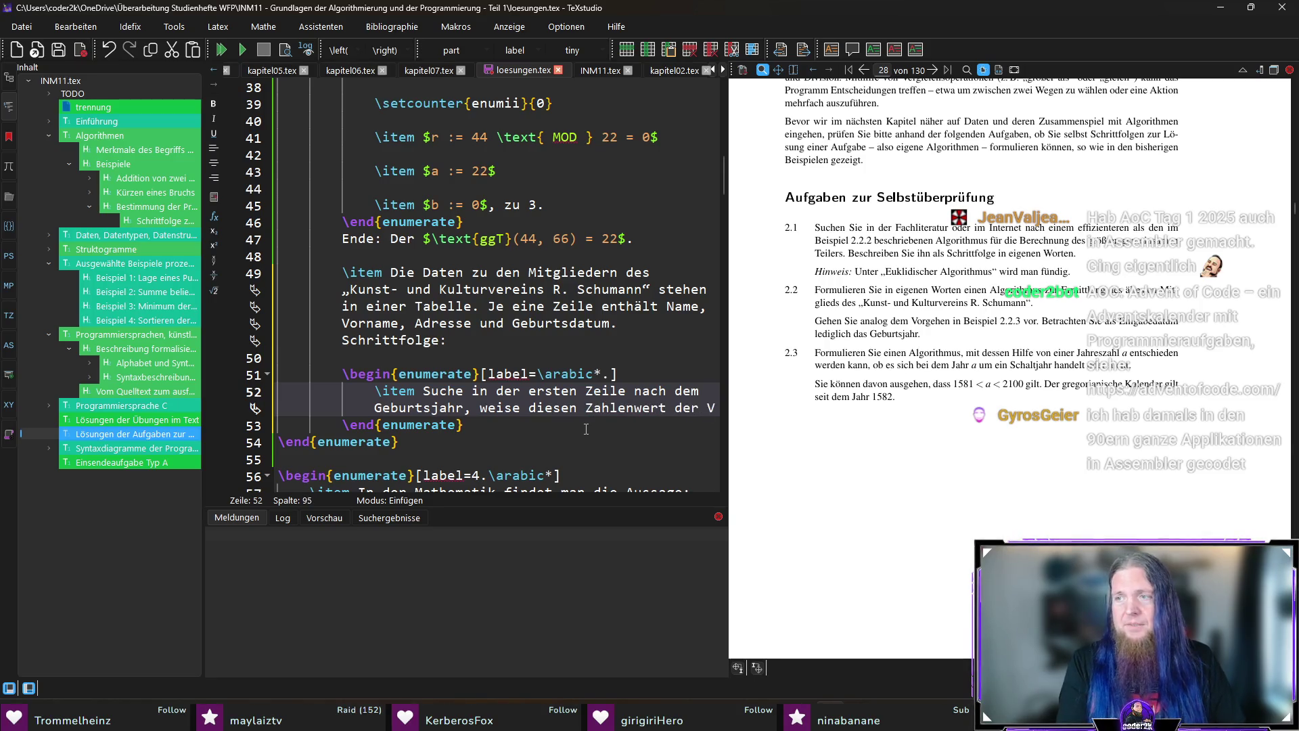
type("ariablen ")
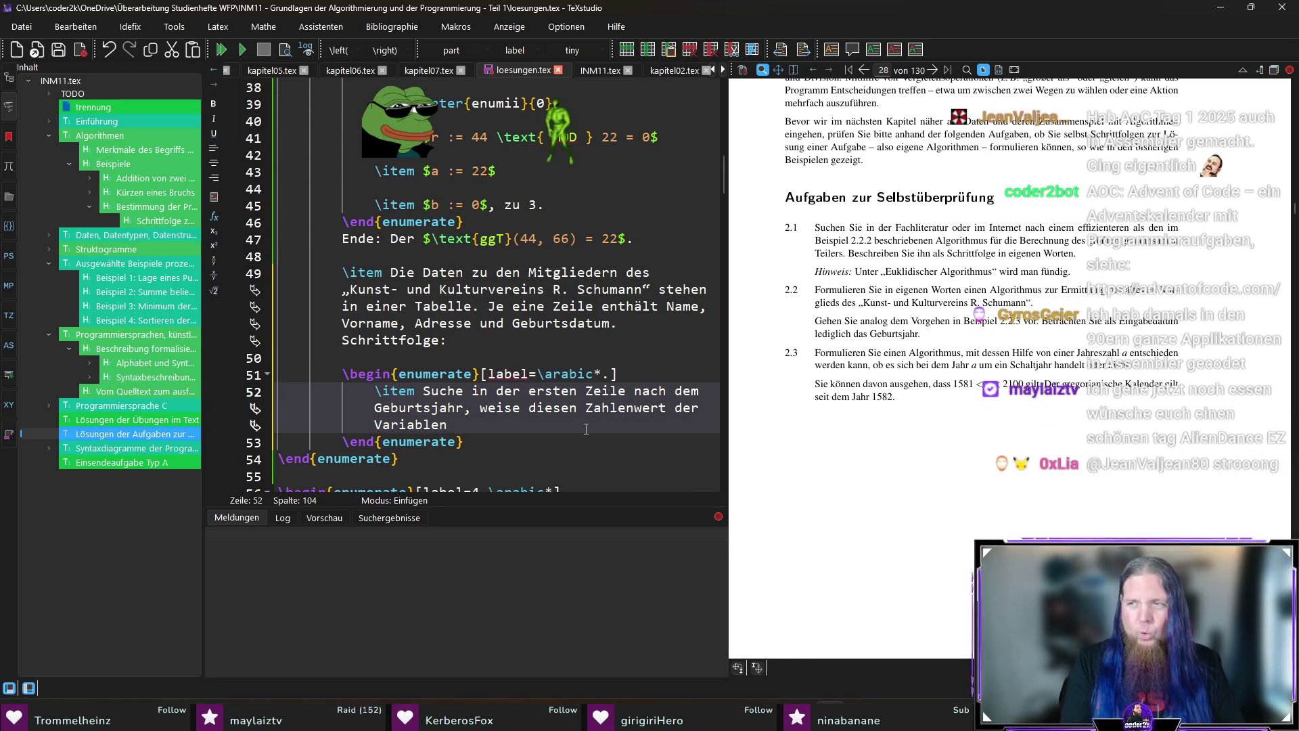
type("$")
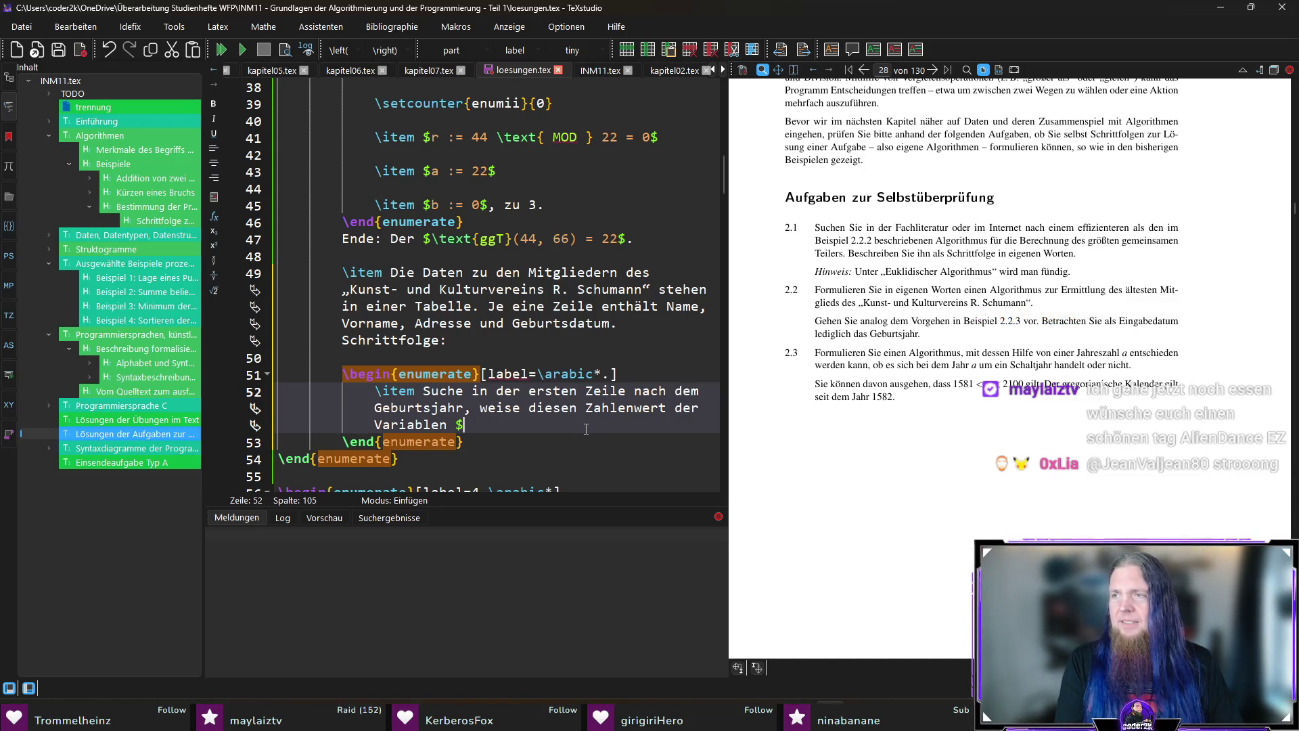
key("BackSpace")
type("\\texttt{old}.")
key("F5")
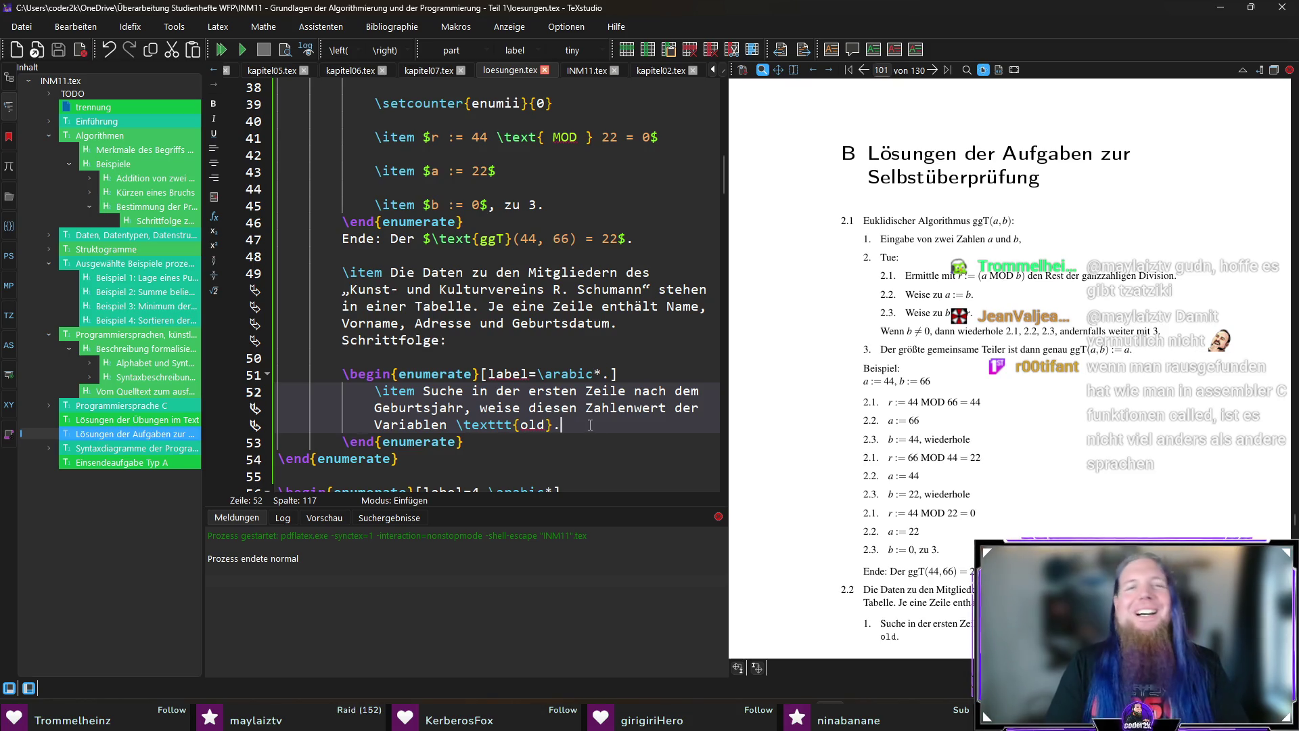
key("Return")
key("Return")
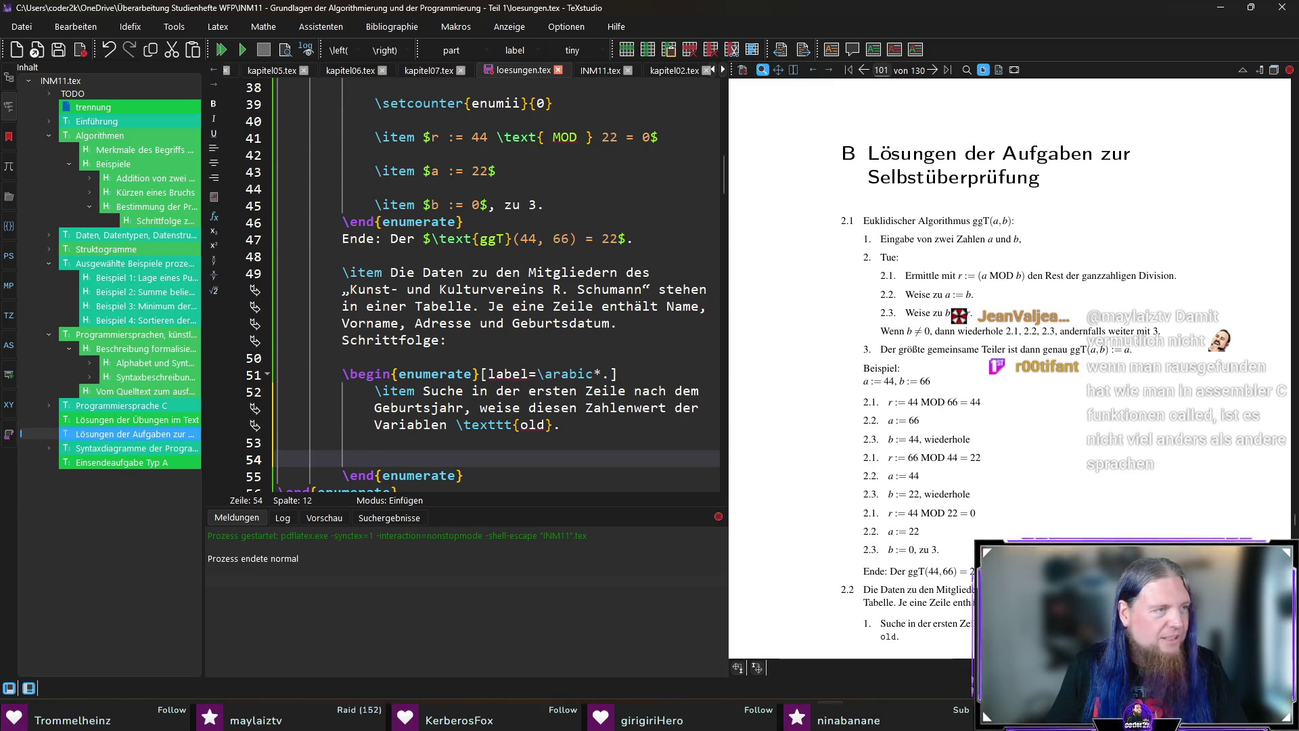
type("\\item ")
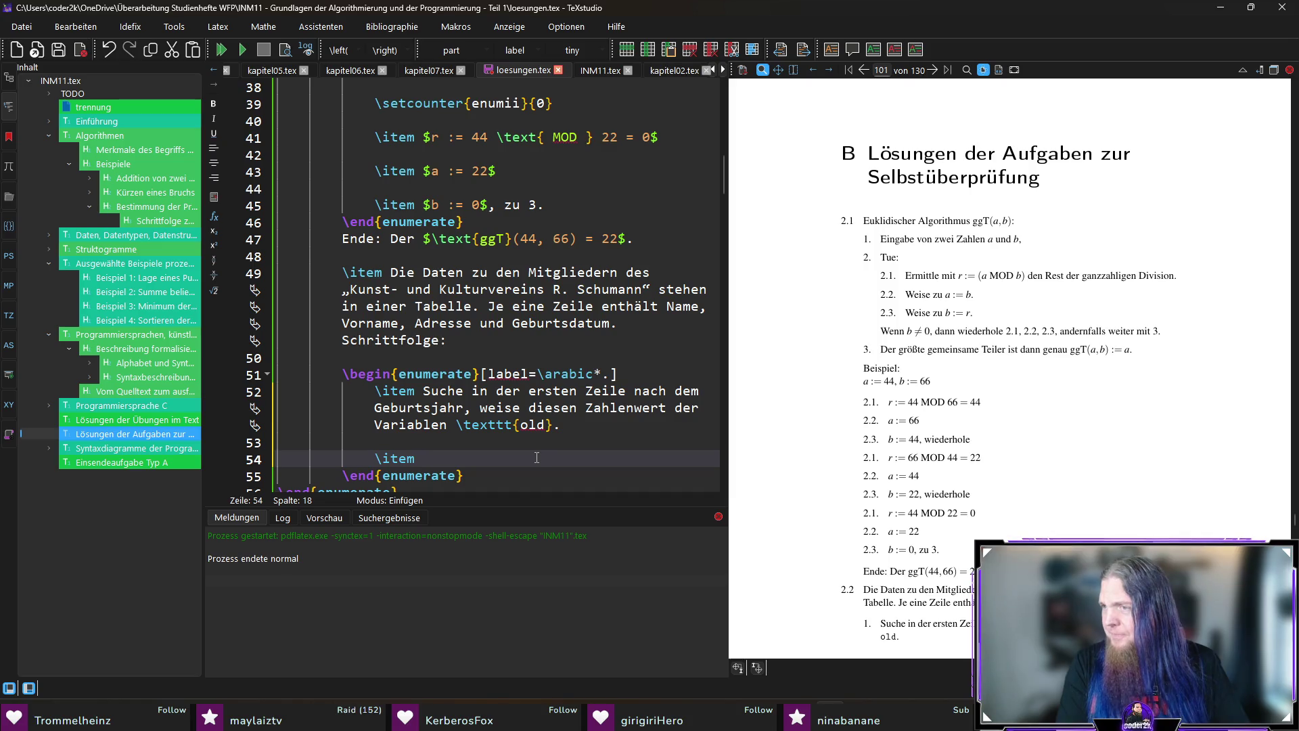
type("Nun")
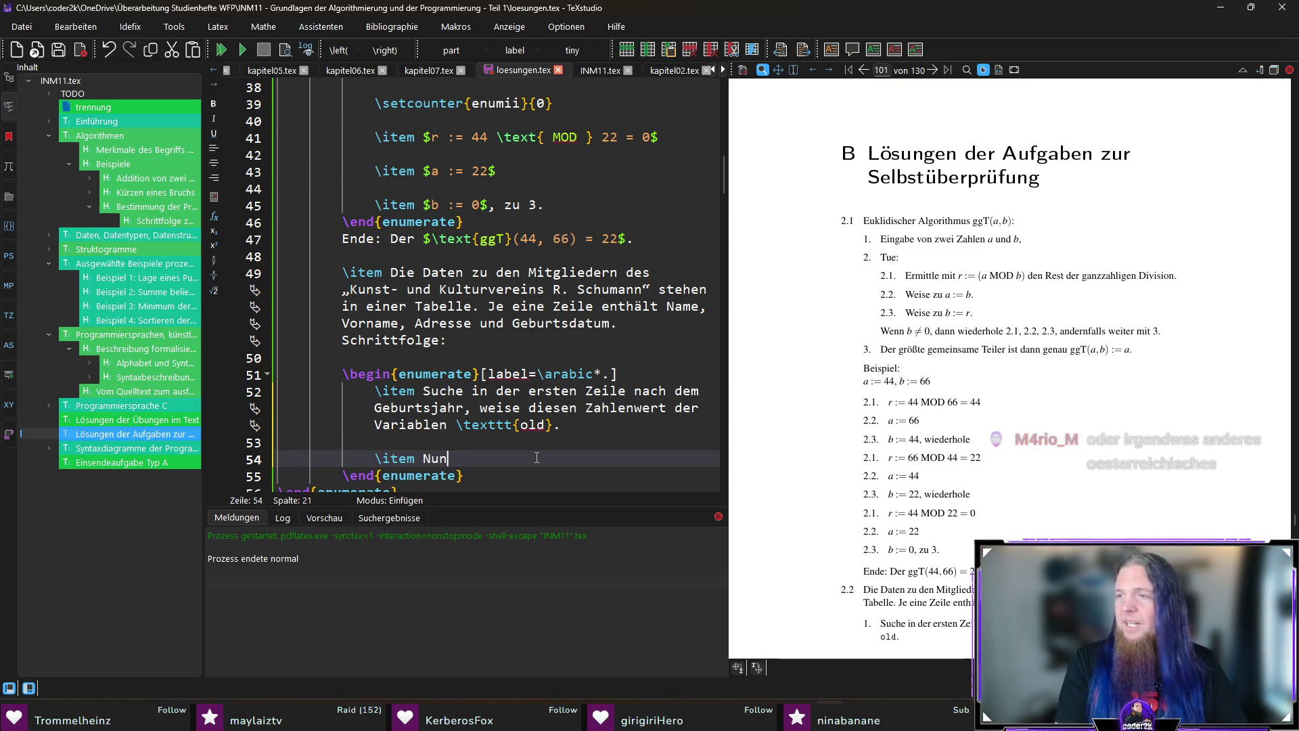
Open a new line beneath the Nun step.
key("Return")
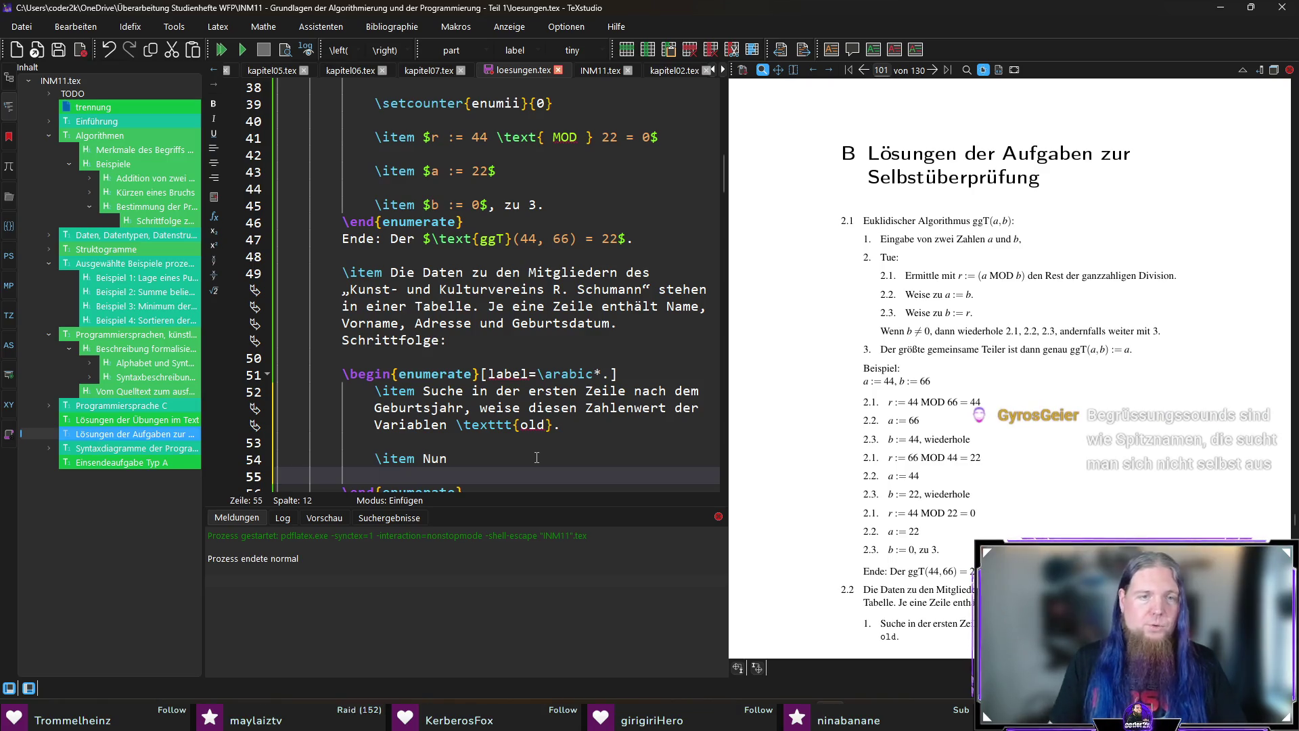
scroll(537, 458, "down", 2)
left_click(342, 273)
Nest a 2.x numbered list under Nun whose first item reads the next birth year into \texttt{jahr}.
left_click(515, 372)
key("ctrl+v")
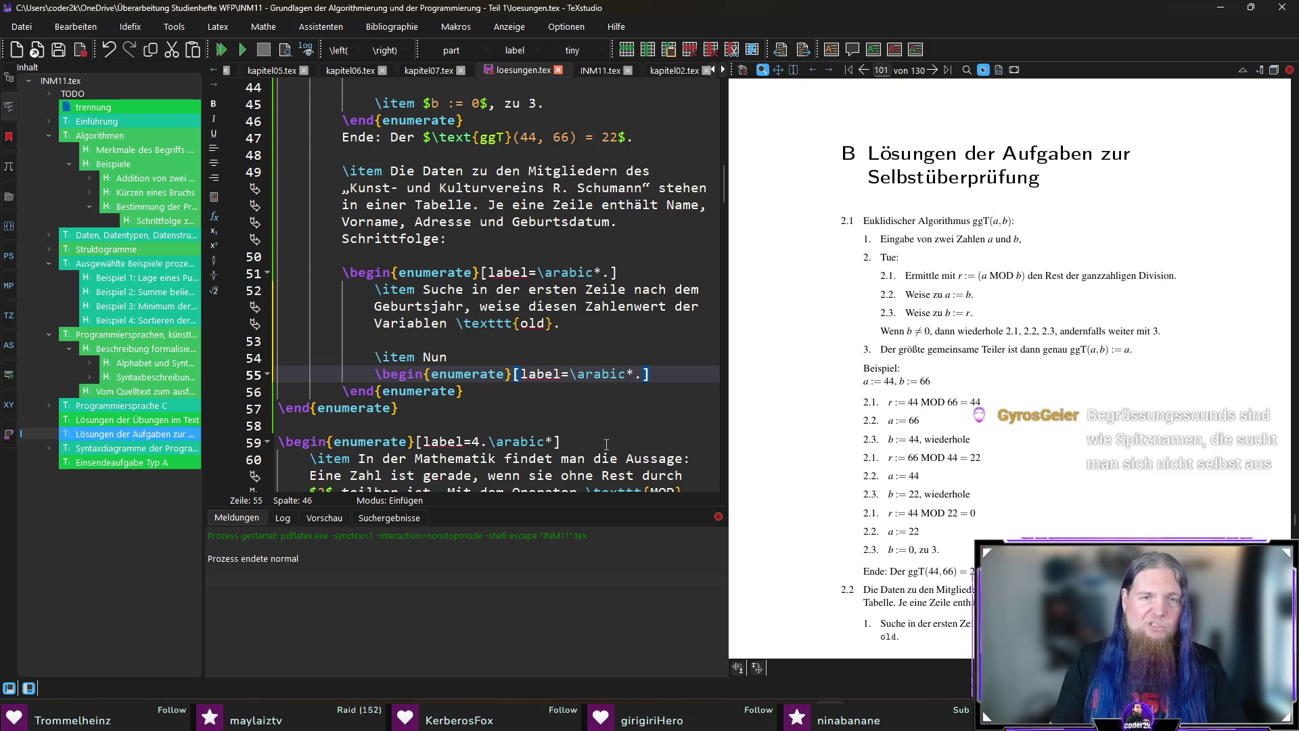
key("Return")
type("\\end{enumerate")
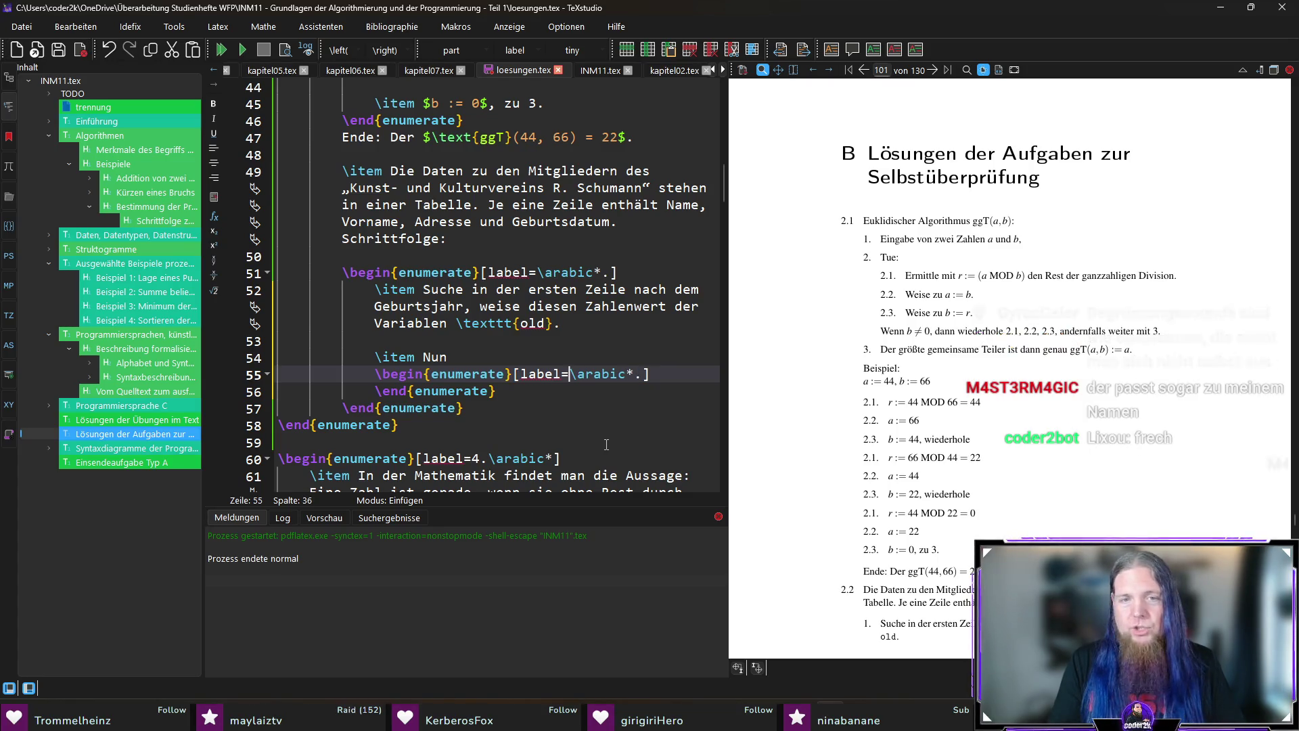
type("2.")
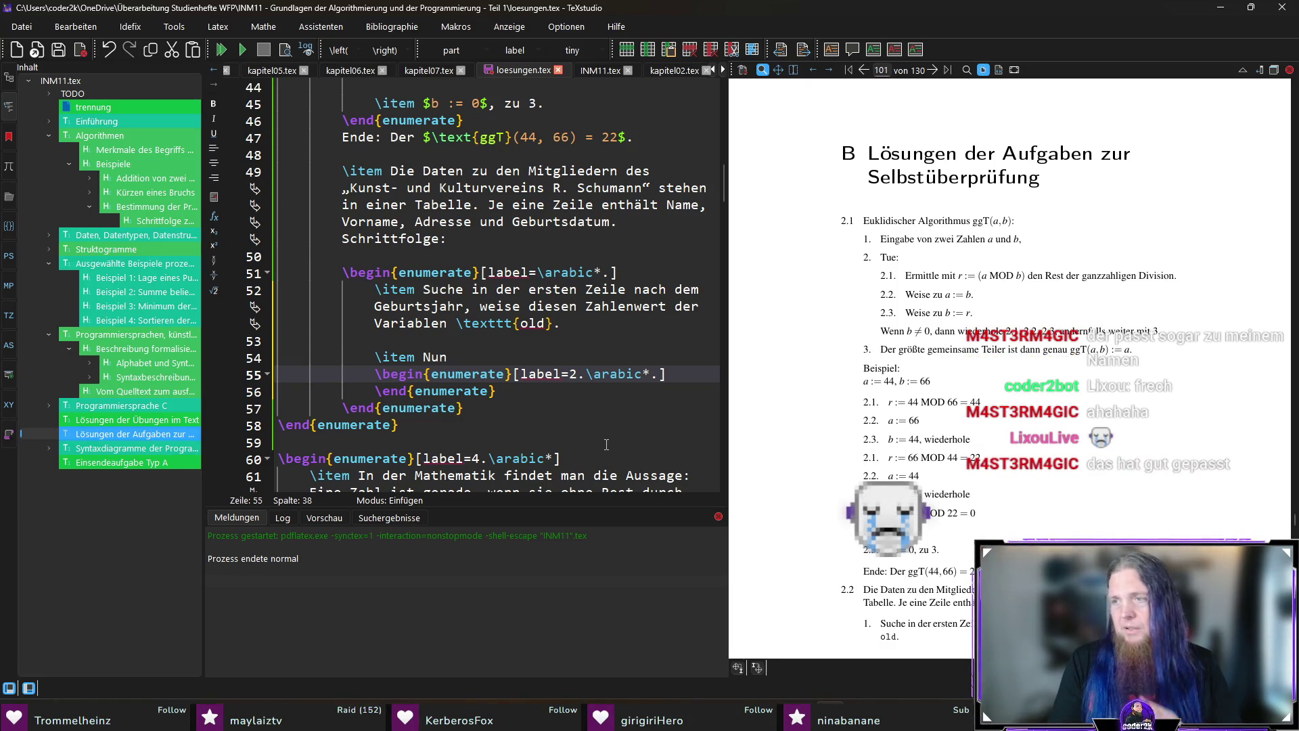
key("Return")
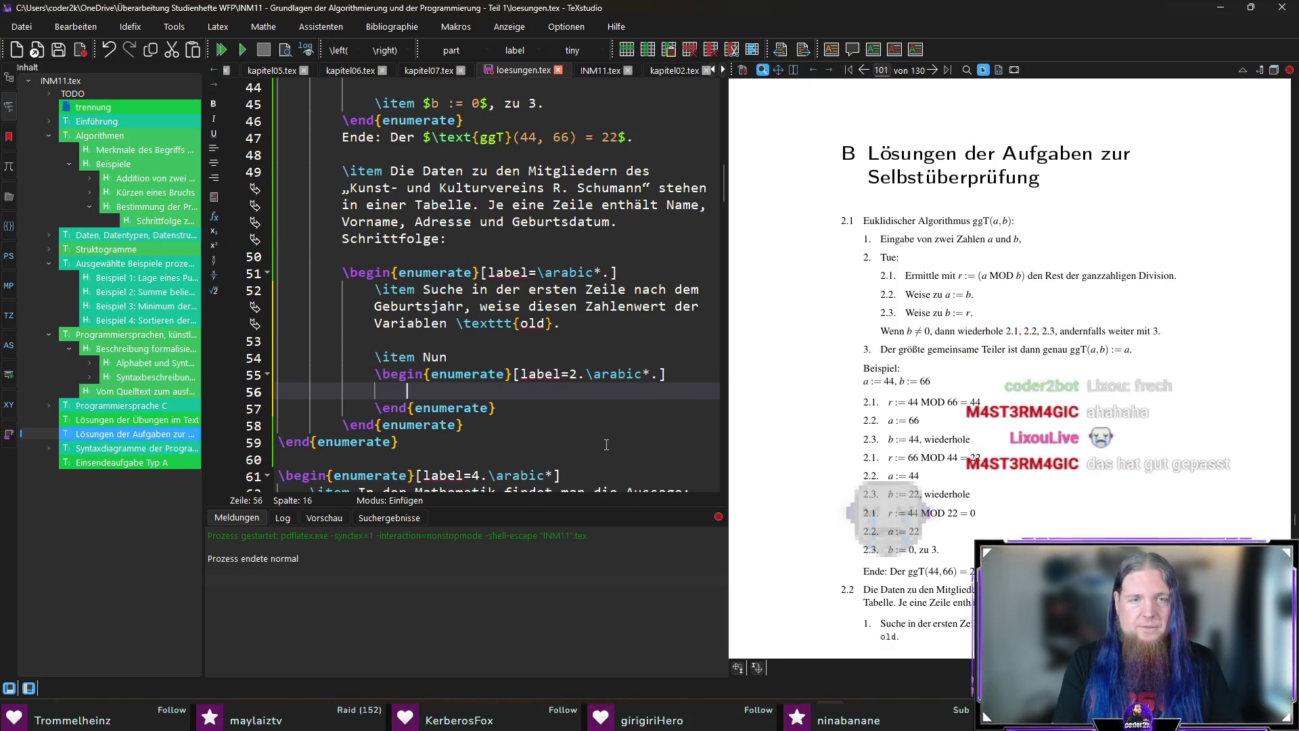
type("\\item suchau in die nächste Zeile,")
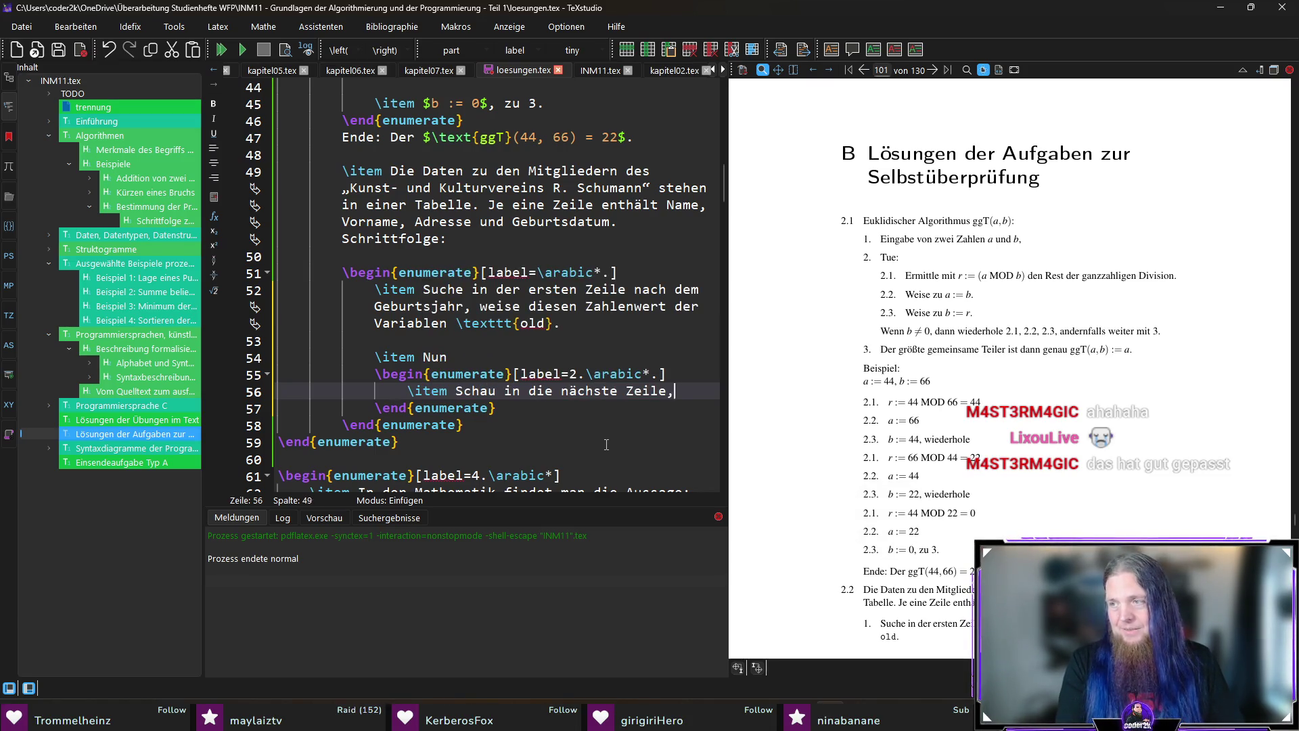
type("e den Zahlenwert Geburts")
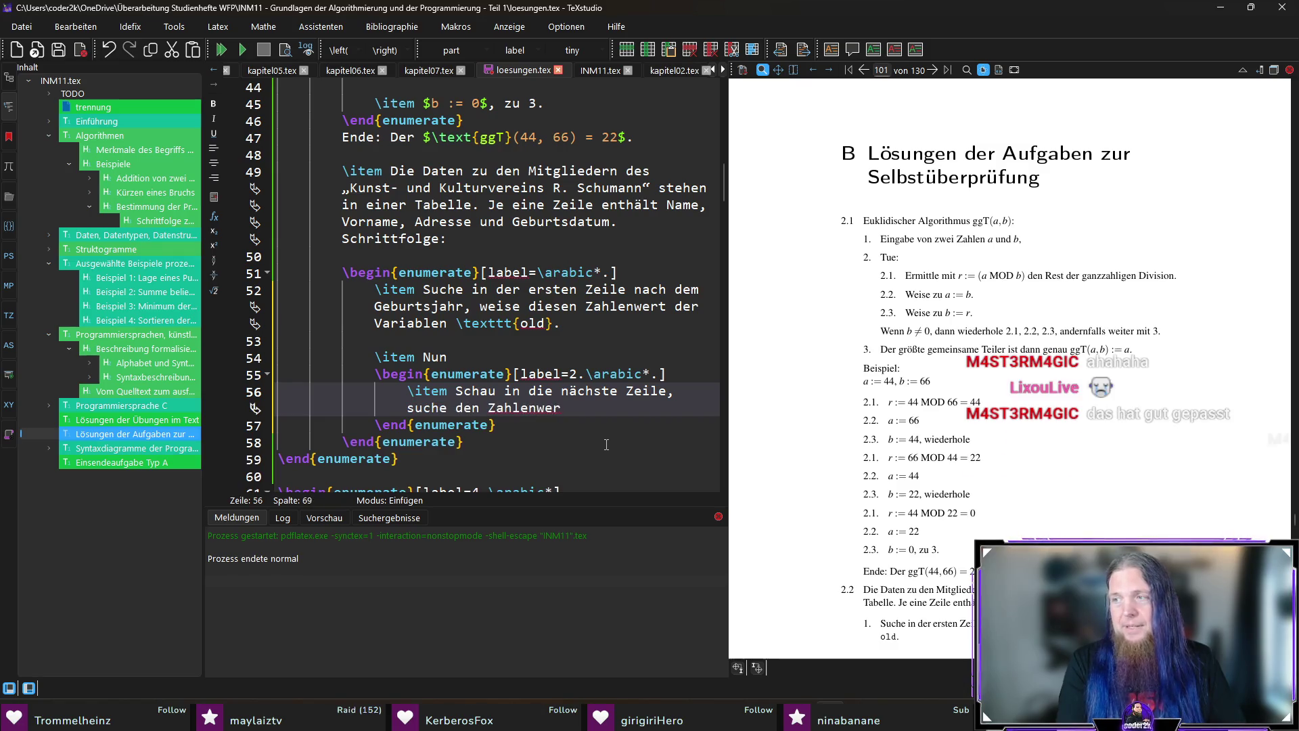
type("jahr, weise ihn der Variablen \\")
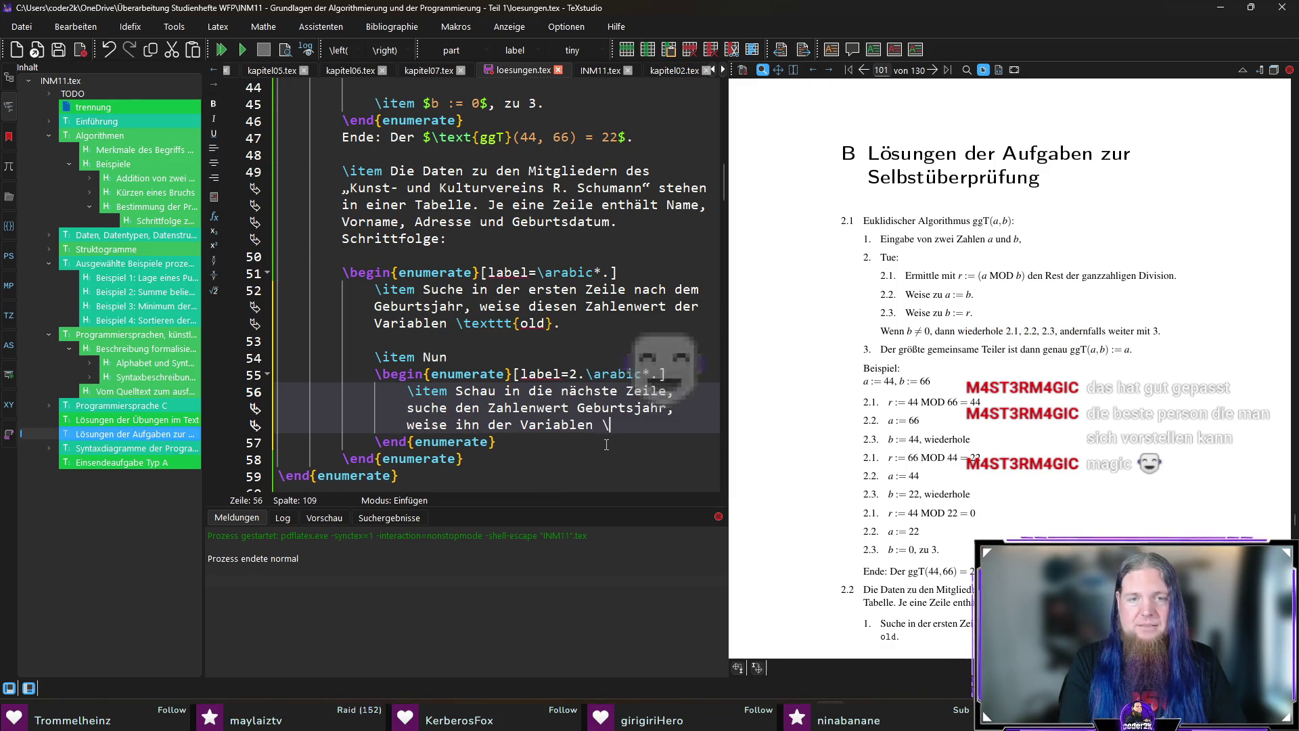
type("text")
key("Return")
type("jahr")
key("Right")
type("zu.")
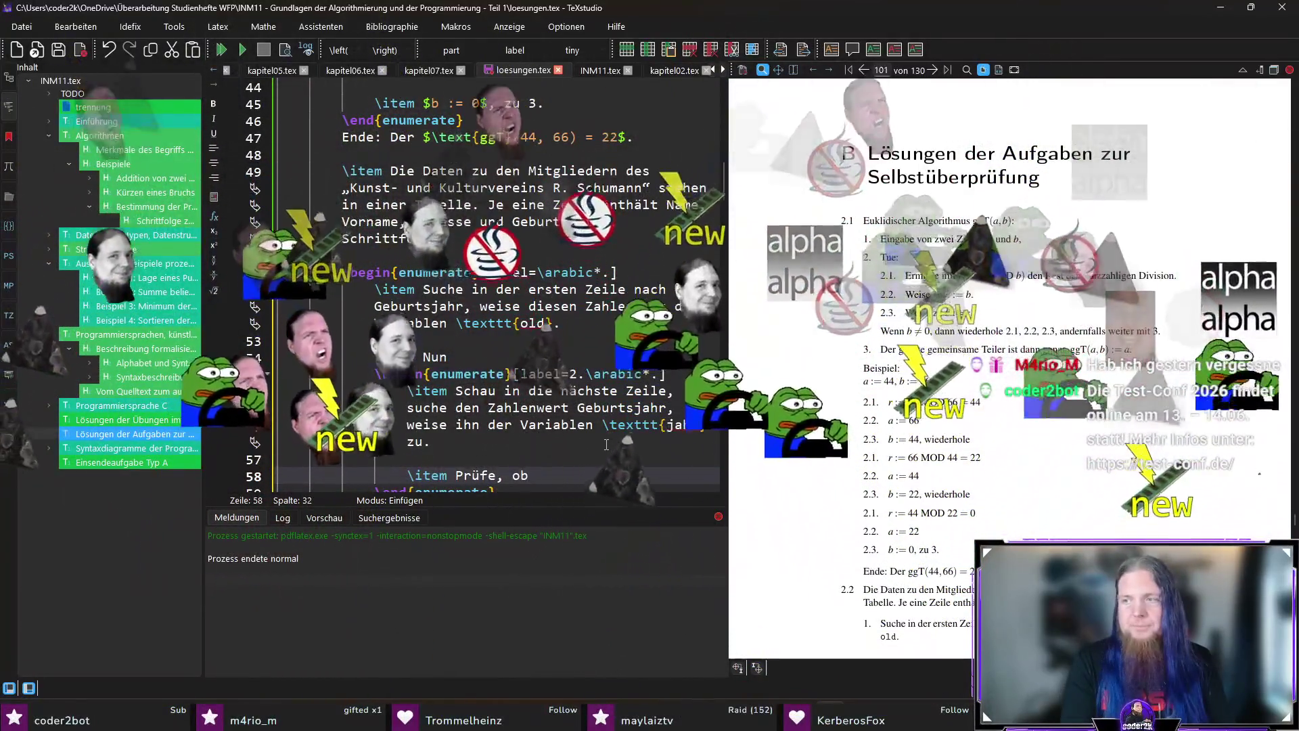
type("$\\Te")
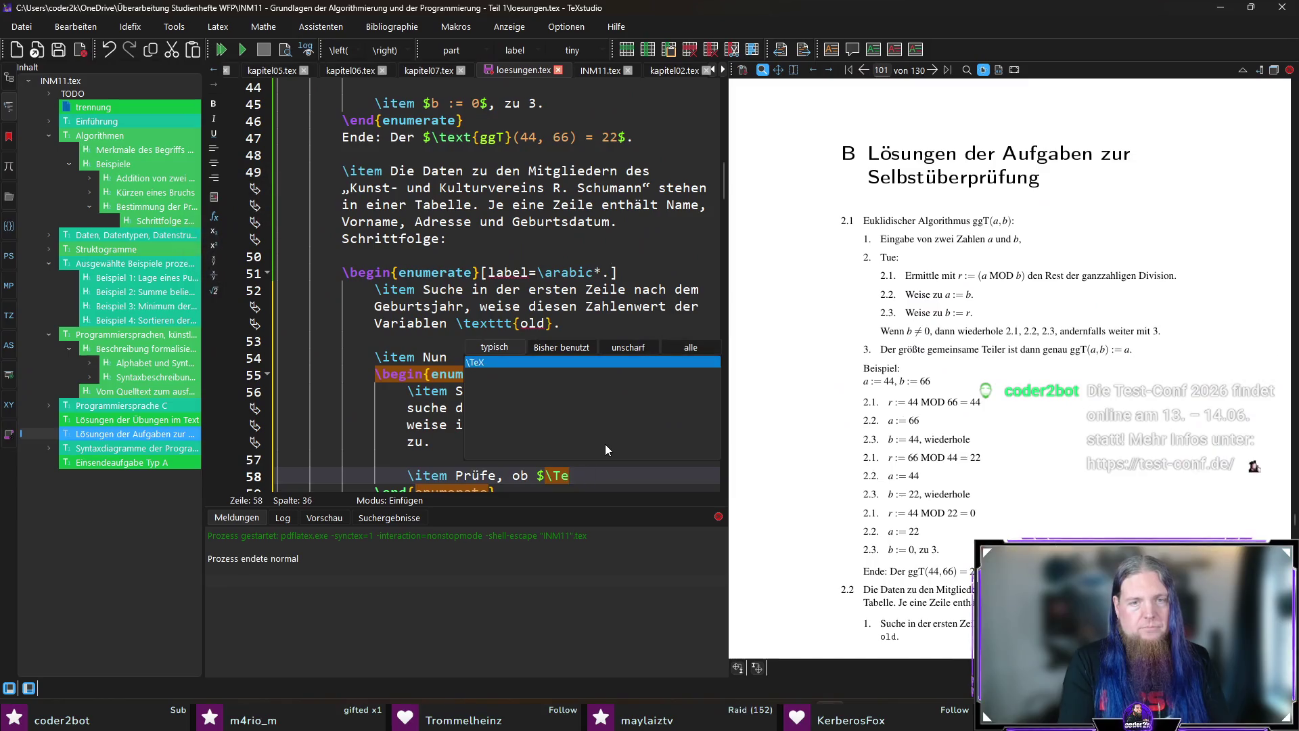
type("xtt")
Add the second sub-step: if \texttt{jahr} < \texttt{old}, assign old the value of jahr.
key("Return")
type("jahr} < \\t\textt")
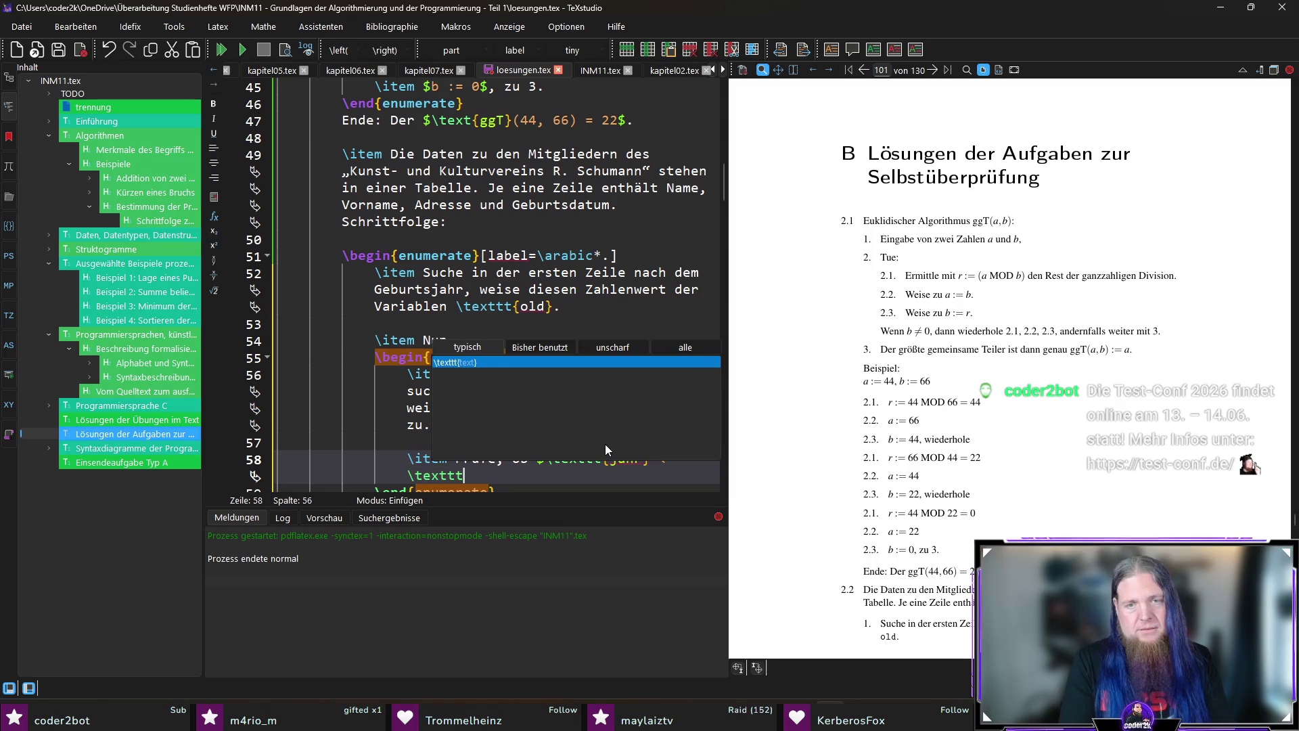
key("Return")
type("old}$")
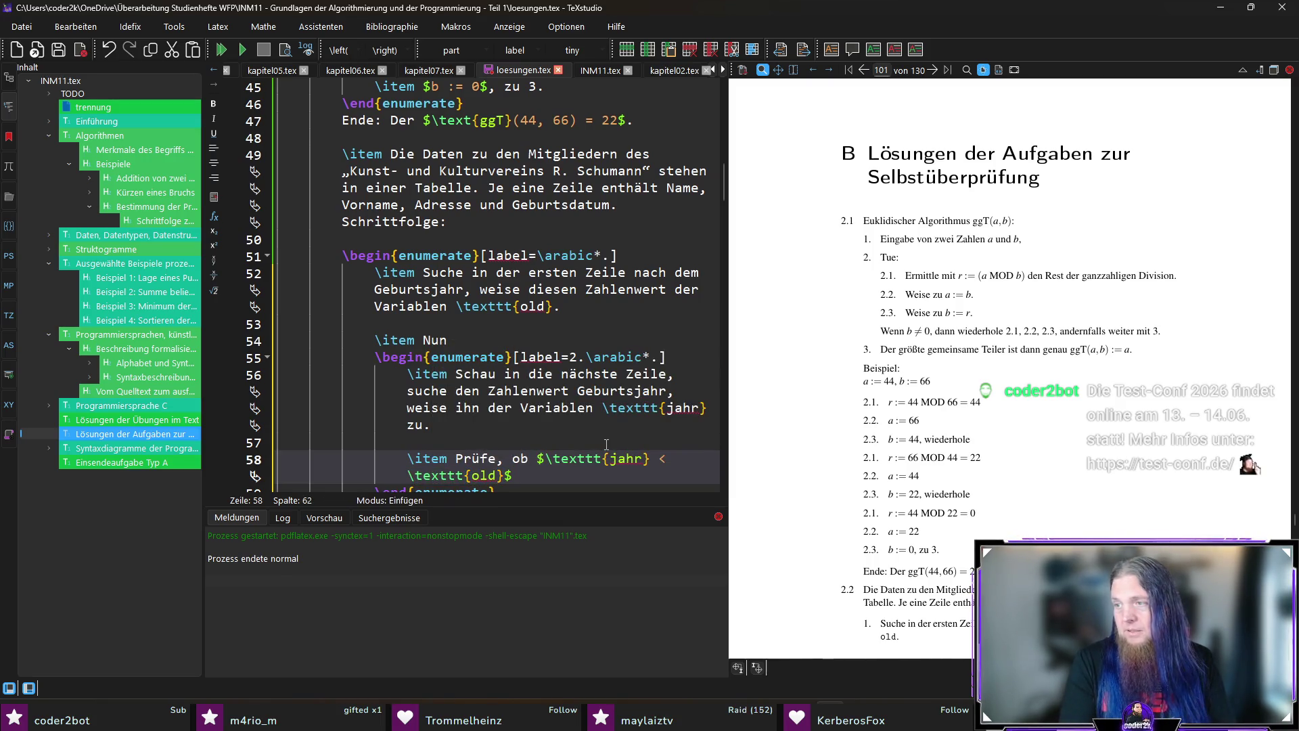
type(" ist,")
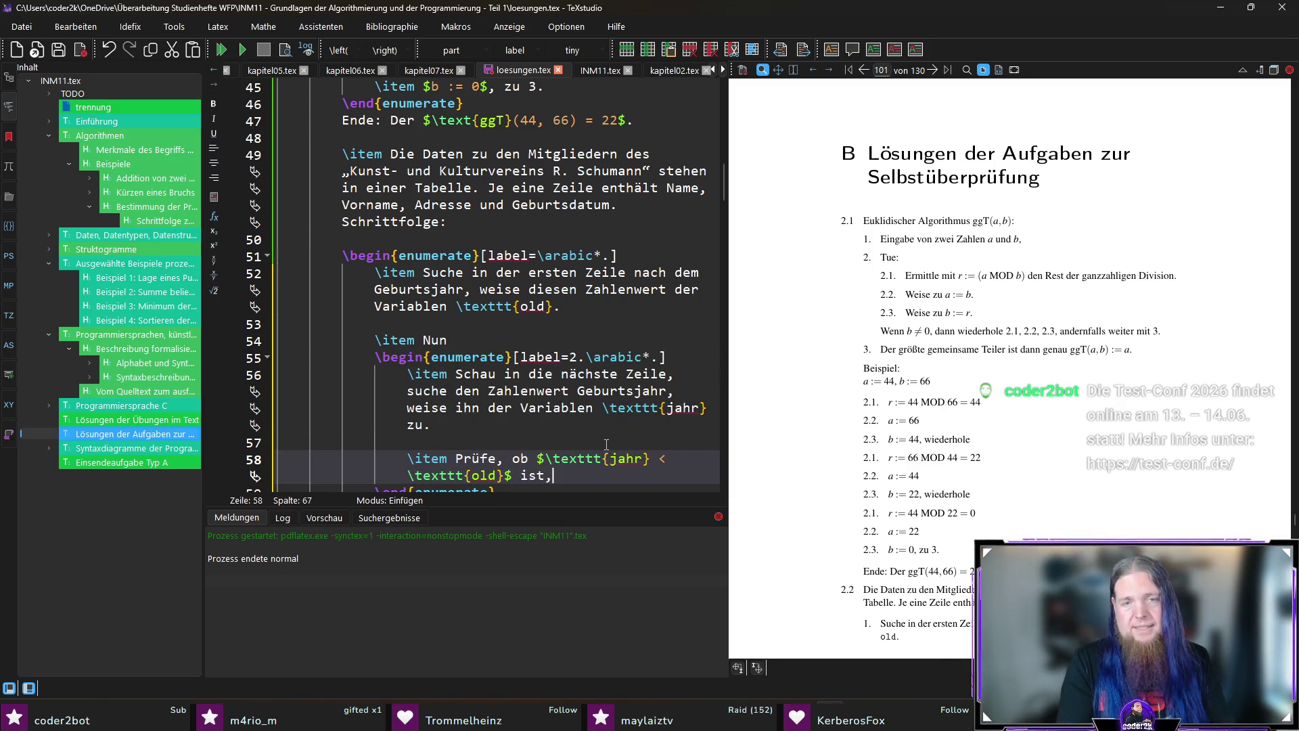
key("BackSpace")
type(". Wenn ja")
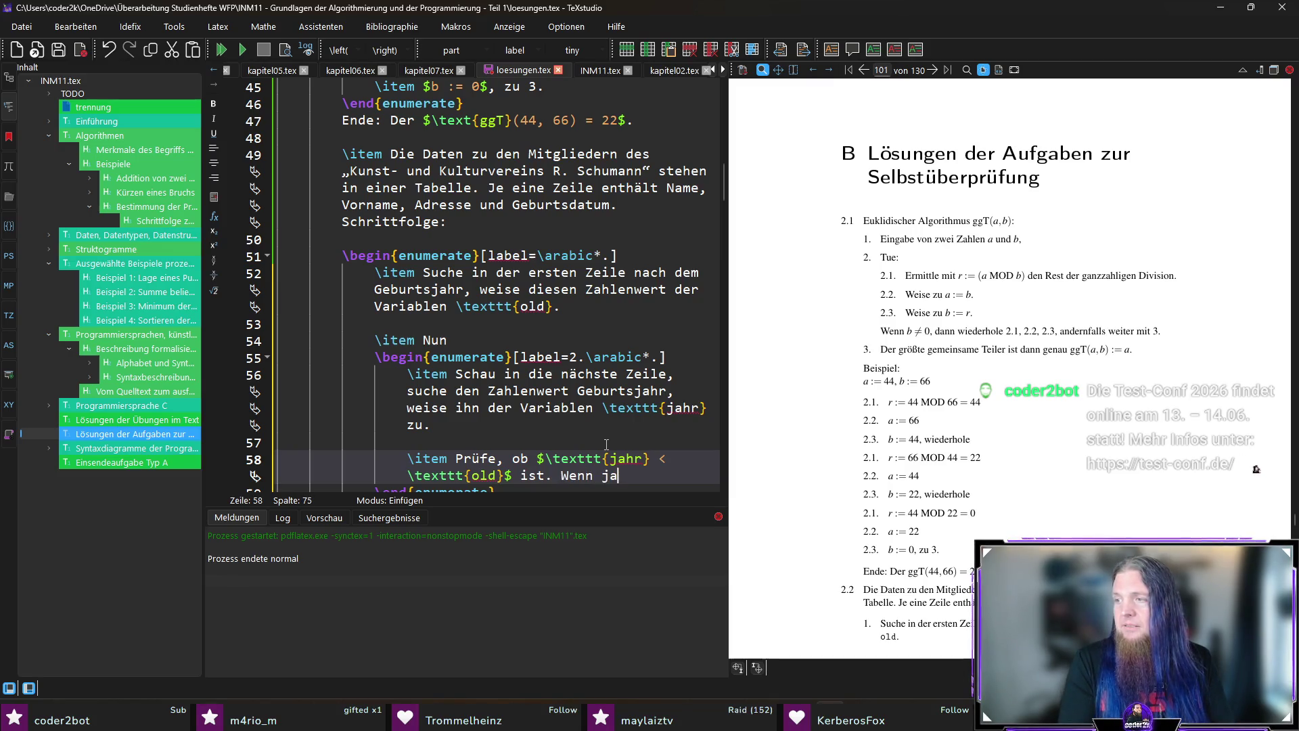
type(" (das")
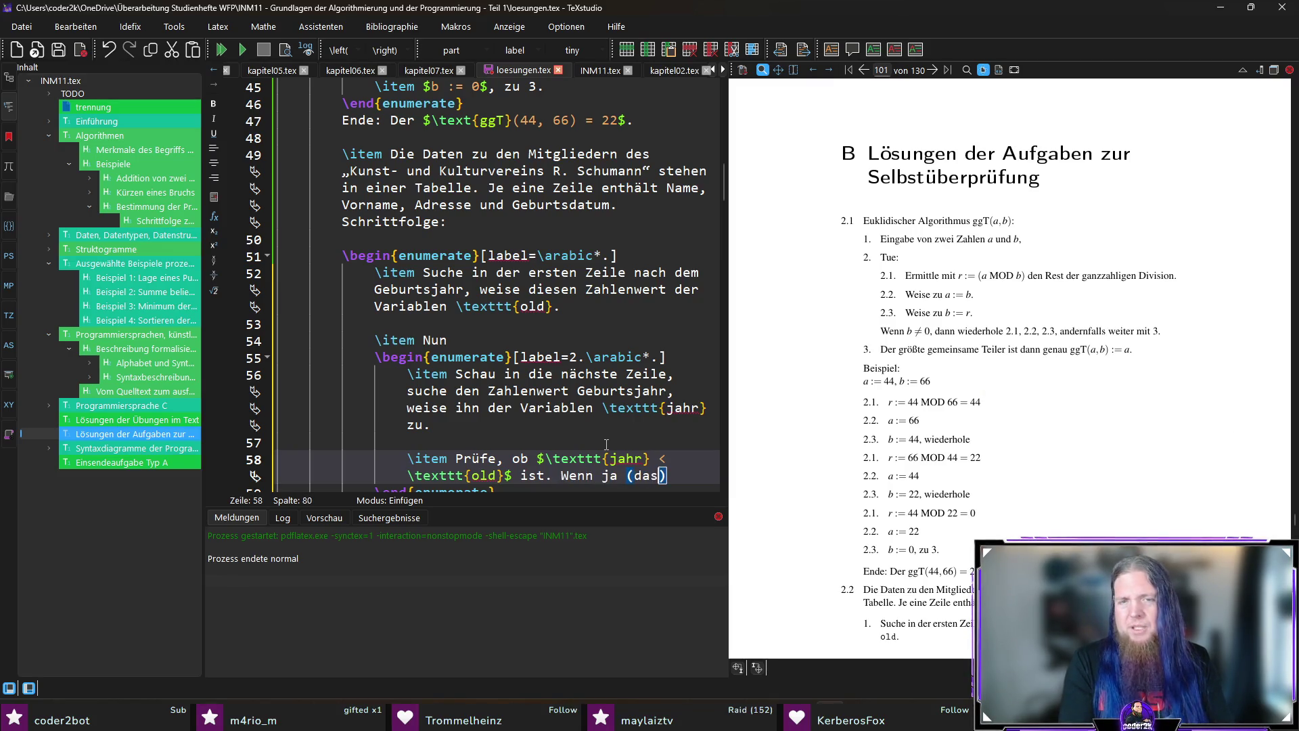
type("bedeutet, dieses Mitglied ist älte")
type(", weise \\textt")
key("Return")
type("old")
type(" den Wert")
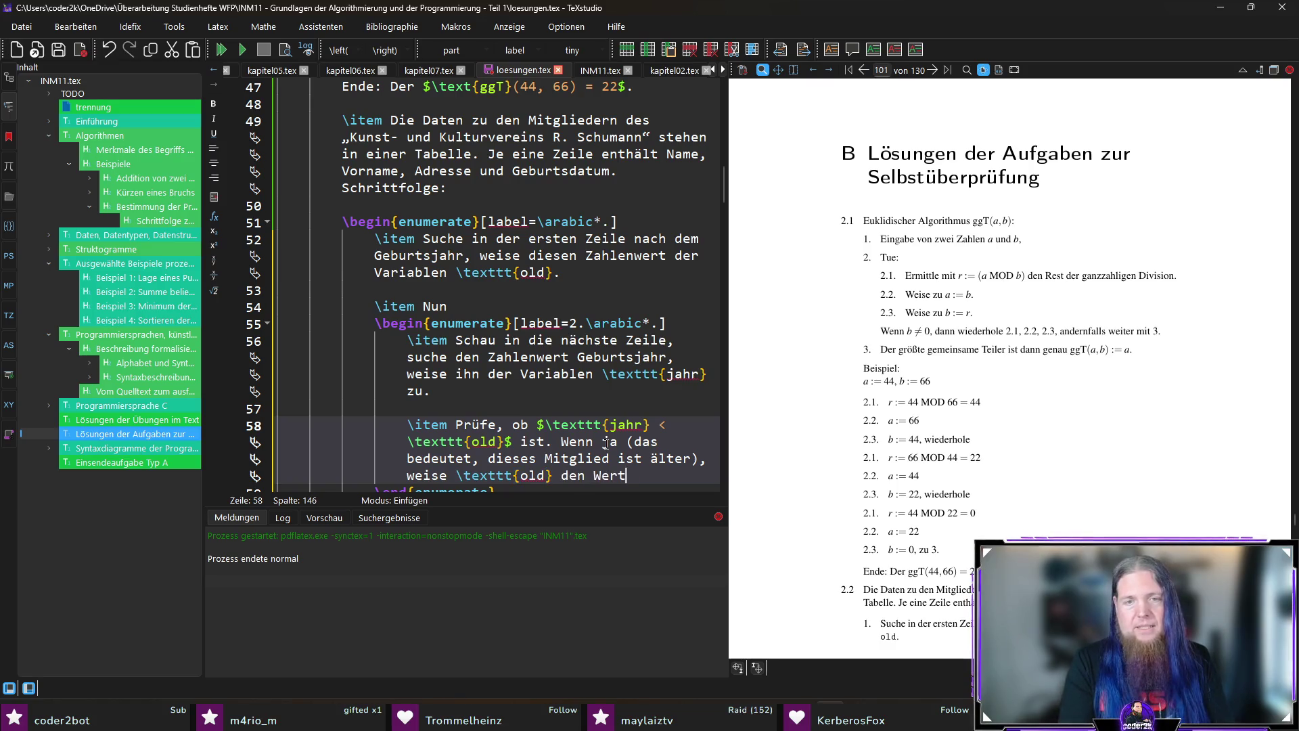
type("extt")
key("Return")
type("jahr} zu.")
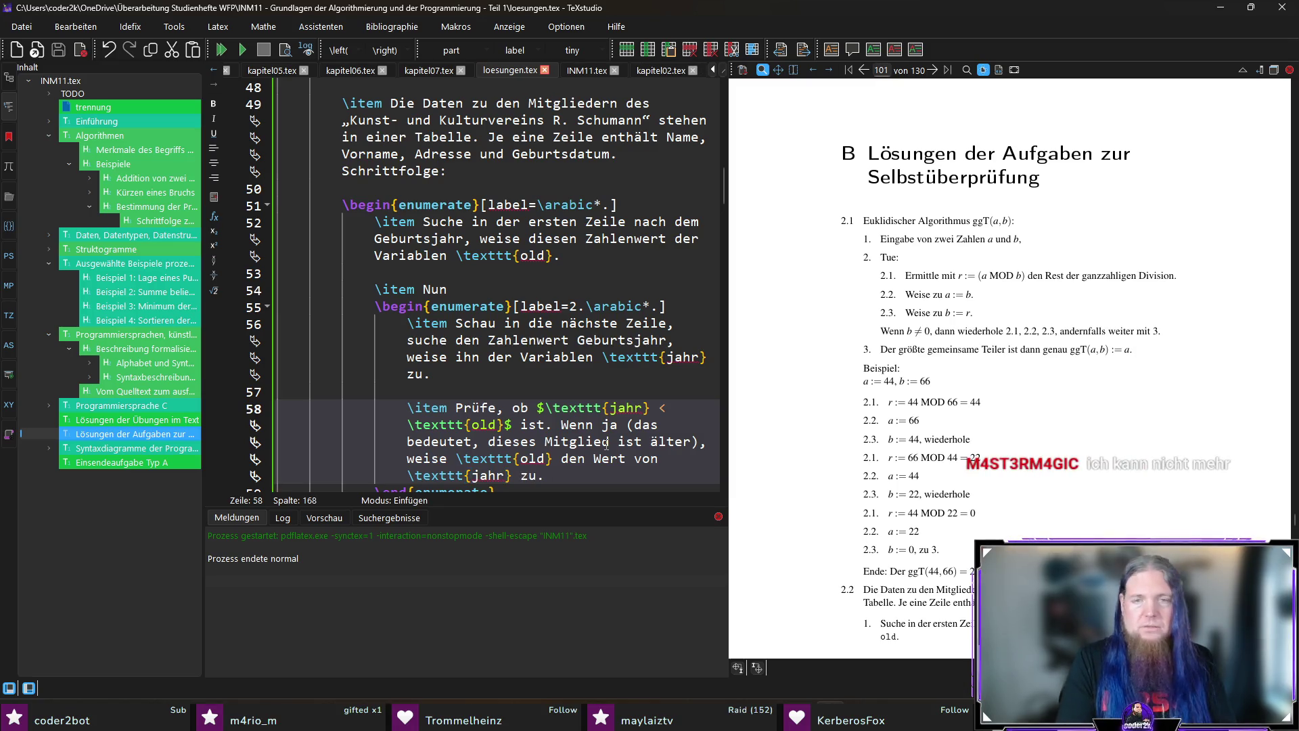
After the nested list, write 'Wiederhole 2.1 und 2.2, bis die letzte Zeile angeschaut wurde.' and make room for another step.
key("Down")
key("End")
key("Return")
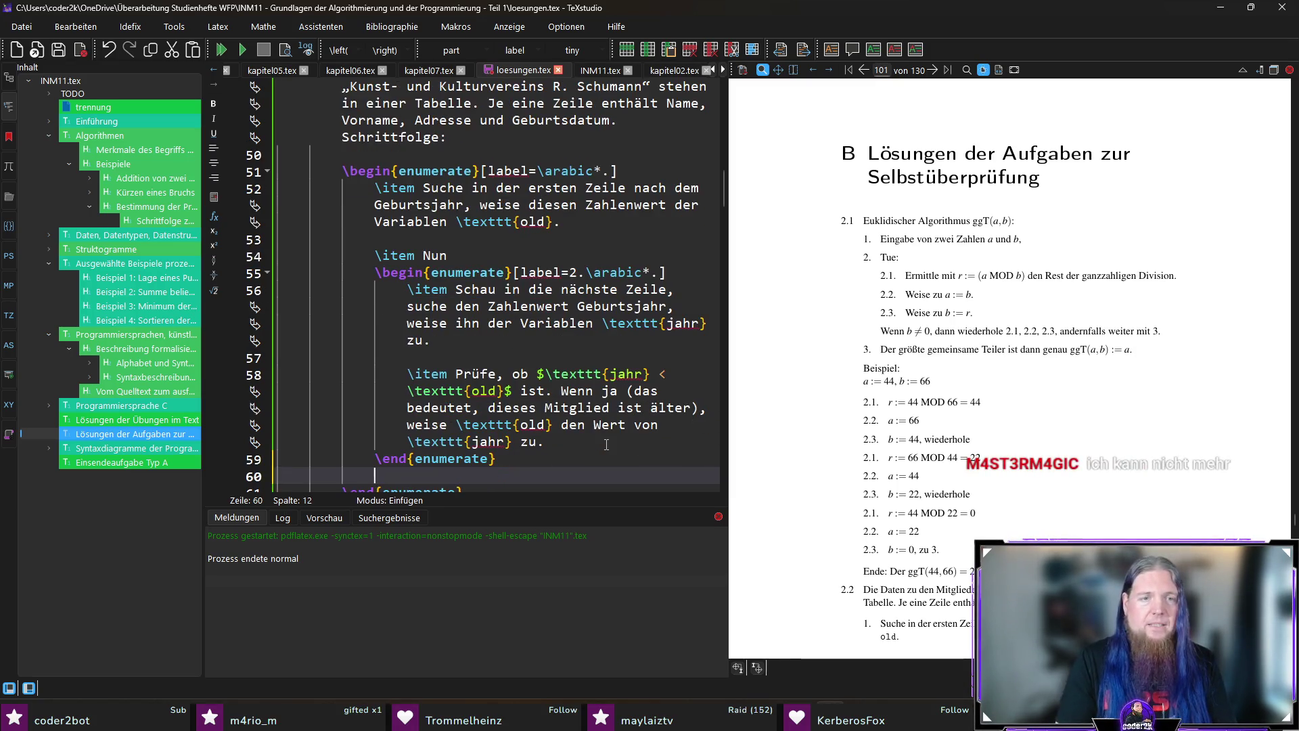
type("Wiederhole")
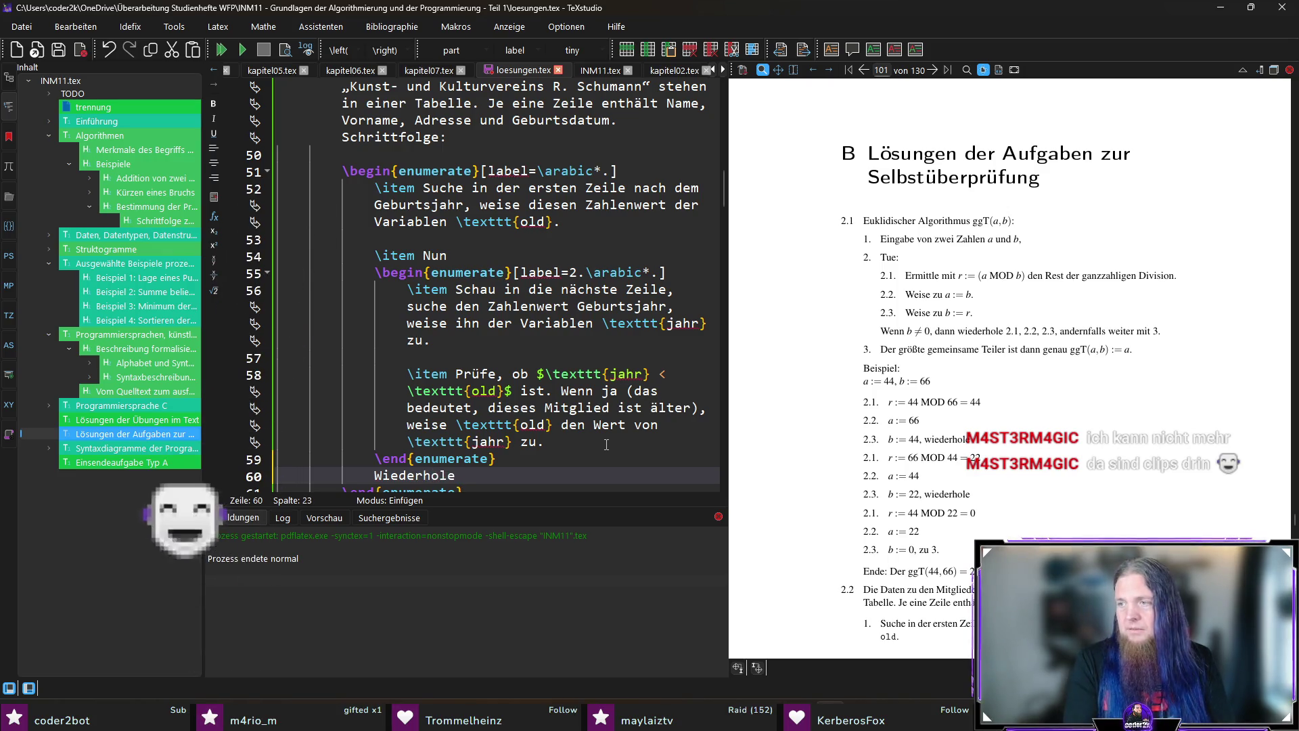
type(" 2.1 und 2.2, bis die letzte Zei")
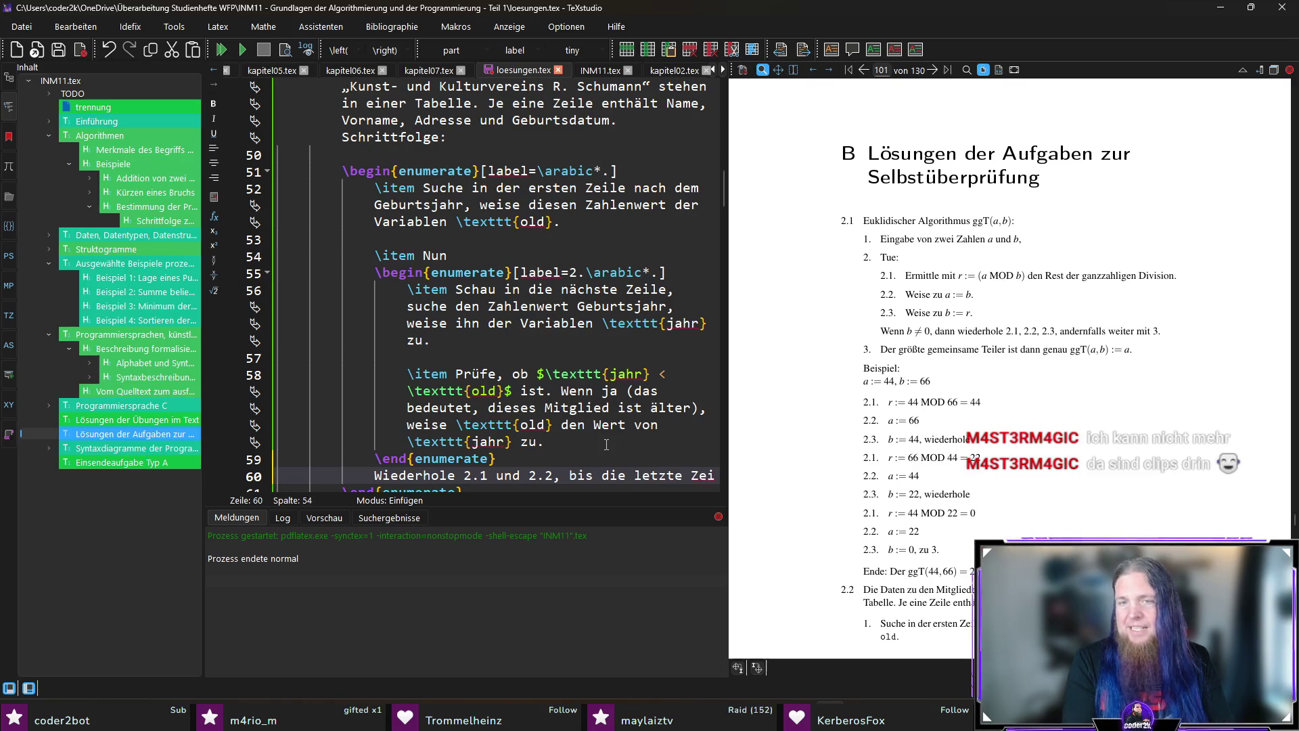
type("le angez")
key("Return")
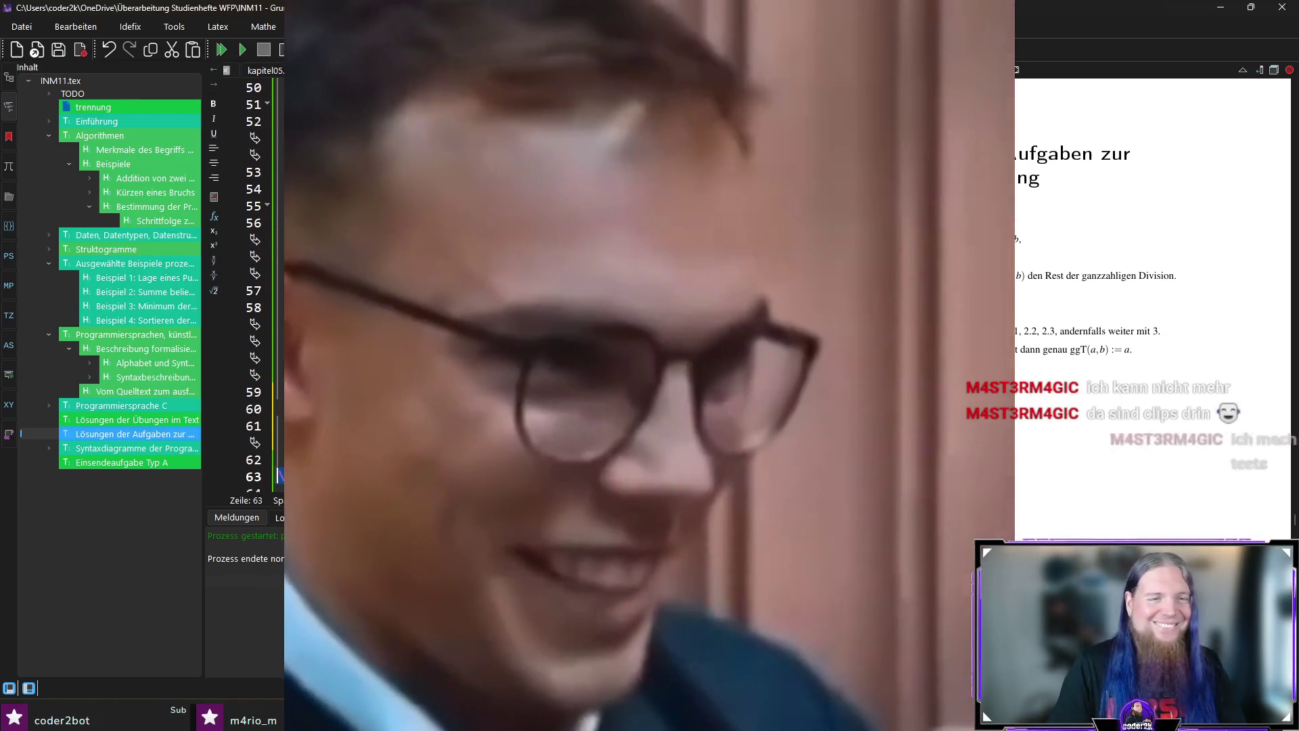
type("Gib ggT aus")
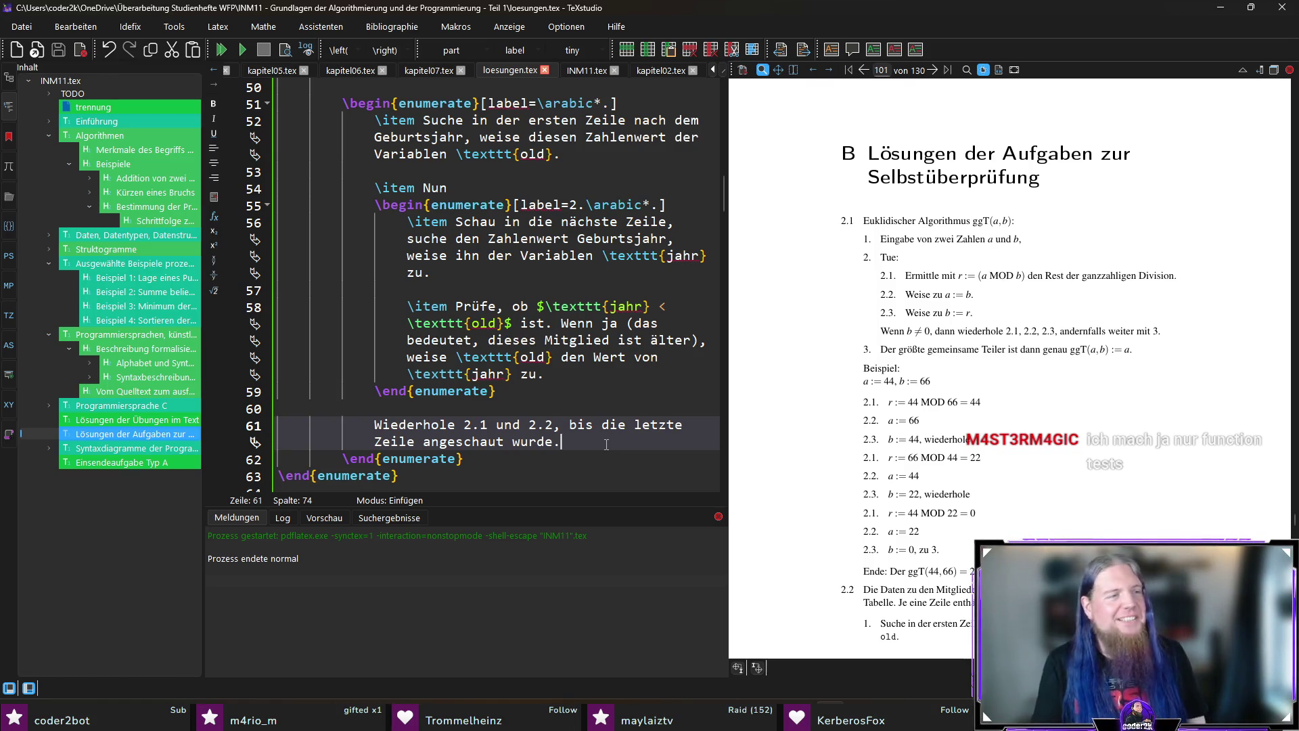
key("Down")
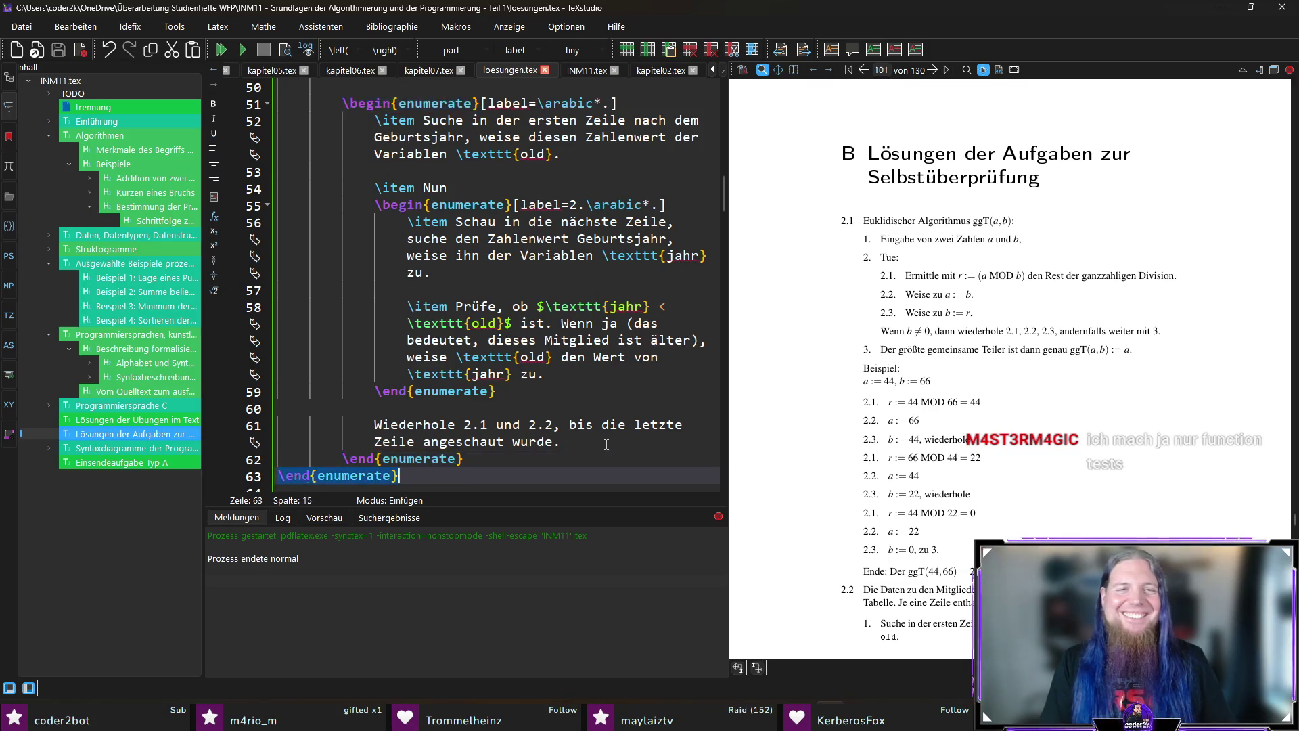
scroll(606, 444, "down", 1)
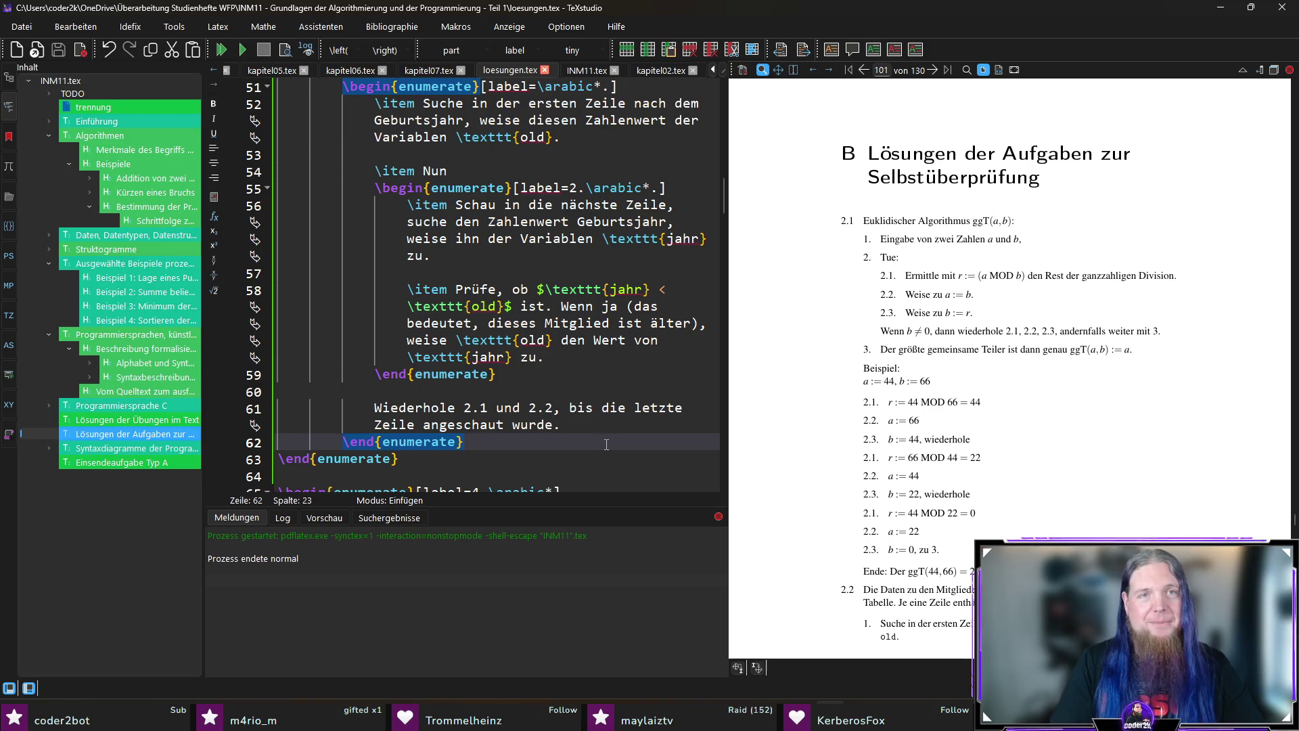
key("Up")
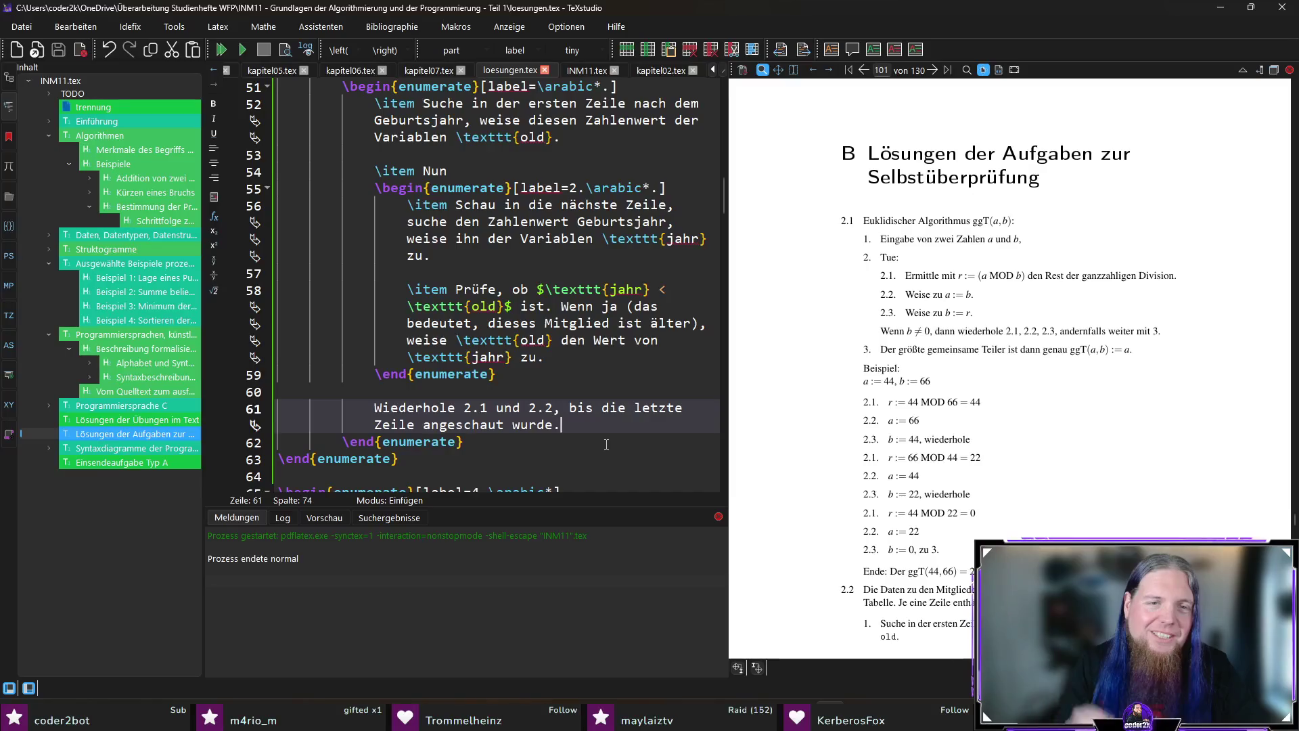
key("Return")
Add a step saying \texttt{old} now holds the birth year of the oldest member(s), then begin the next \item.
key("Return")
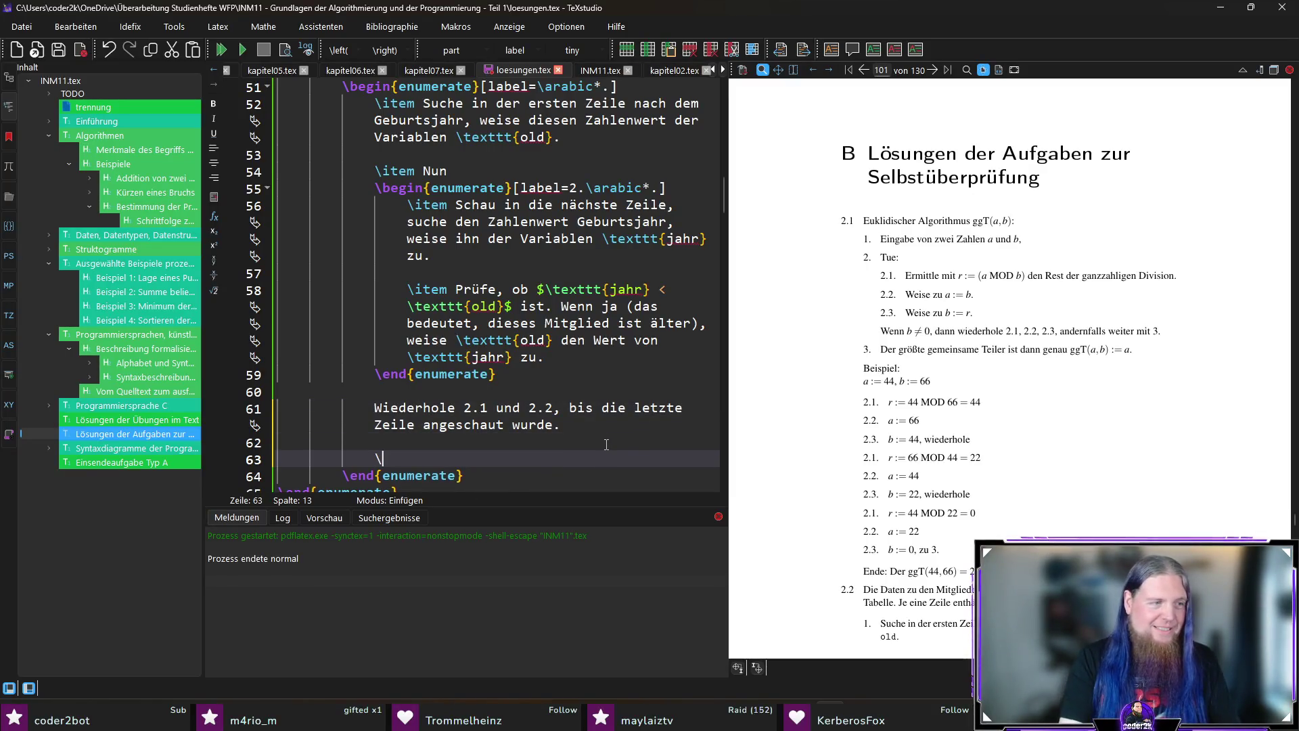
type("ite")
key("Return")
type("Der aktuell old")
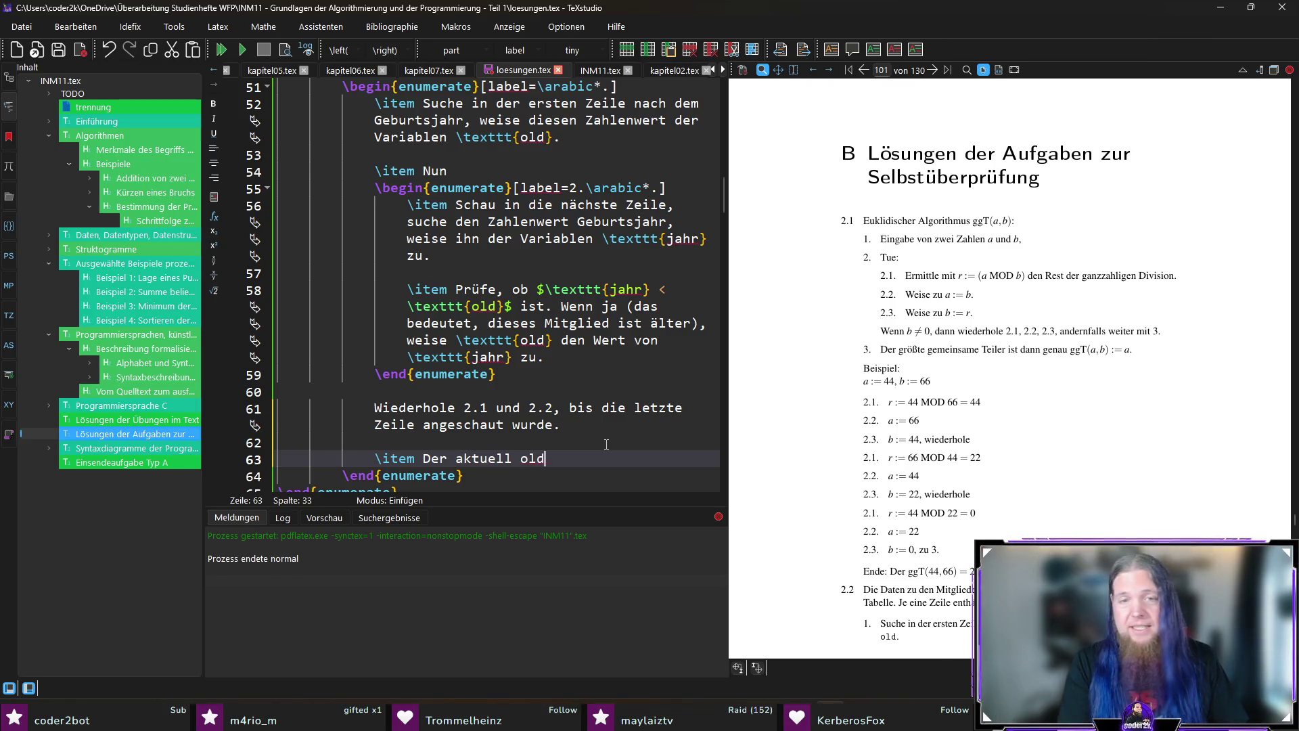
type("\te")
key("BackSpace")
key("BackSpace")
key("BackSpace")
key("BackSpace")
key("BackSpace")
key("BackSpace")
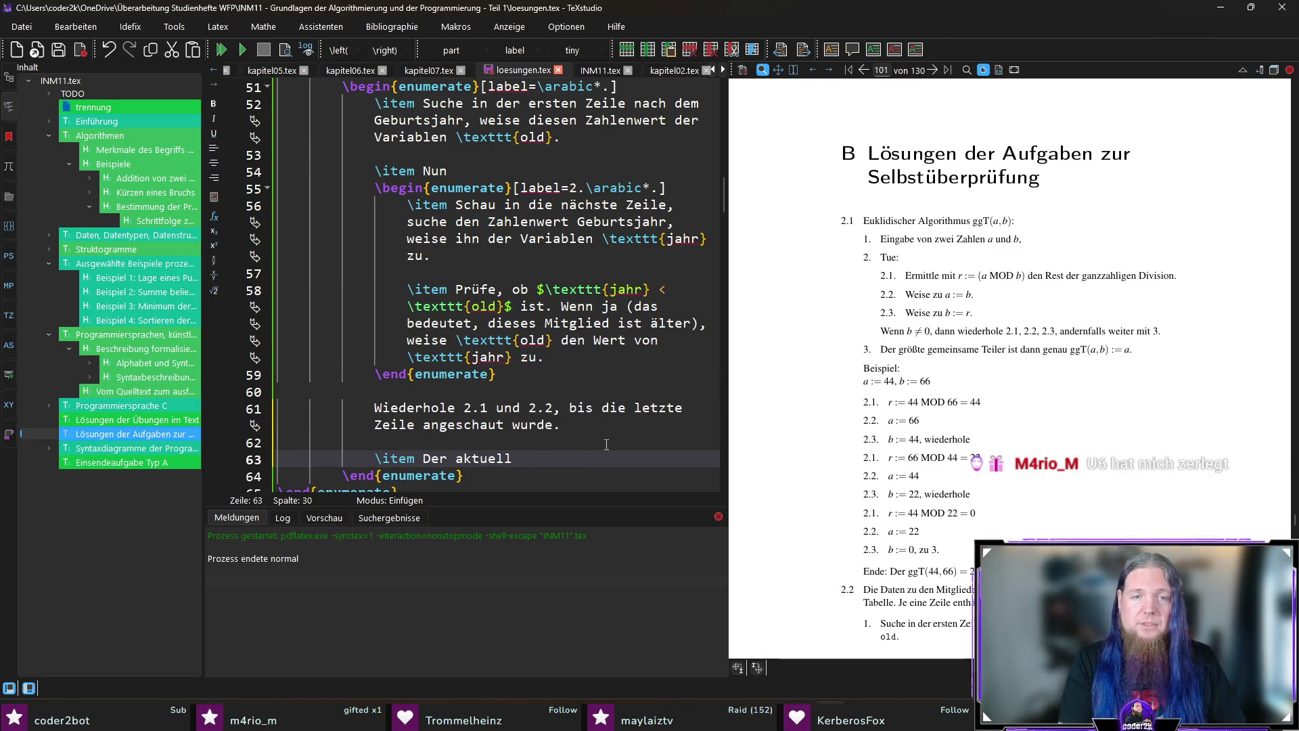
type("in \texttt")
key("Return")
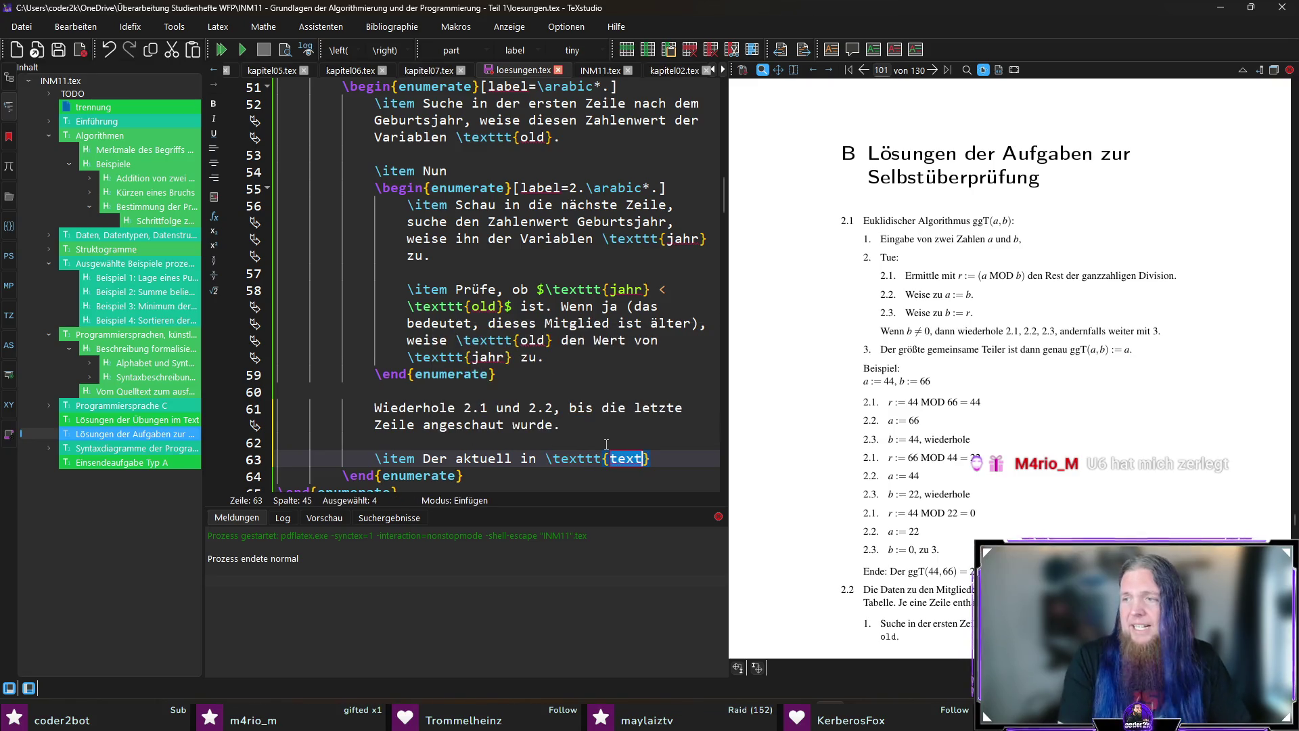
type("old} stehende Wert ist das Geburtsjahr des ")
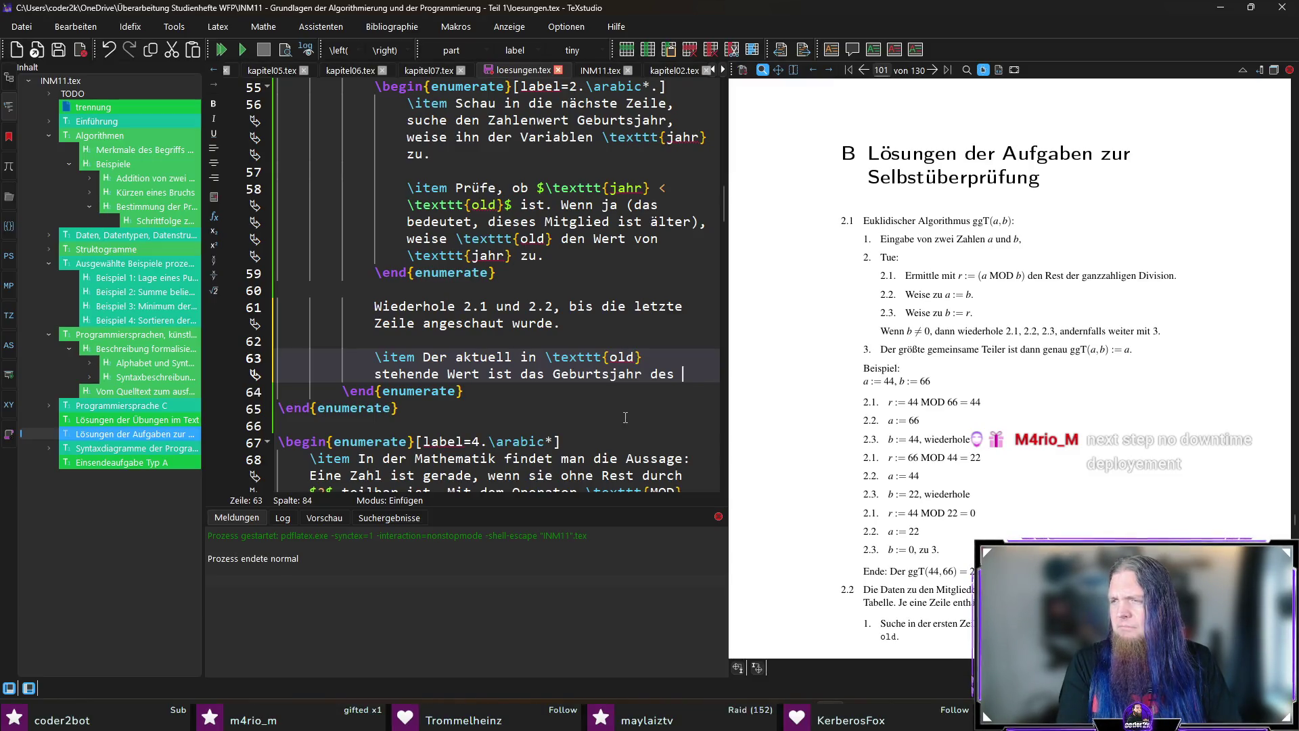
type("älstesten bzw.")
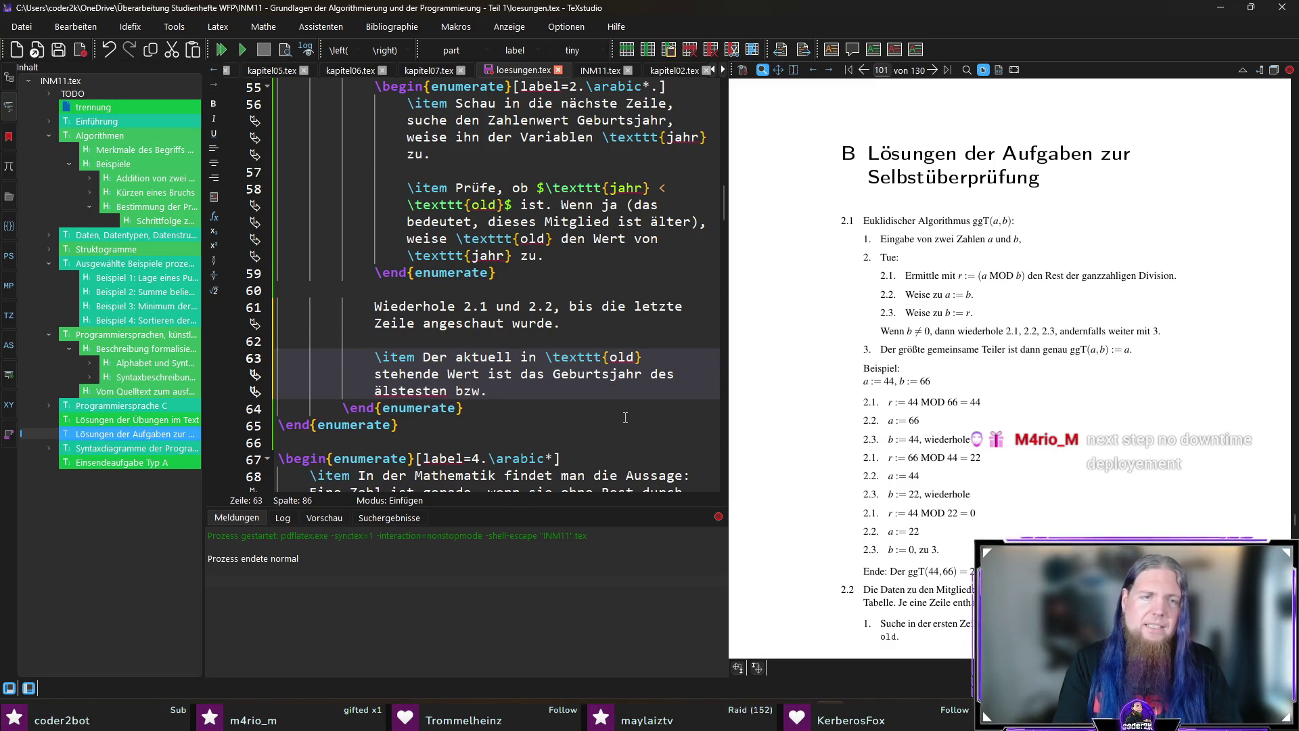
key("Delete")
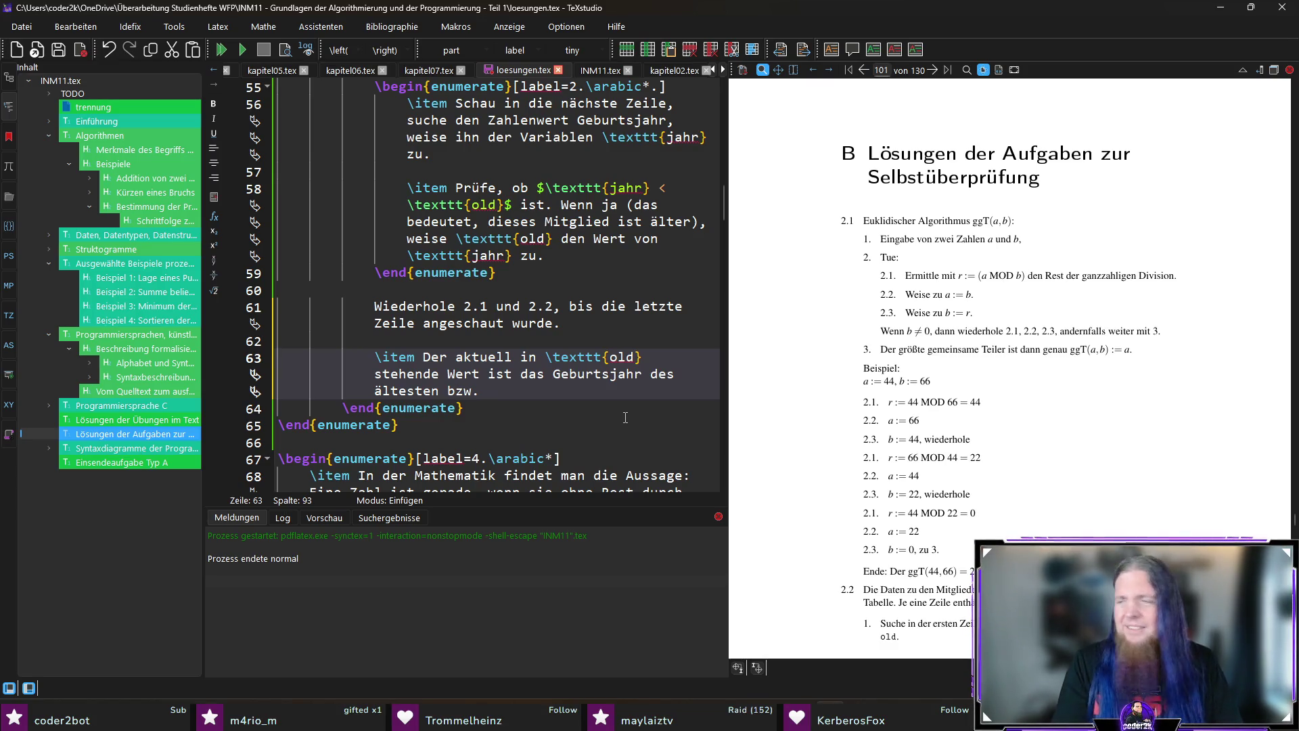
type("Vereinsmitglieds")
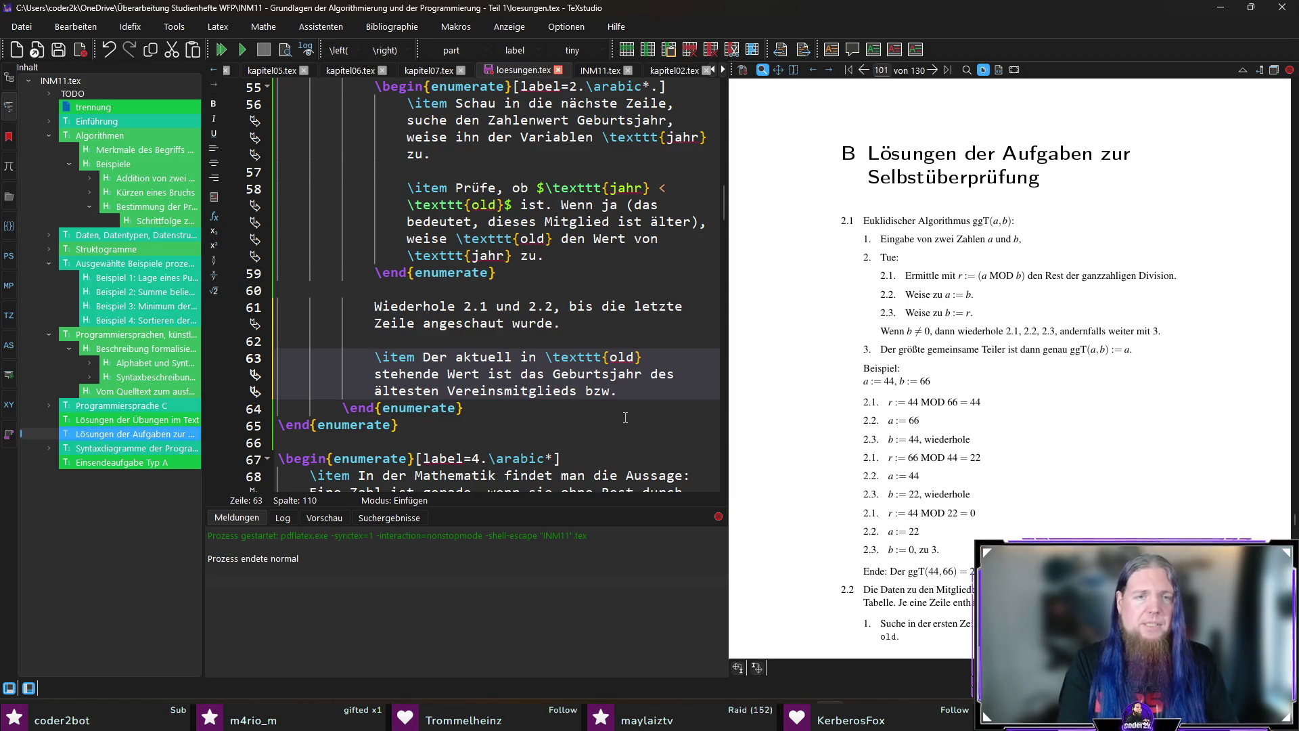
type(" der ")
type("ältesten Verein")
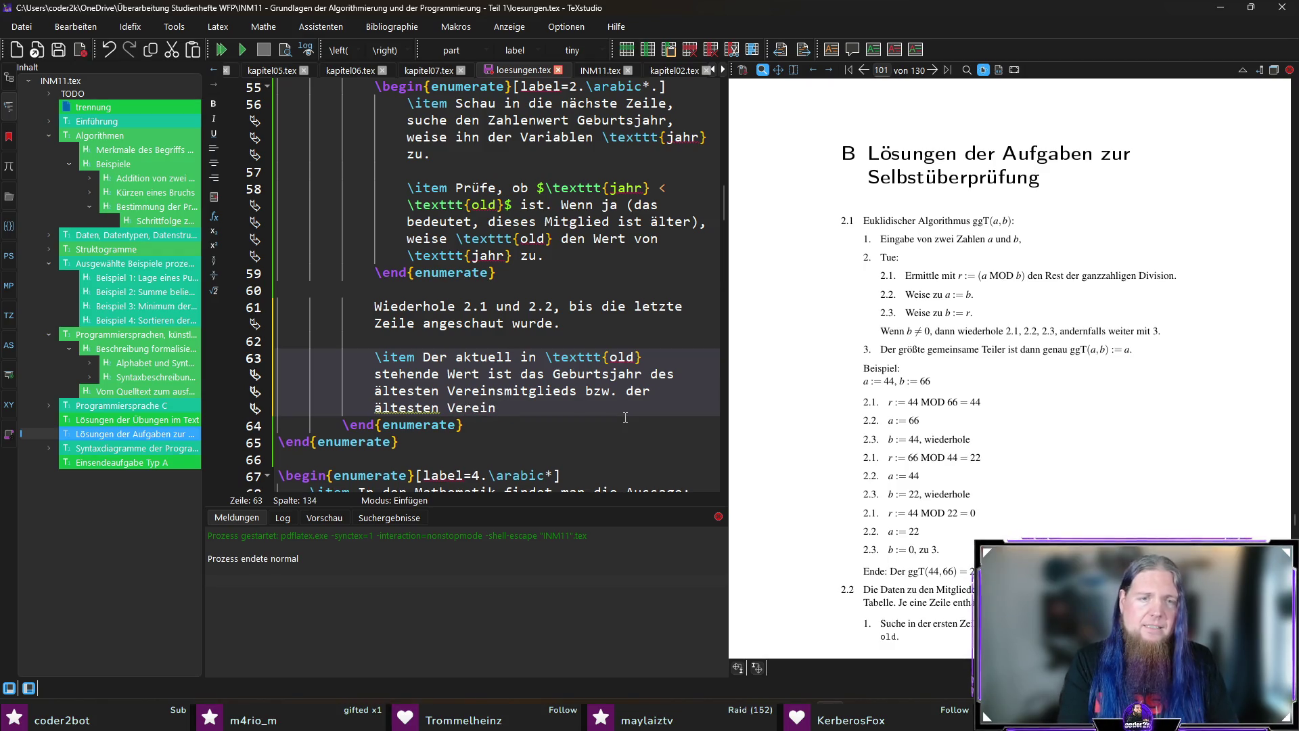
type("fasmit")
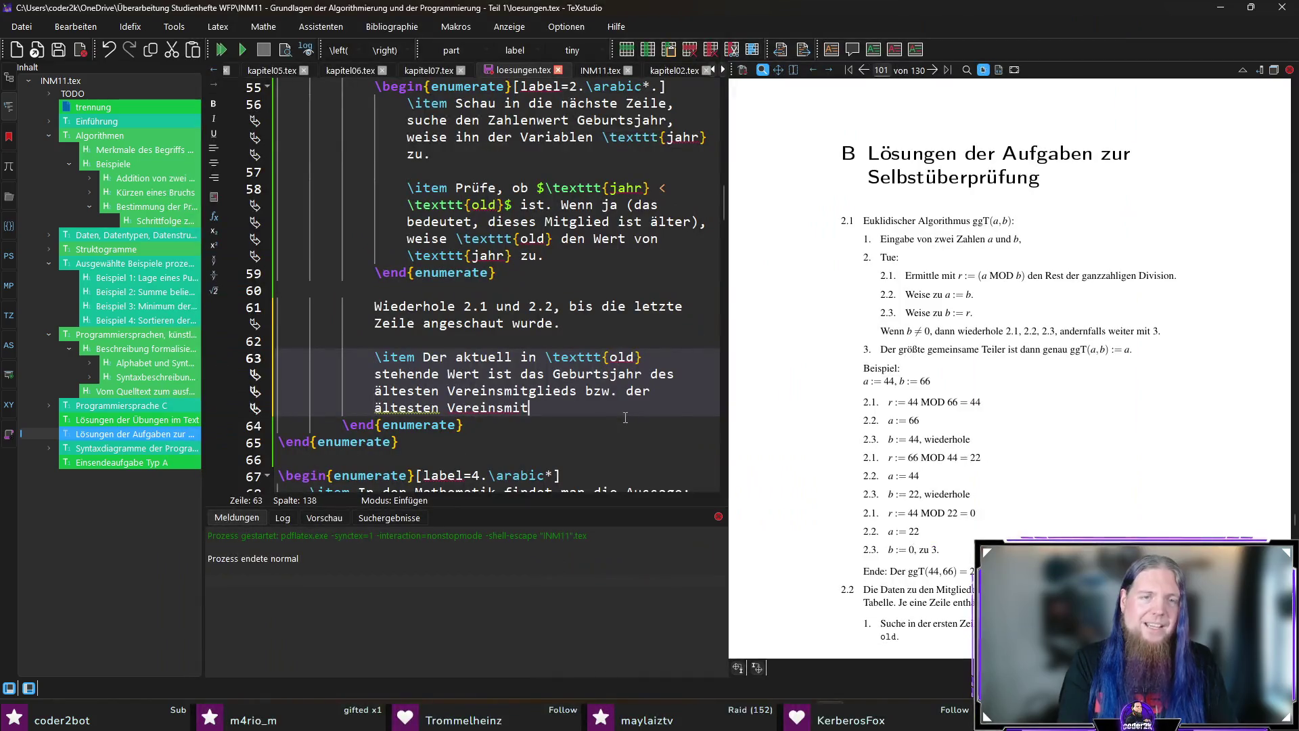
type("(falls mehrere dies")
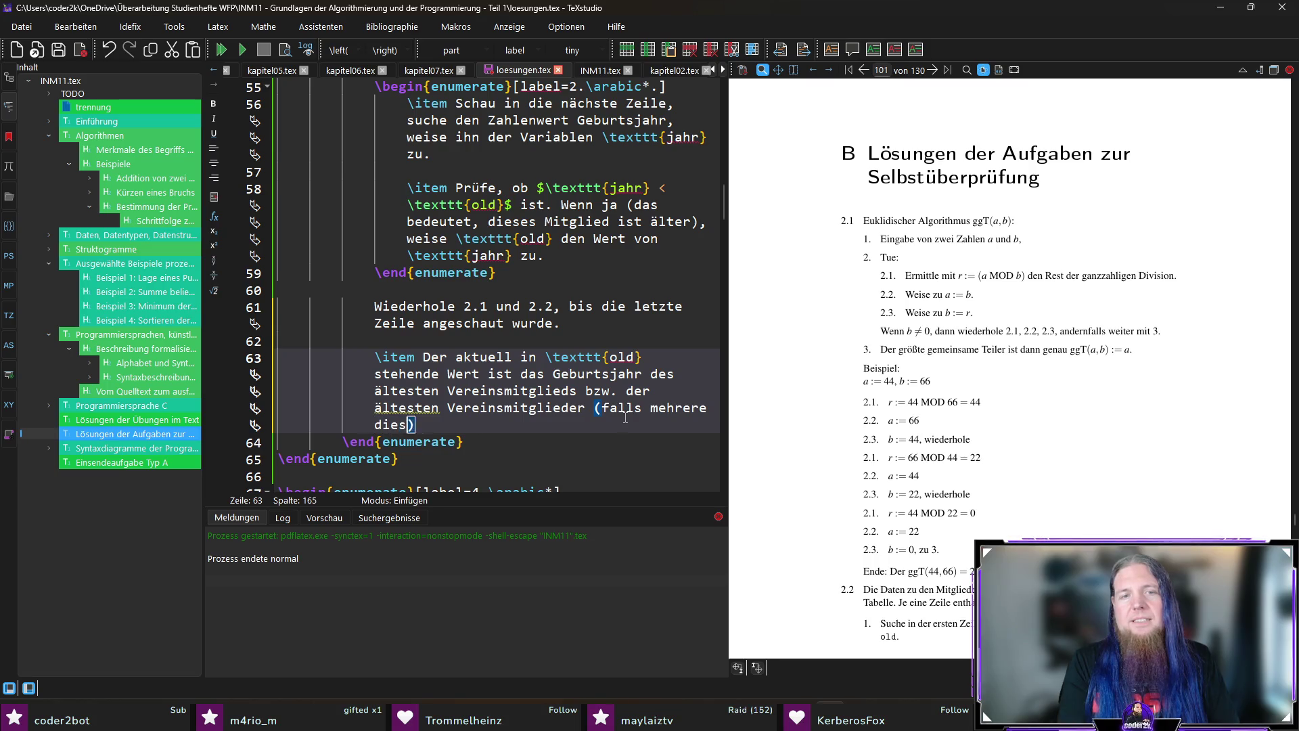
type("es Alter")
type(").")
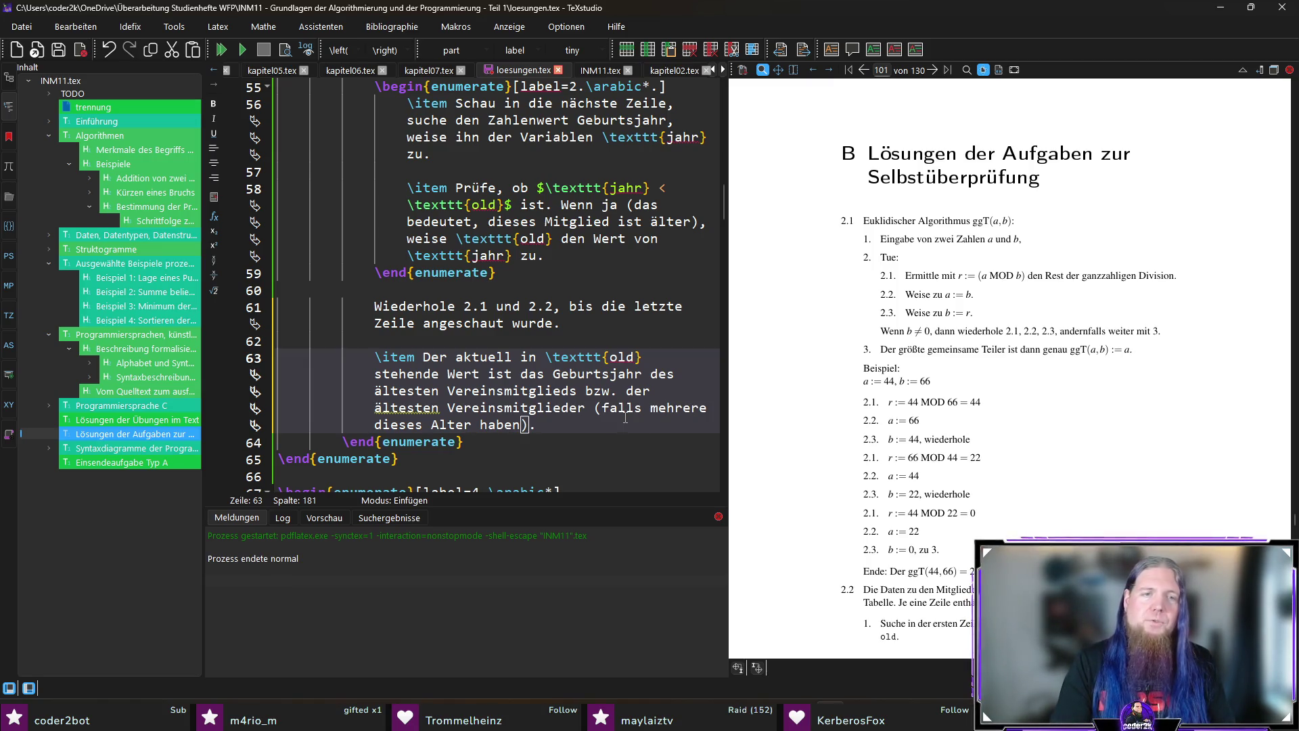
key("Return")
key("Return")
type("\\iutem")
key("BackSpace")
key("BackSpace")
key("BackSpace")
type("tem ")
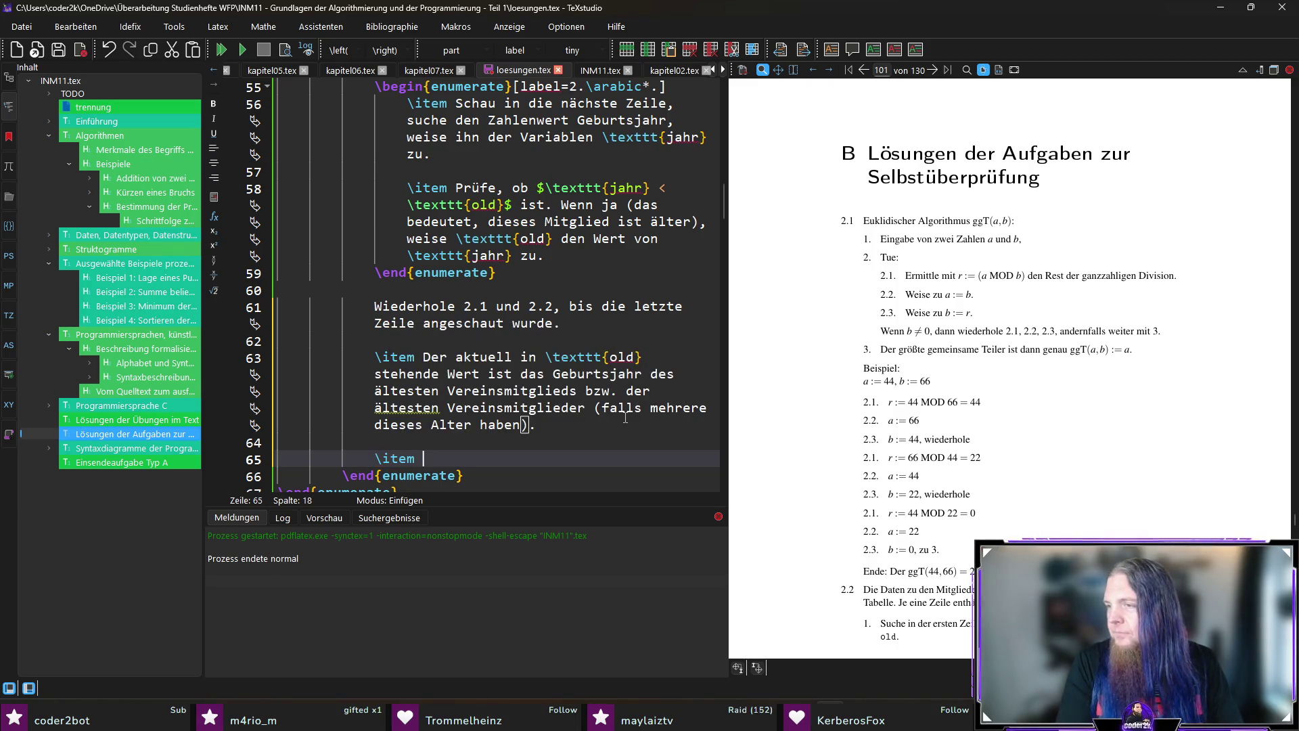
type("Berechne das Alter de")
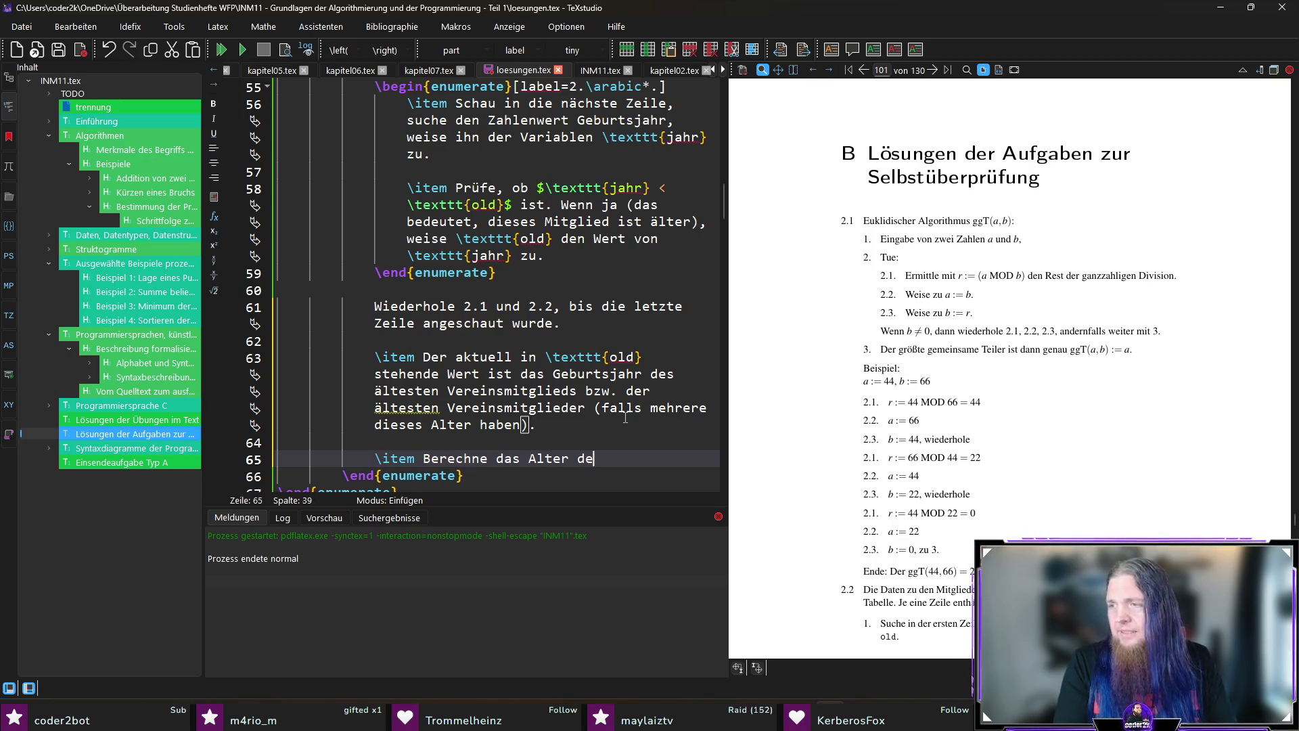
type("s ältesten Mitglieds. Nutz")
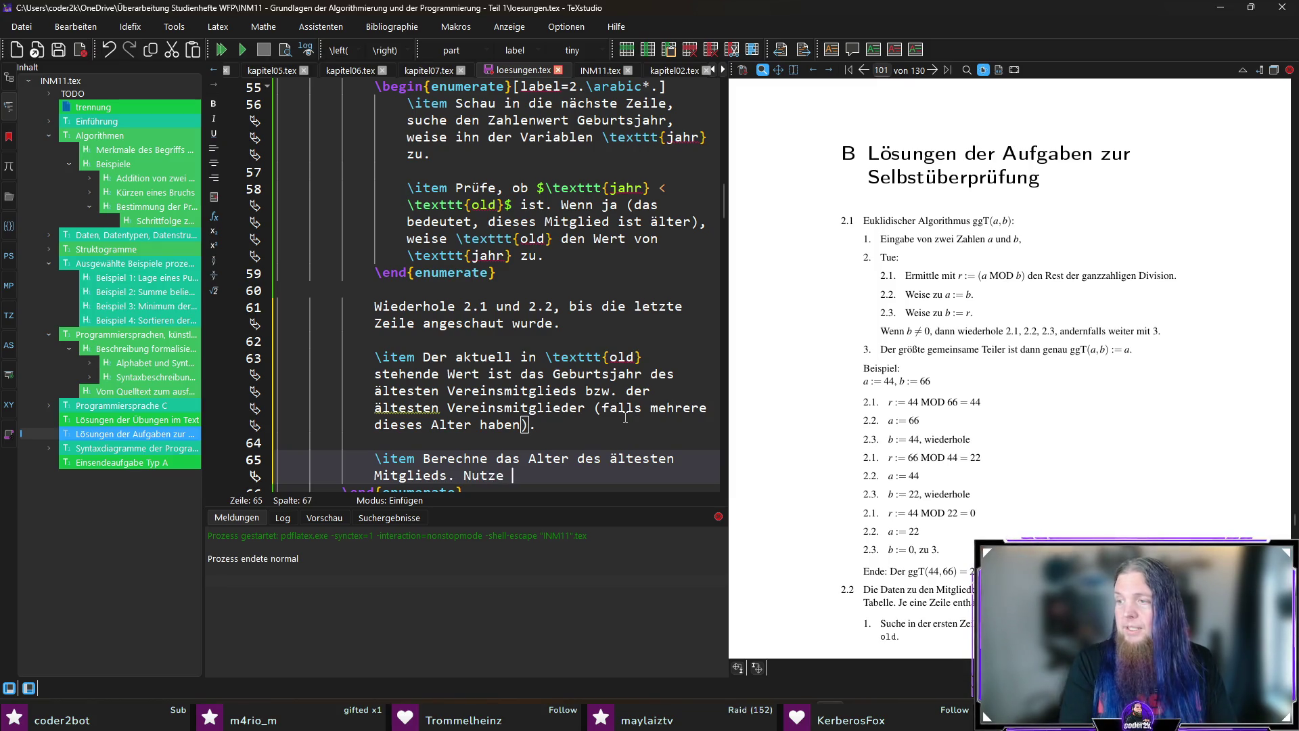
type("\textt")
Write the step computing the age as \texttt{alter} := \texttt{ajahr} − \texttt{old} and recompile.
key("Return")
key("BackSpace")
type("old} (Geburtsjahr")
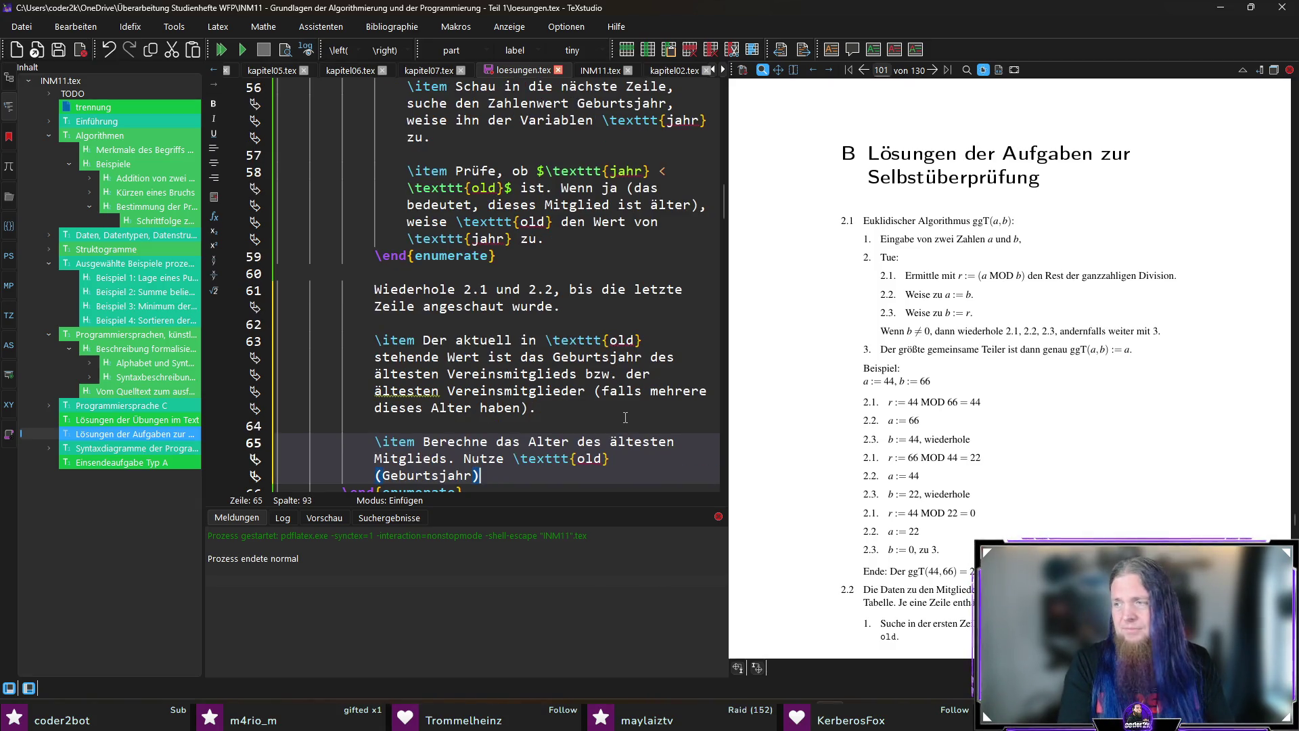
type(" und die aktuelle Jahreszahl")
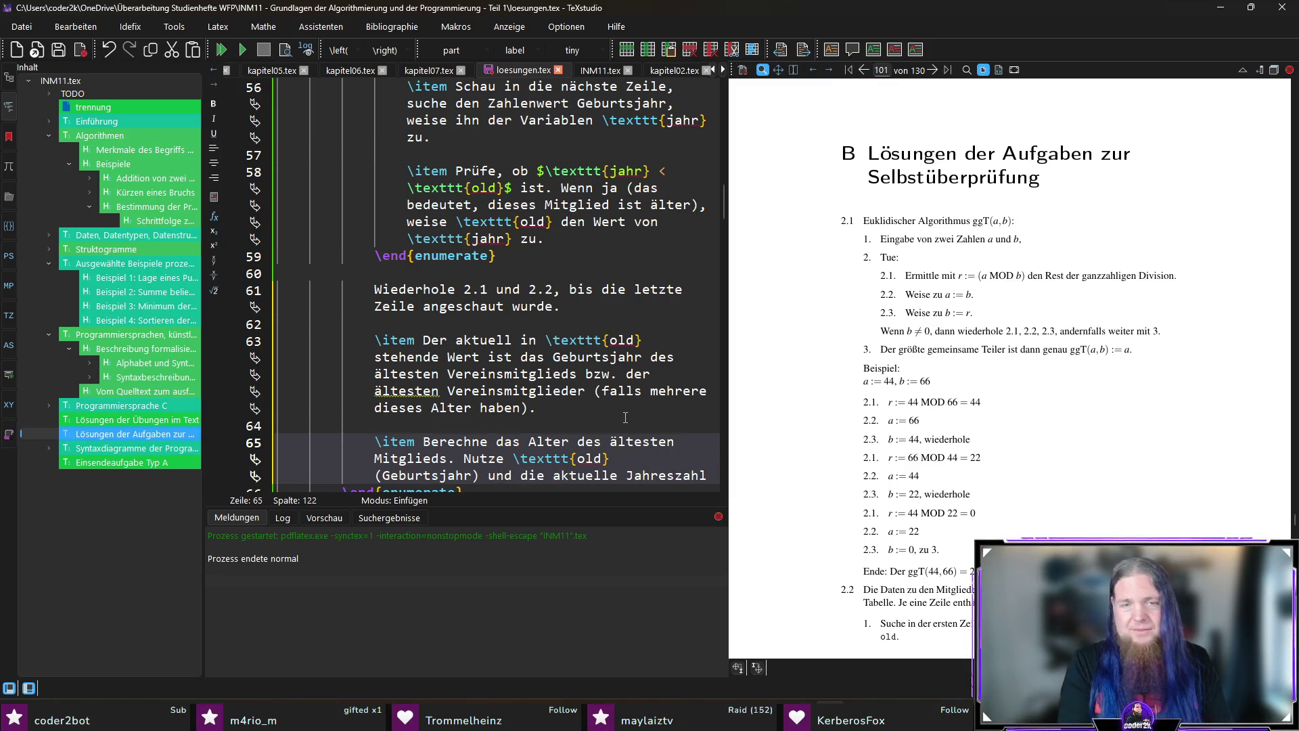
type(" (\texttt{ajahr}")
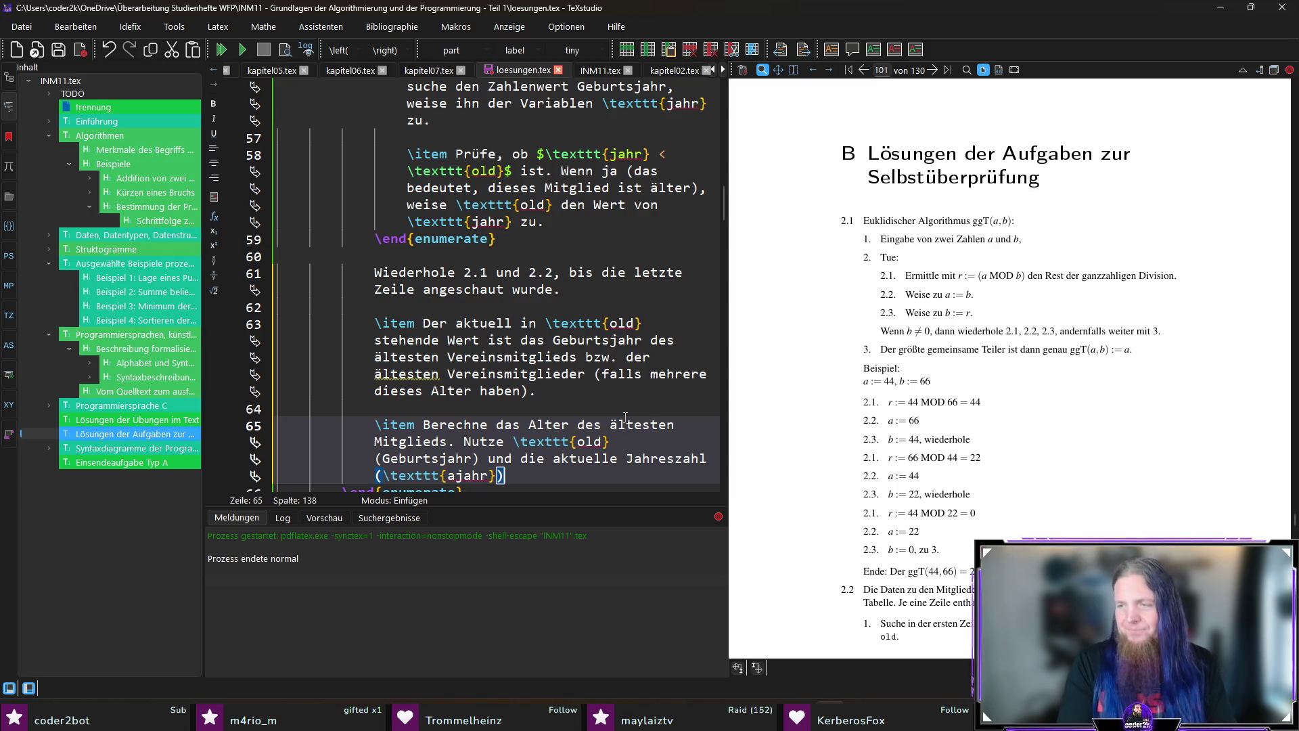
type(".")
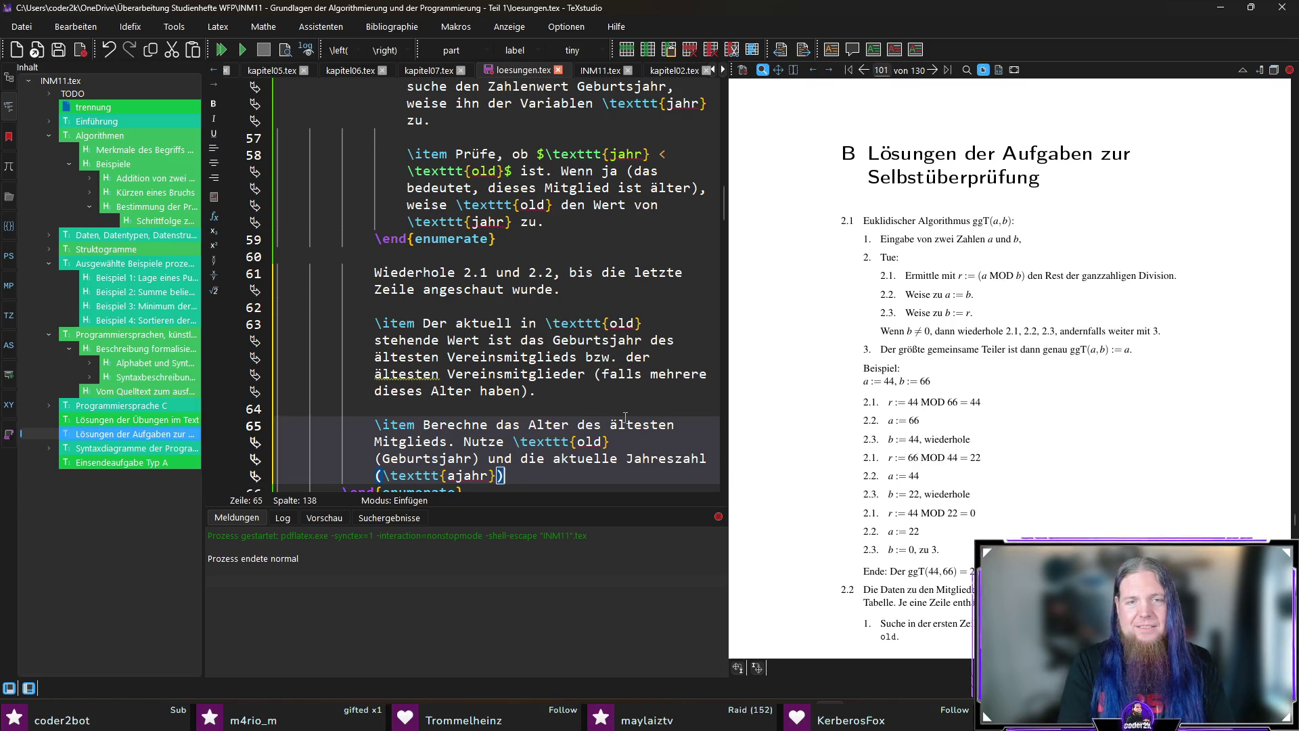
type("$")
type("$")
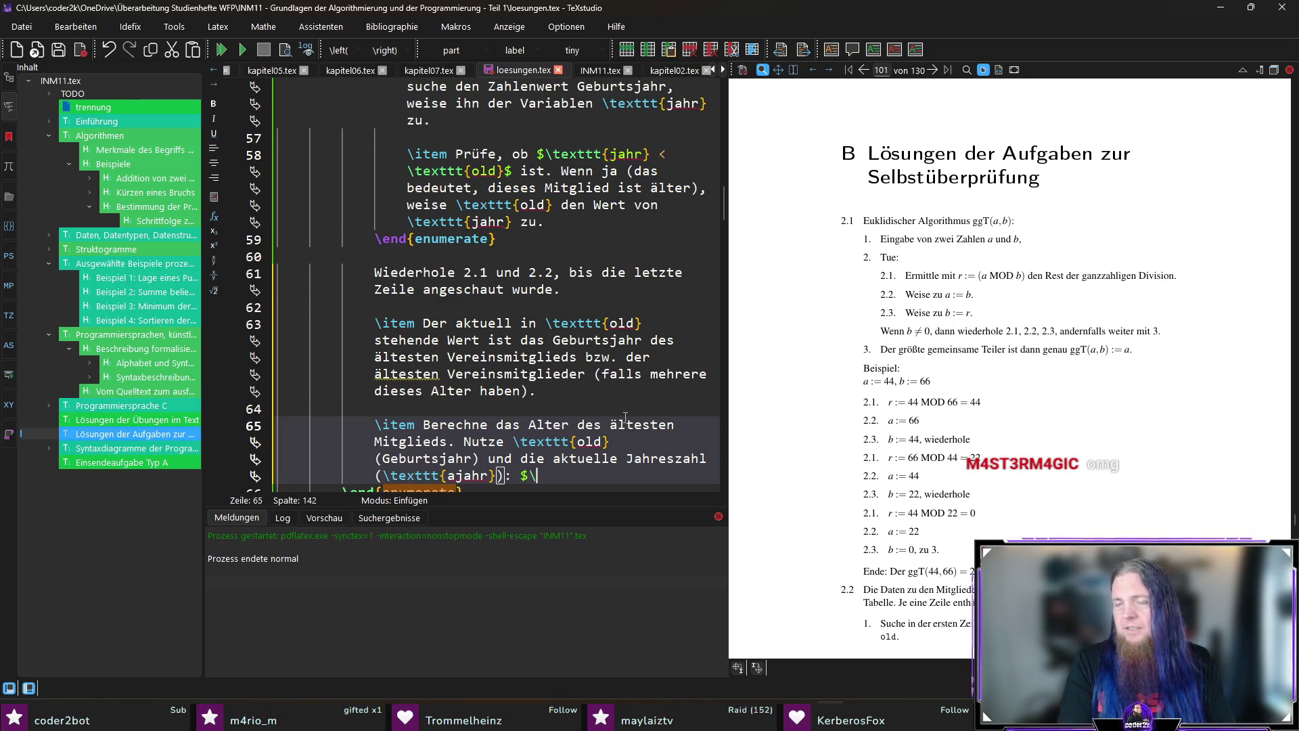
type("texttt{alter} := aj")
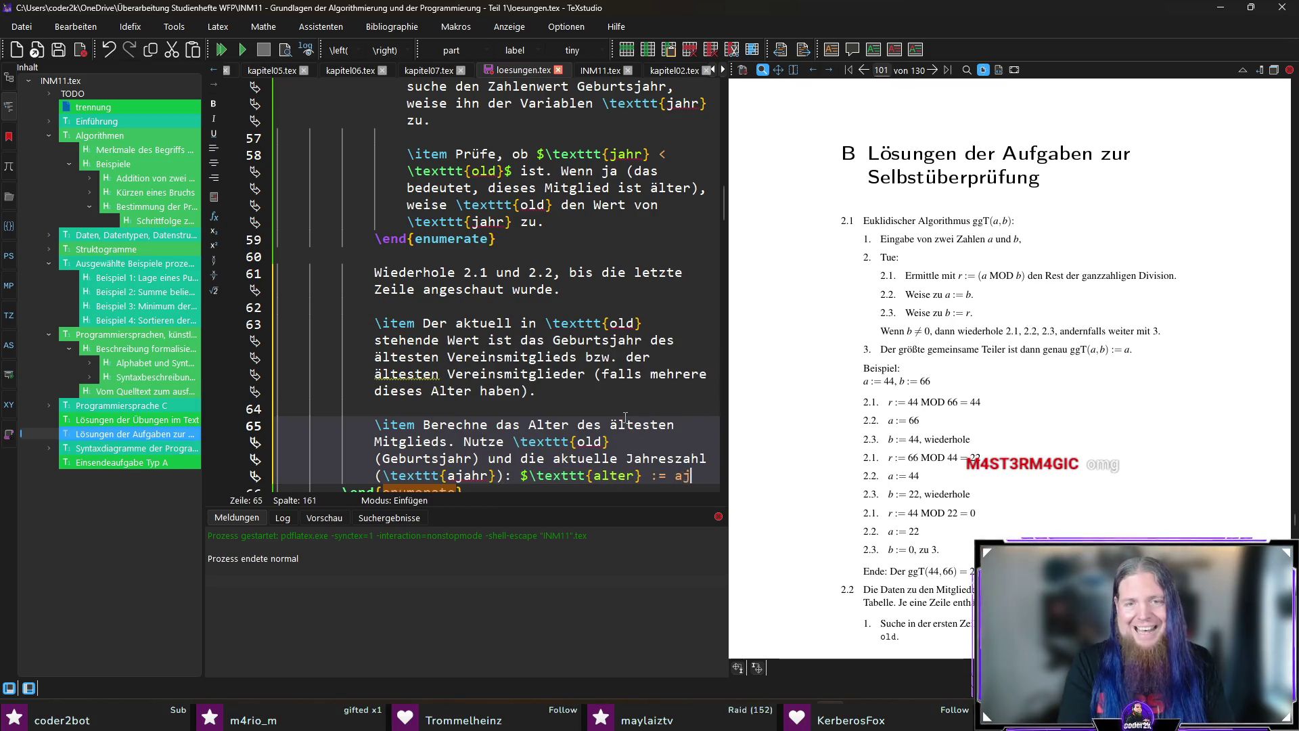
key("BackSpace")
type("extt")
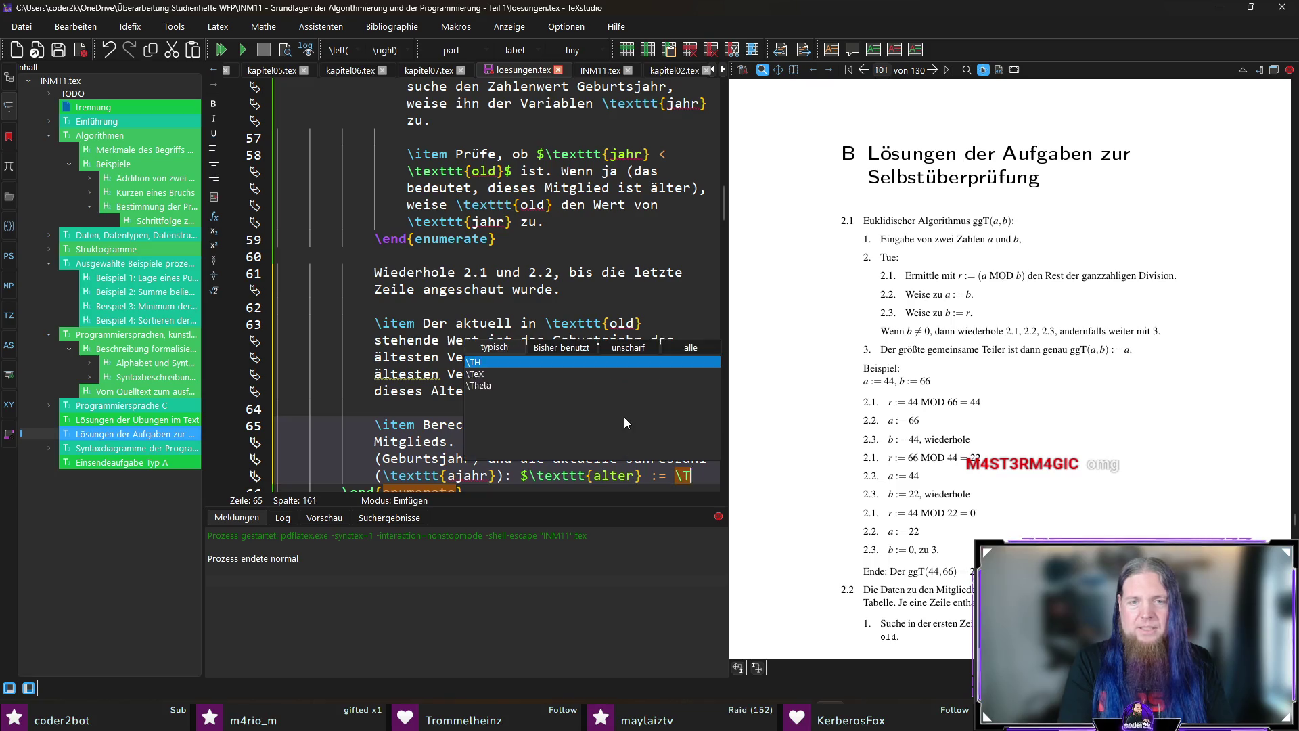
key("Return")
type("aja")
type(" - \\textt")
key("Return")
type("old}$")
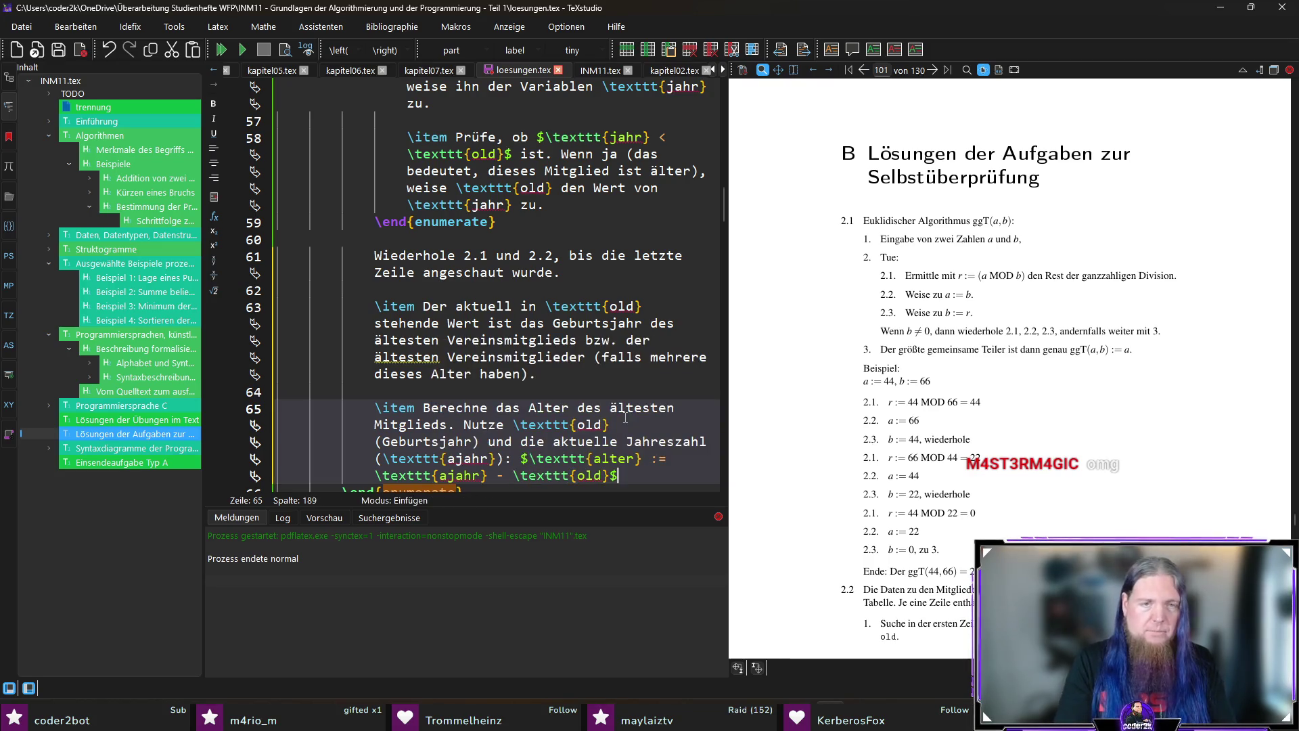
type(".")
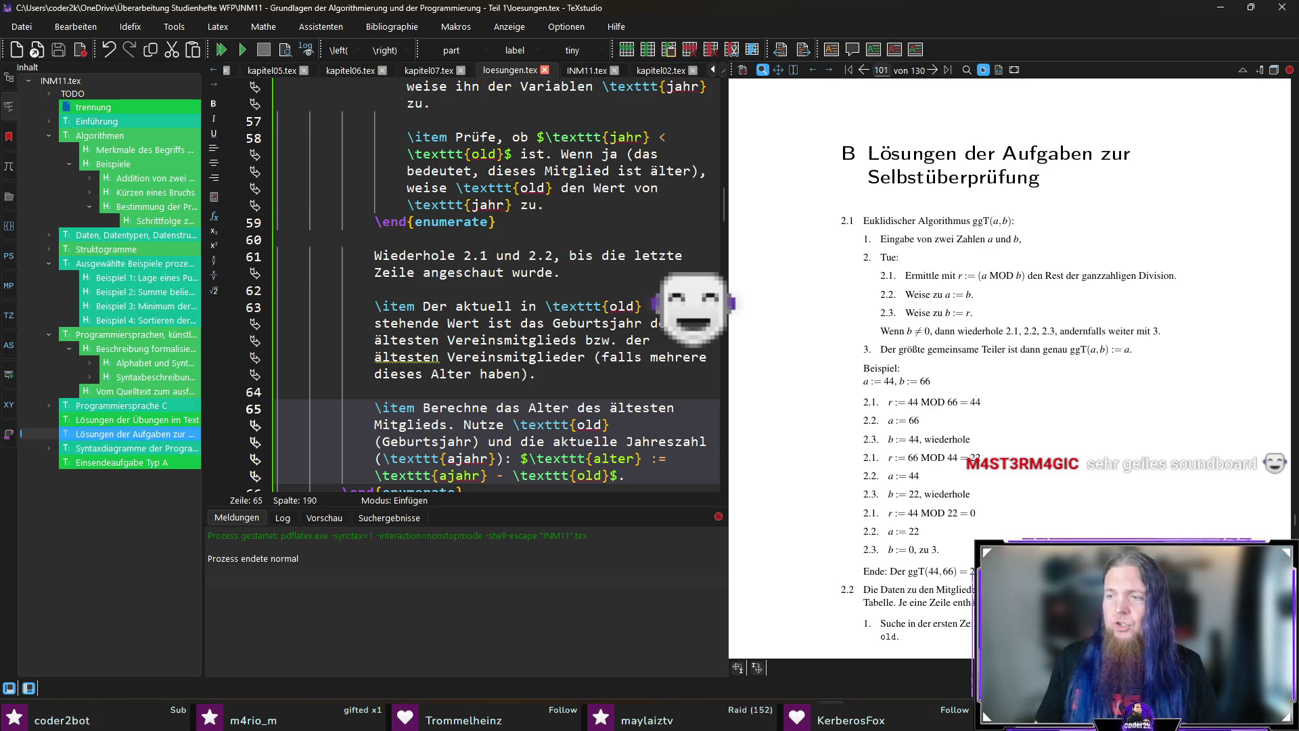
key("F5")
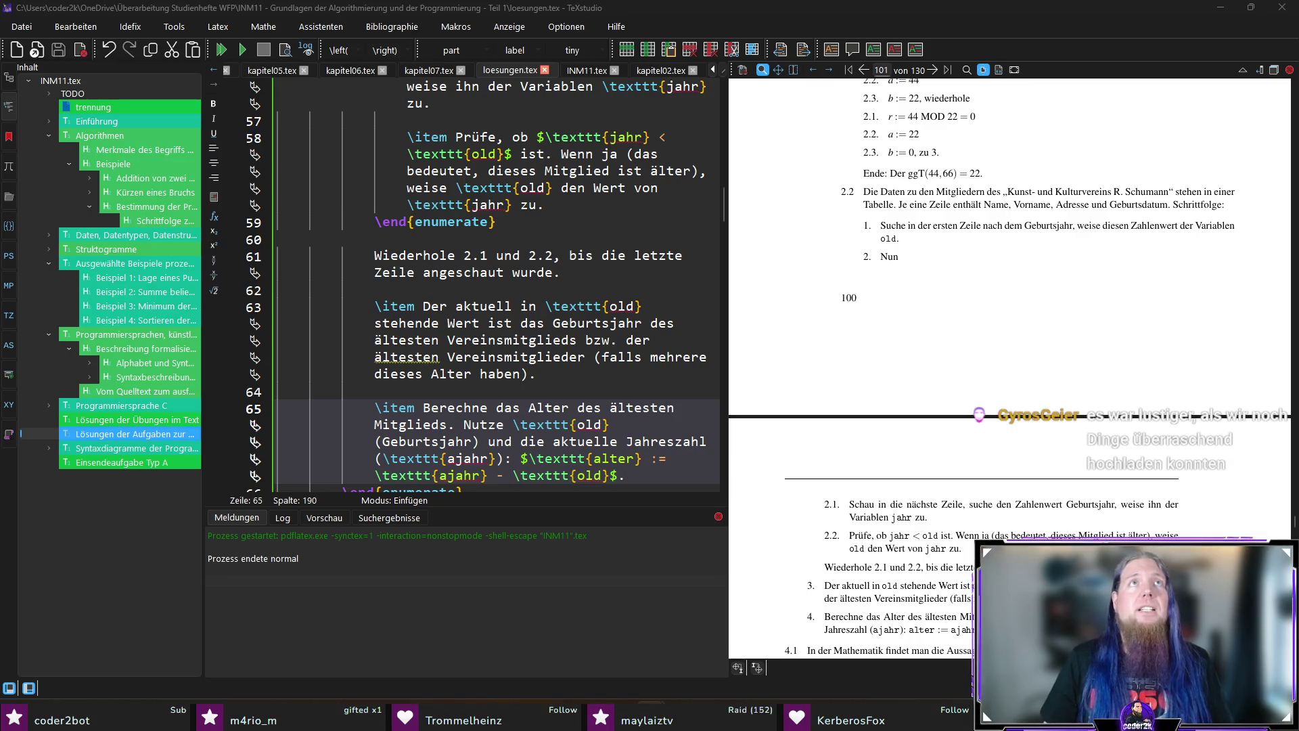
Switch to the chatbot2k soundboard page and back to the LaTeX editor.
key("alt+Tab")
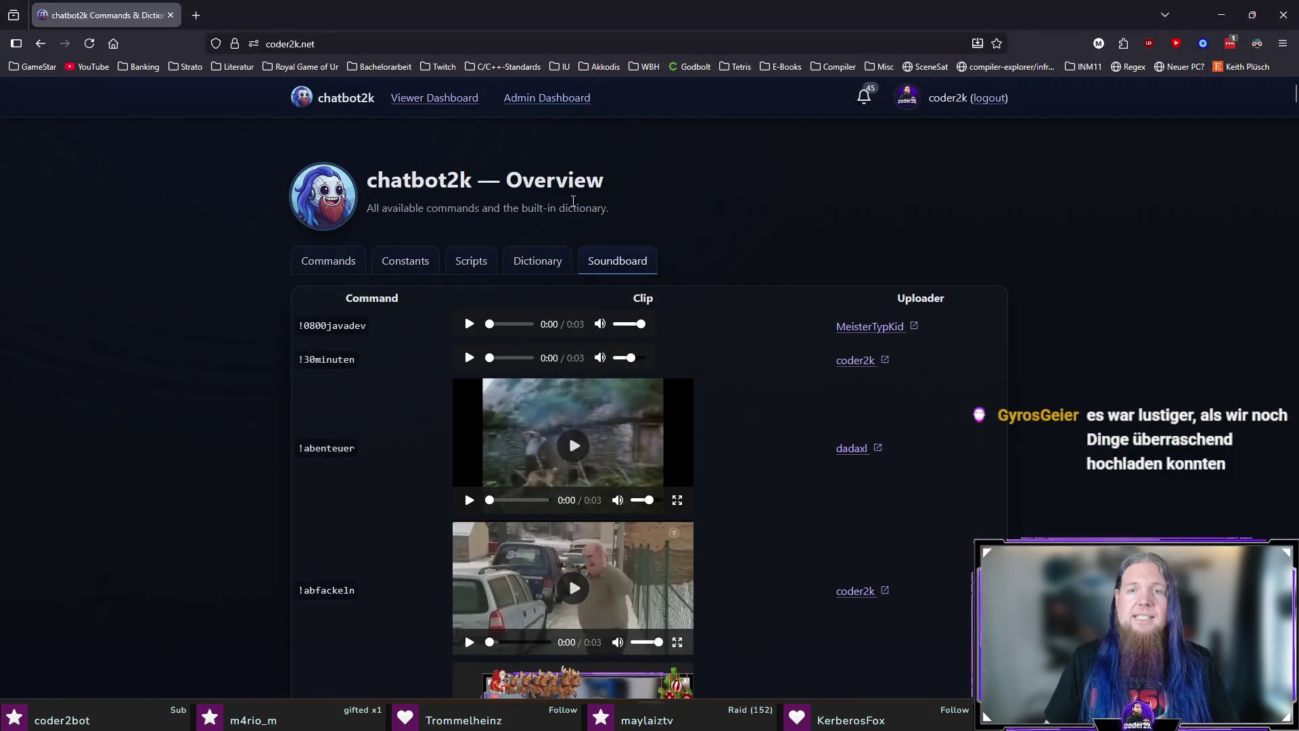
scroll(885, 331, "down", 2)
scroll(886, 331, "down", 1)
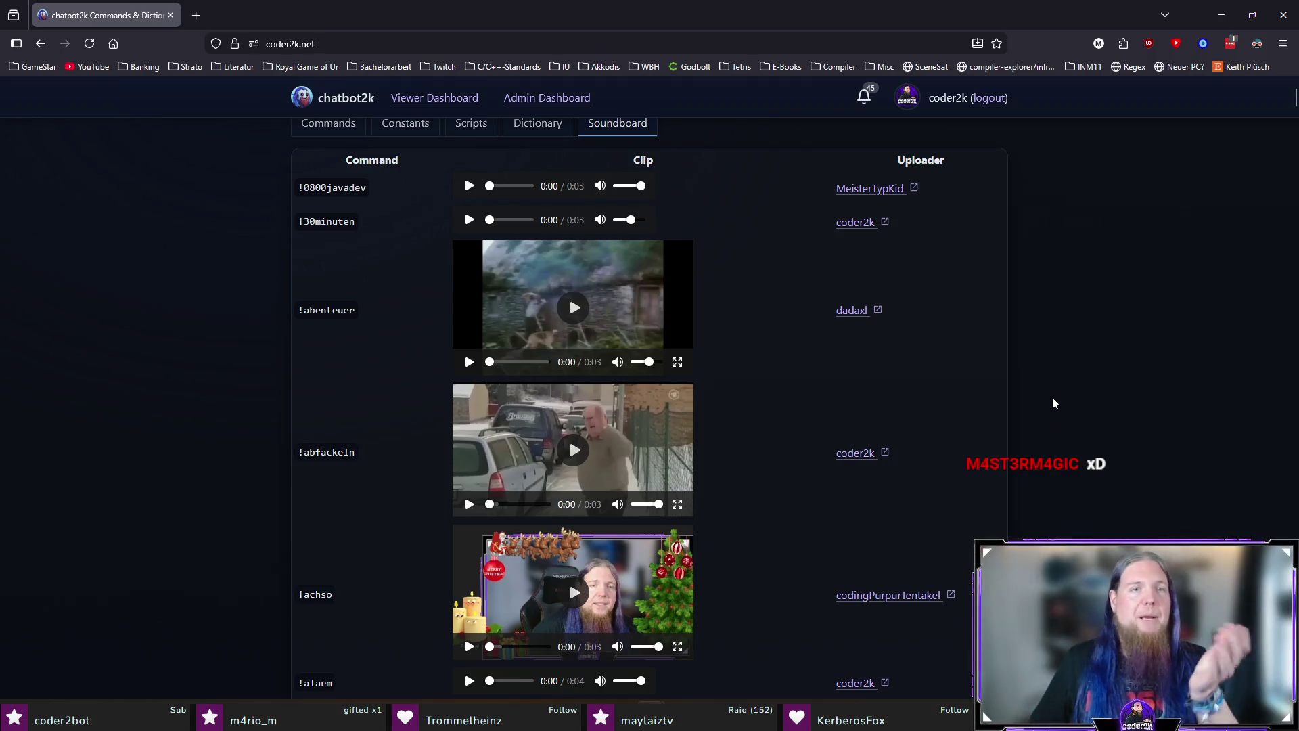
scroll(1053, 398, "up", 2)
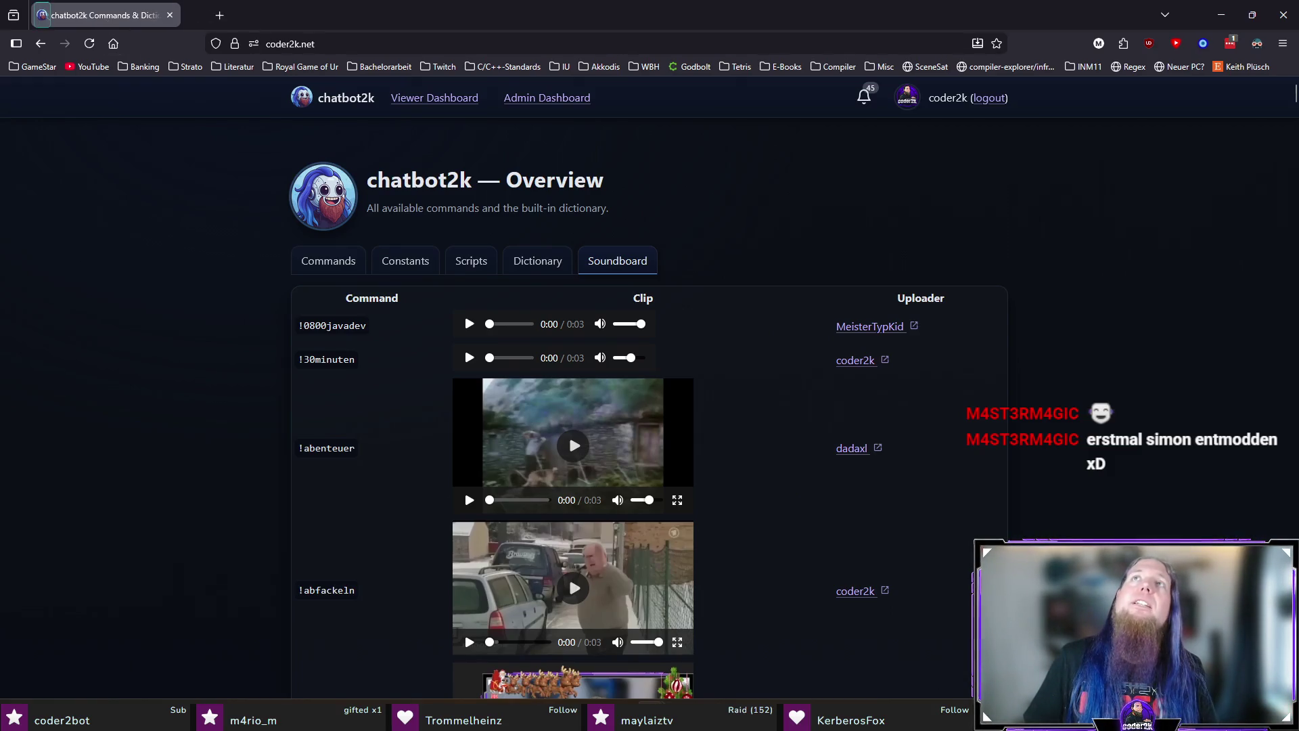
key("alt+Tab")
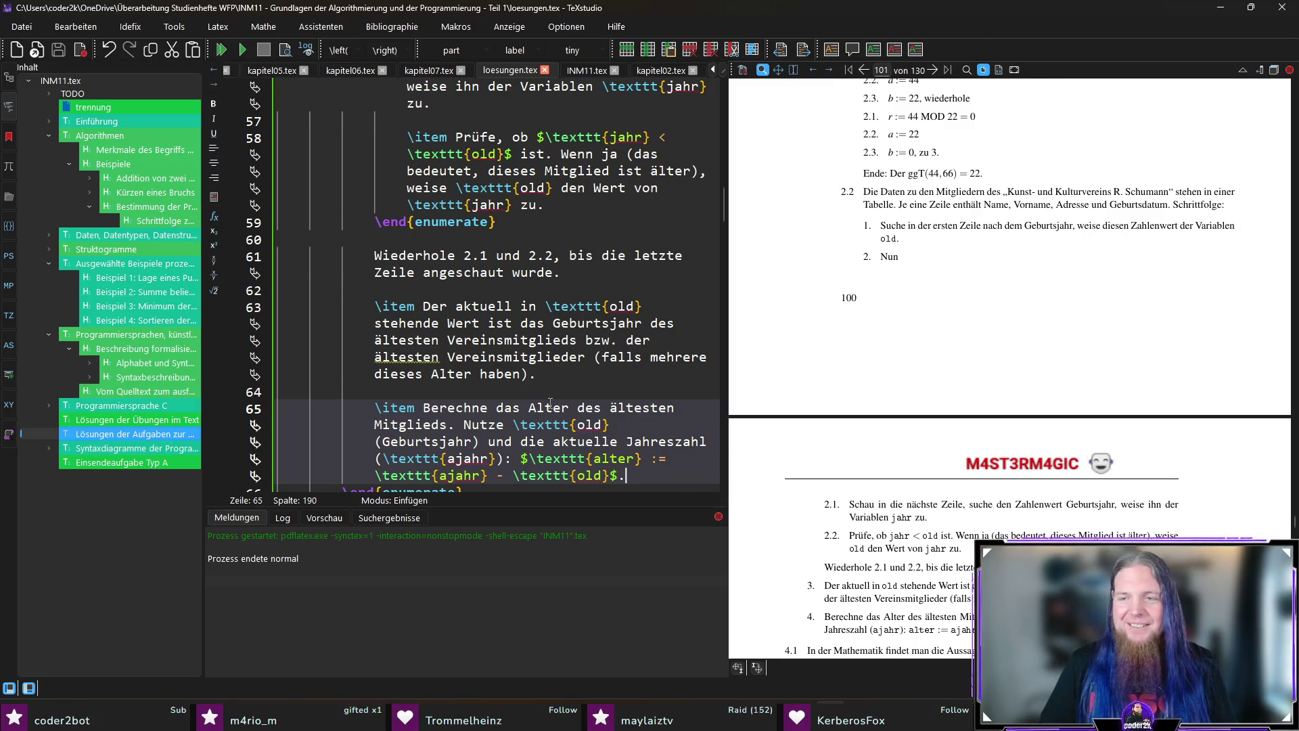
scroll(555, 410, "down", 3)
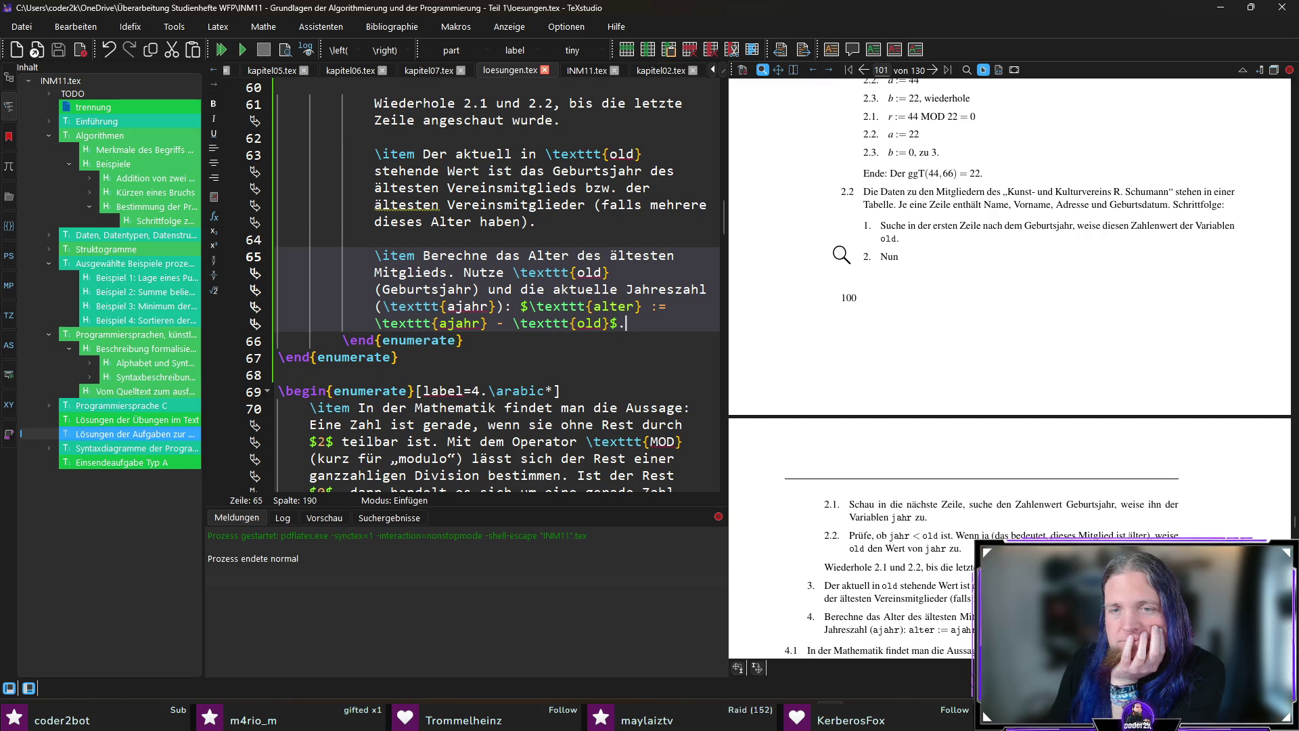
scroll(899, 397, "down", 3)
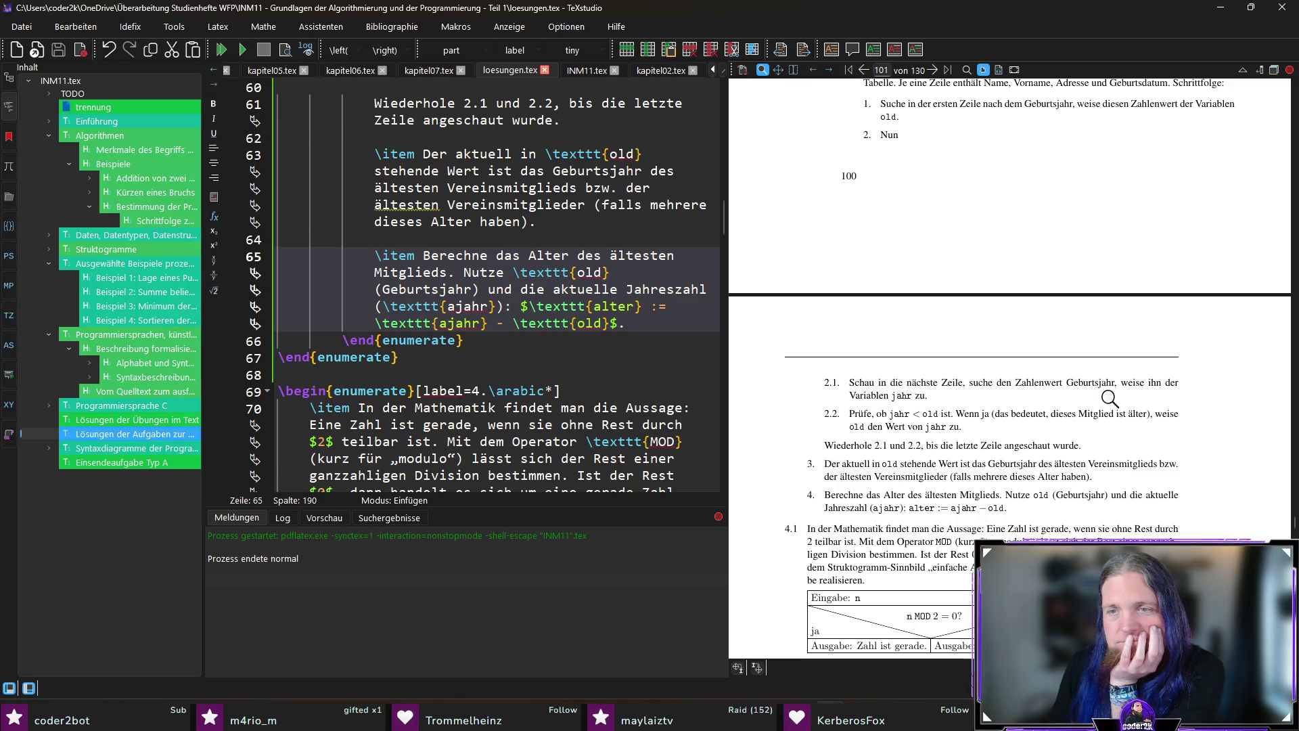
scroll(968, 400, "down", 3)
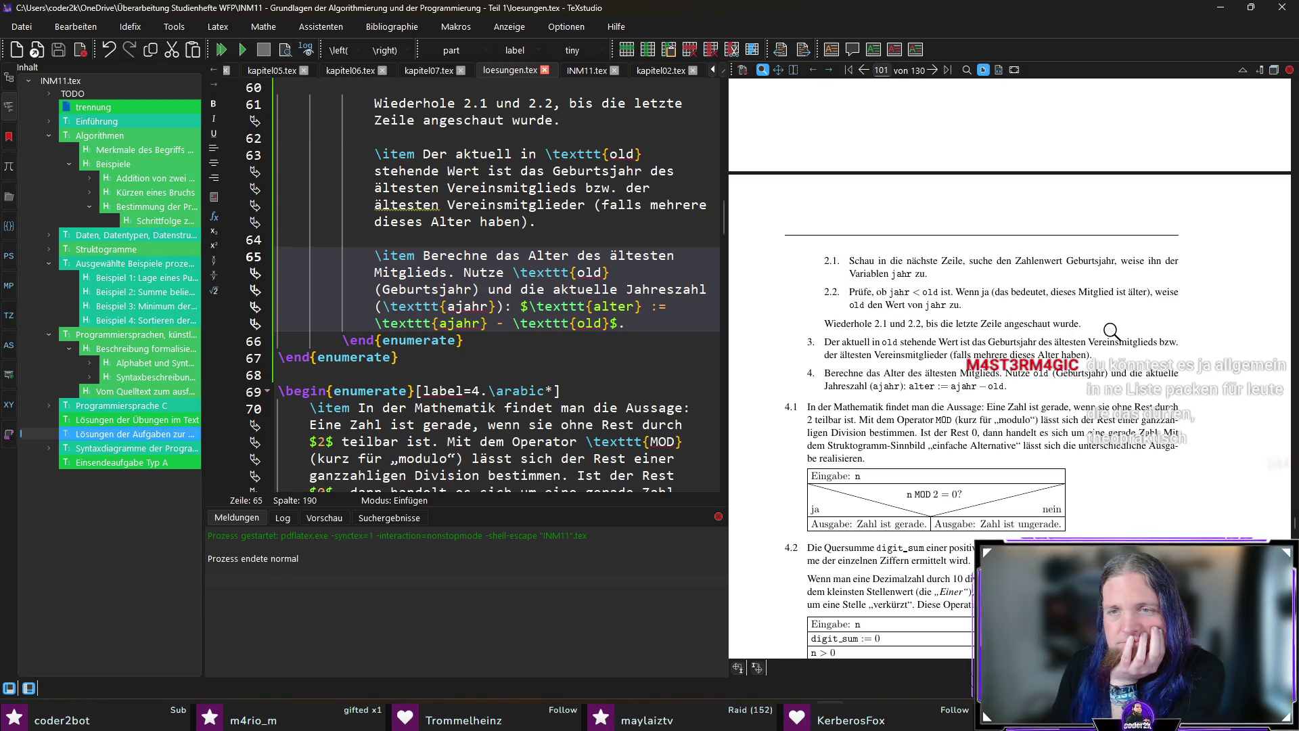
Check the compiled preview, then open new lines after the nested list's \end{enumerate} for another item.
left_click(848, 374)
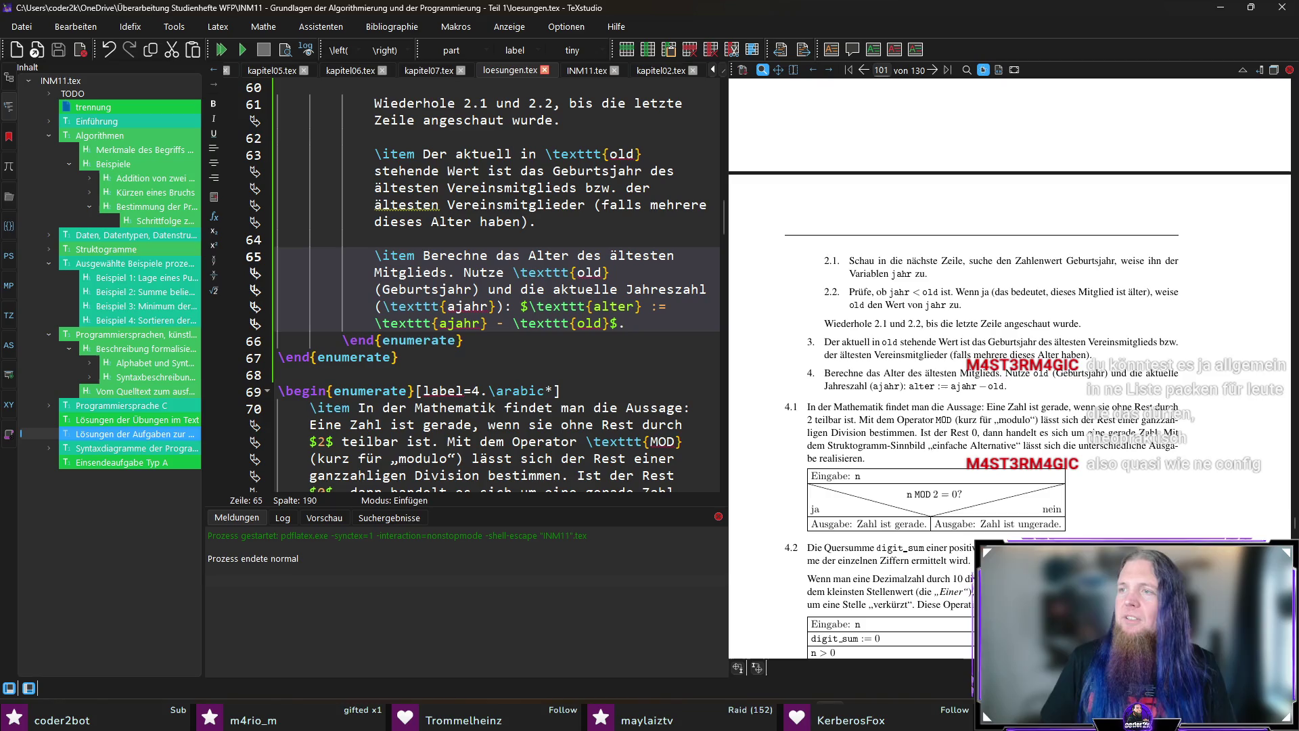
left_click(552, 342)
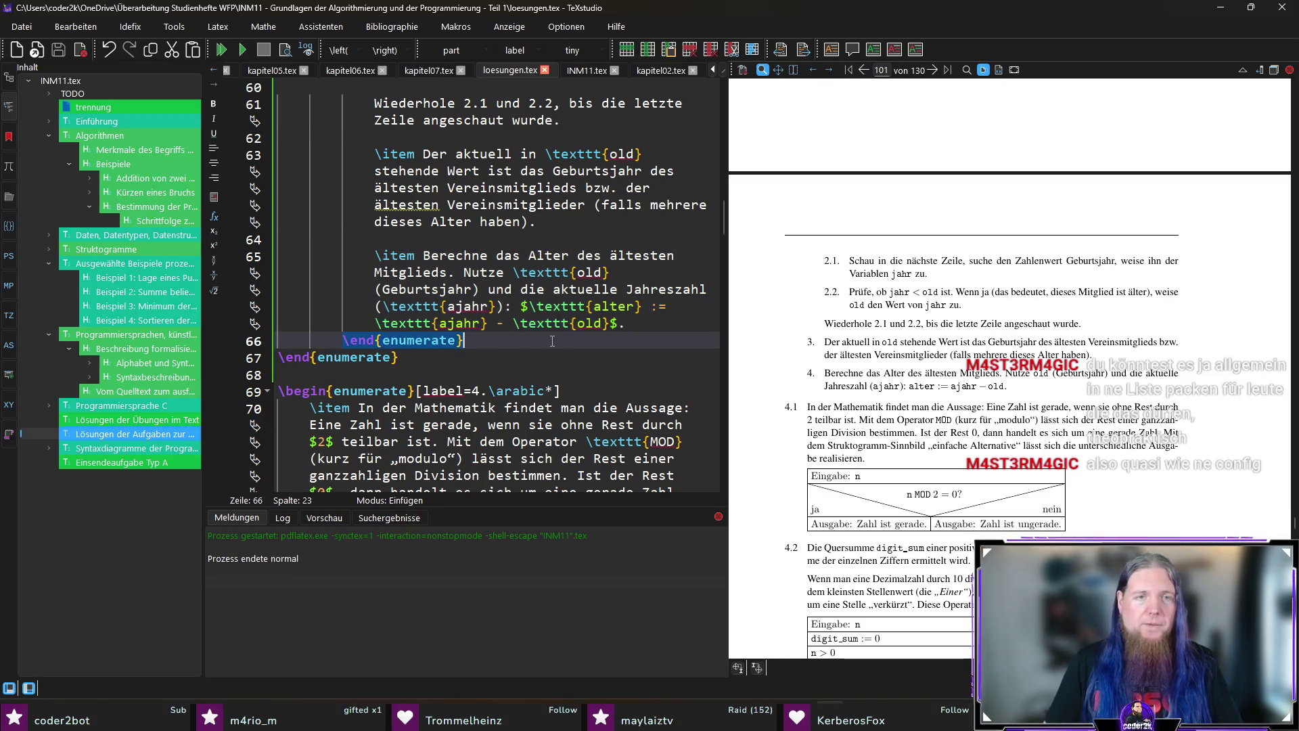
key("Return")
key("Return")
type("item")
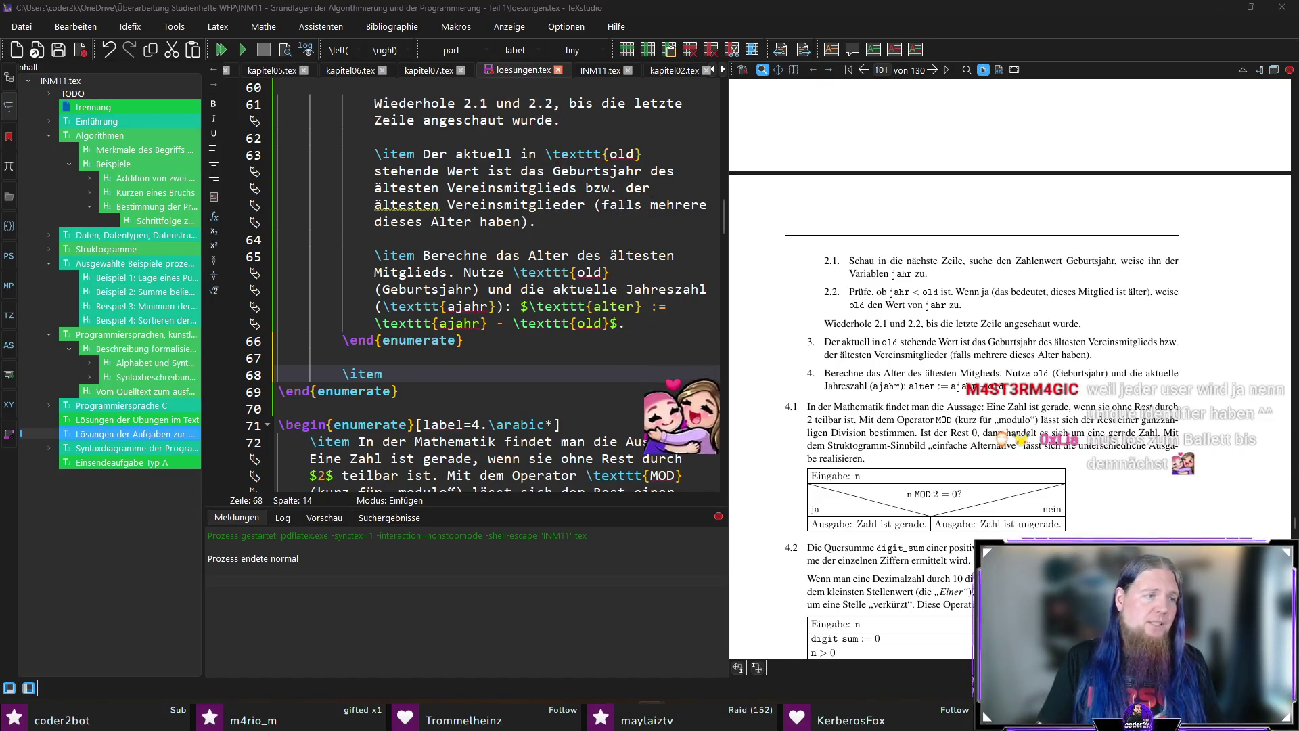
Preview the first user's entrance clip and enter a viewer's Twitch username for a new sound.
key("alt+Tab")
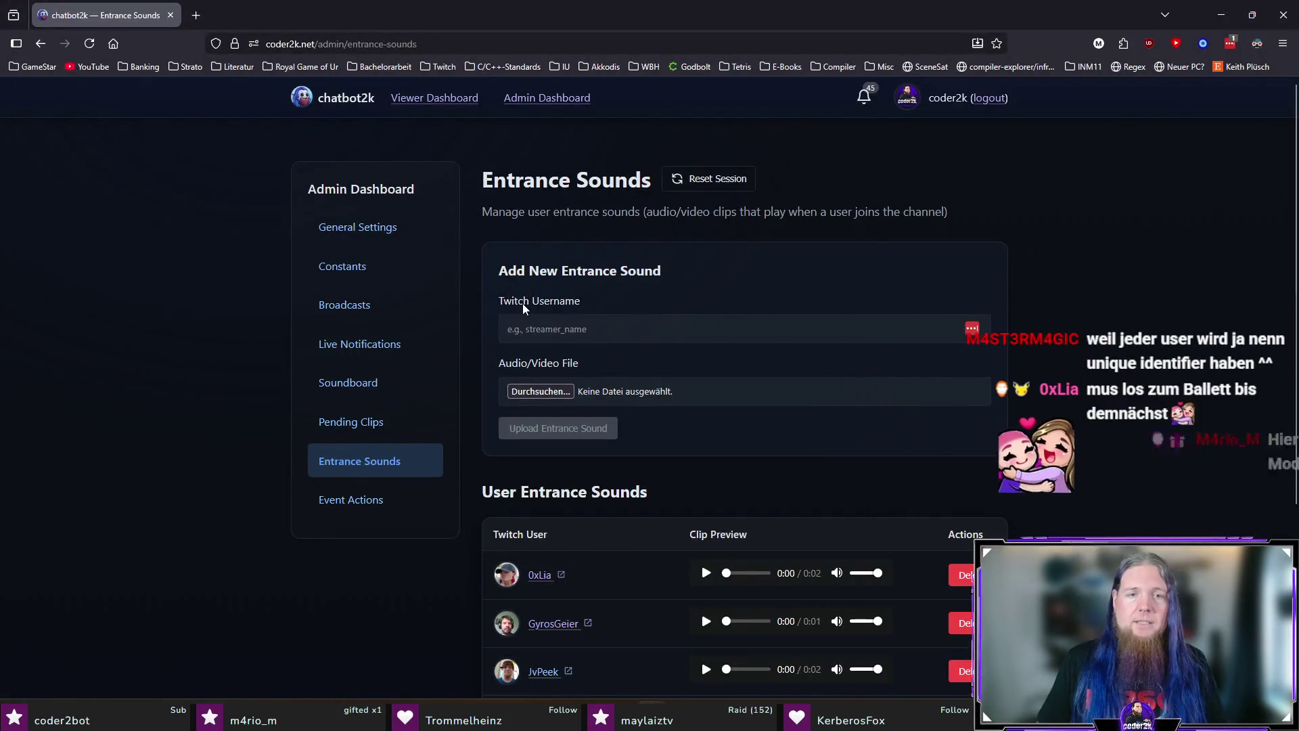
scroll(1176, 305, "down", 2)
scroll(1177, 306, "down", 2)
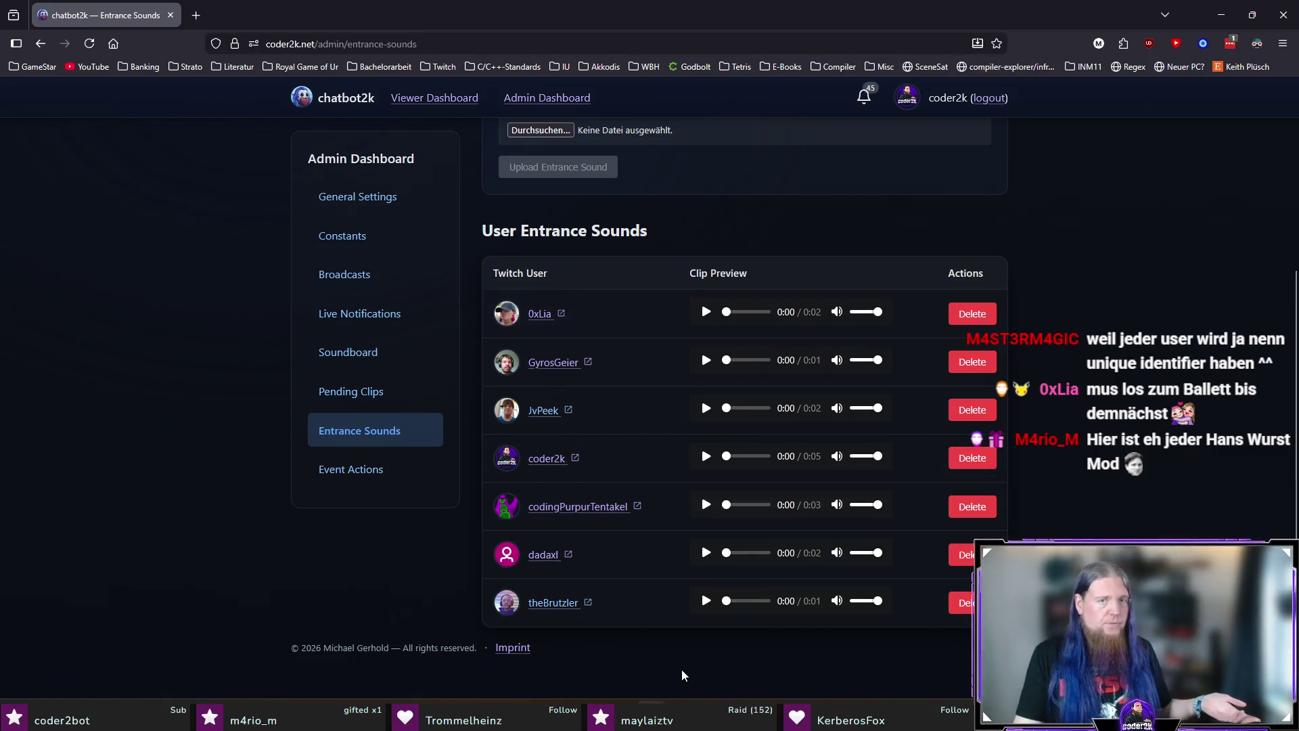
left_click(707, 312)
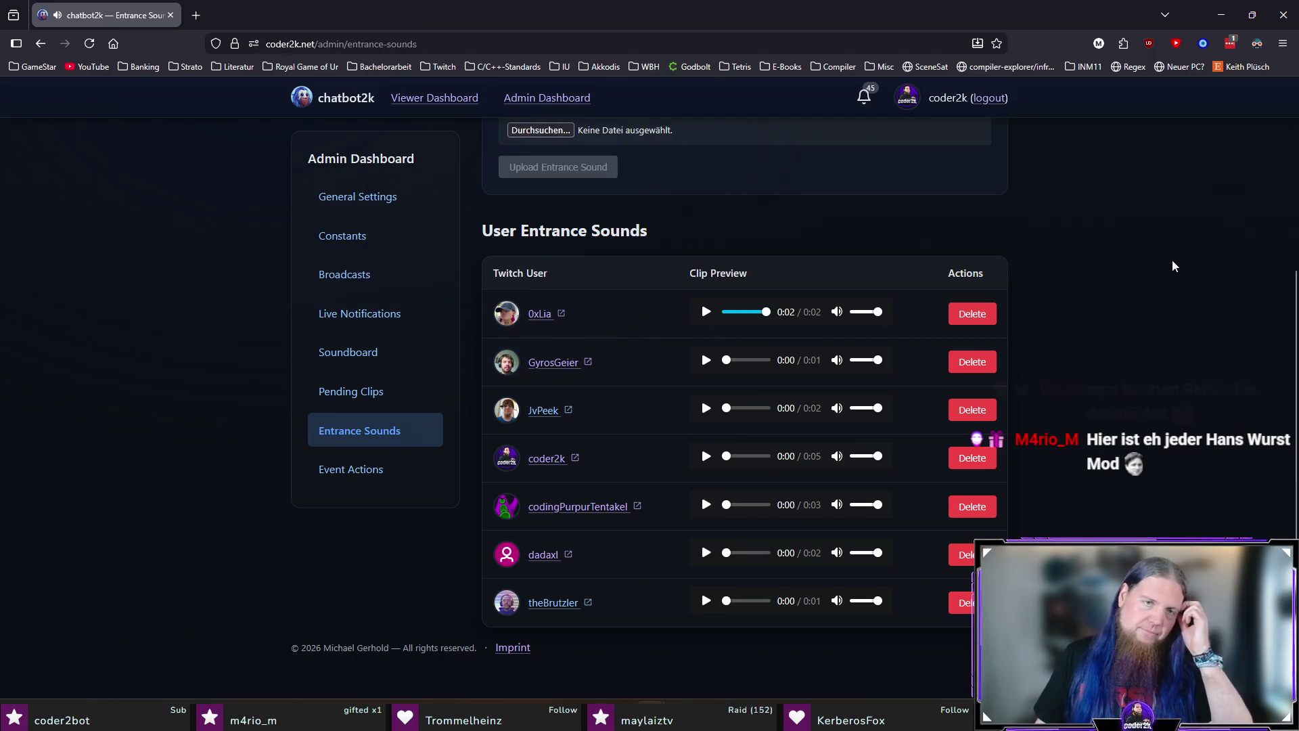
scroll(1165, 278, "up", 3)
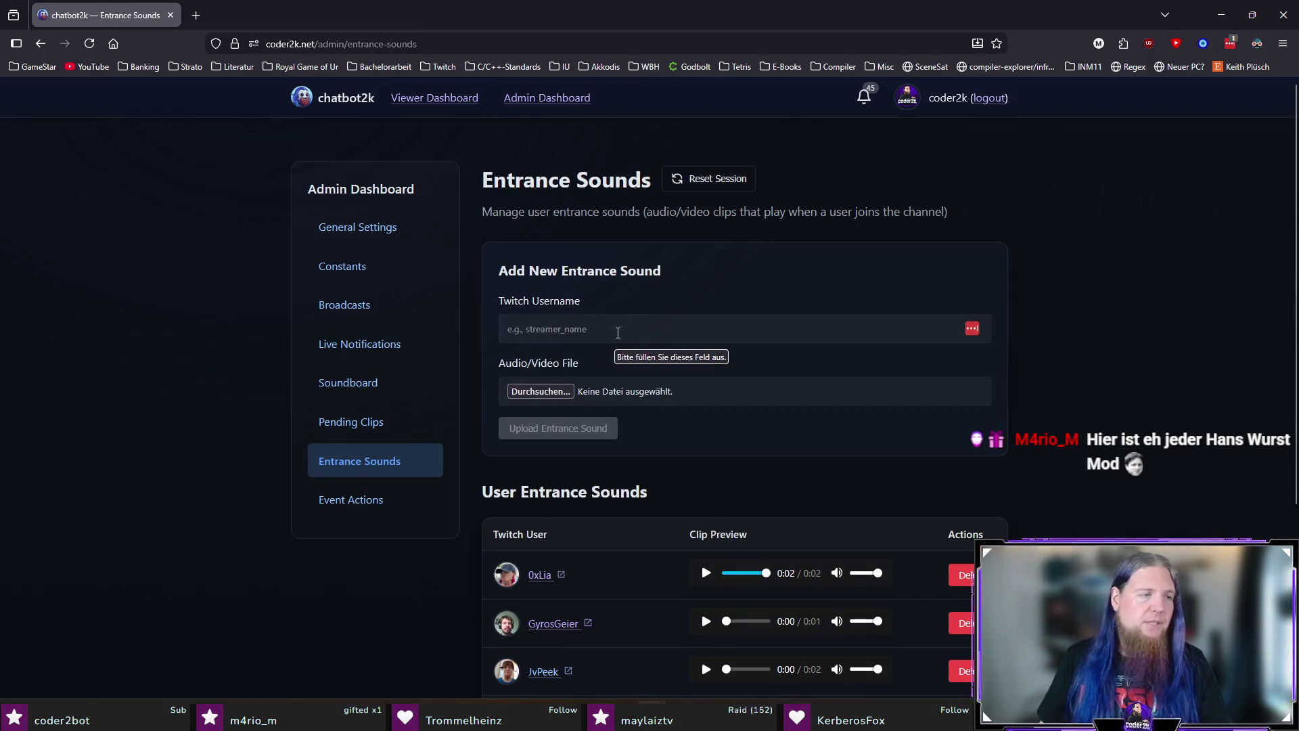
left_click(618, 332)
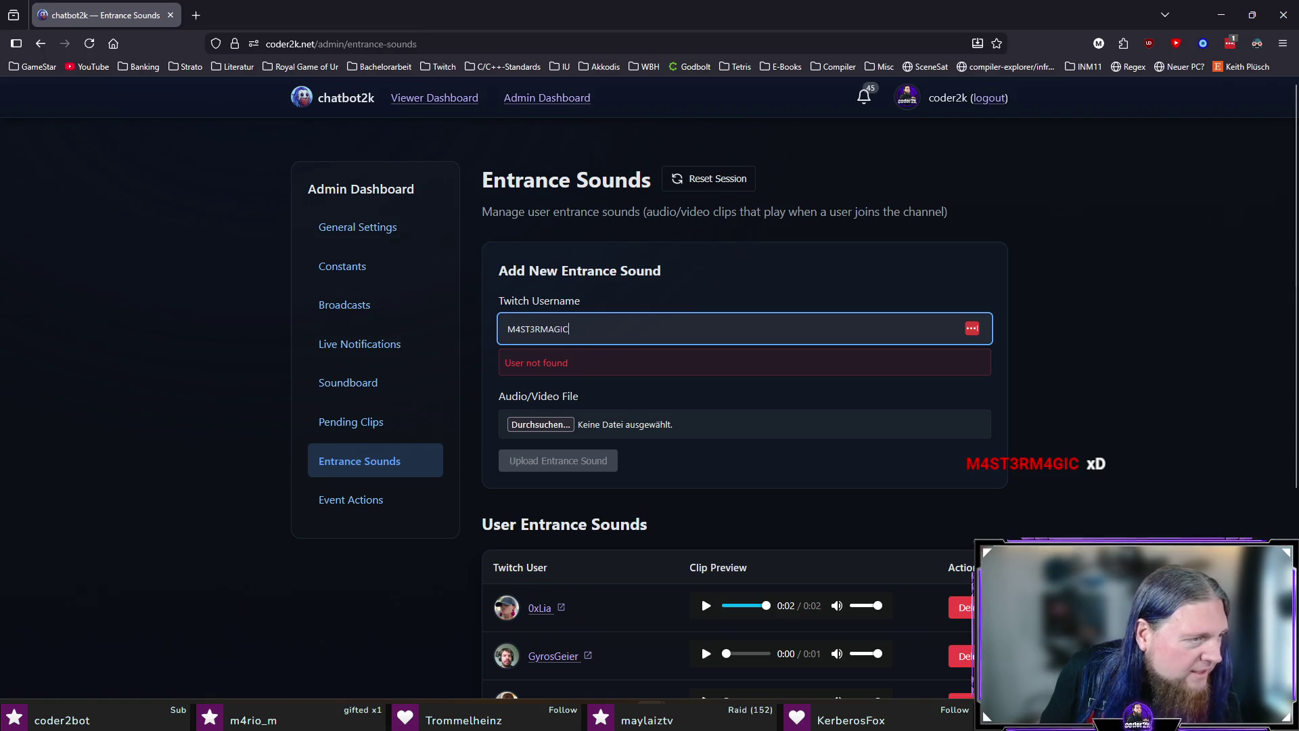
key("alt+Tab")
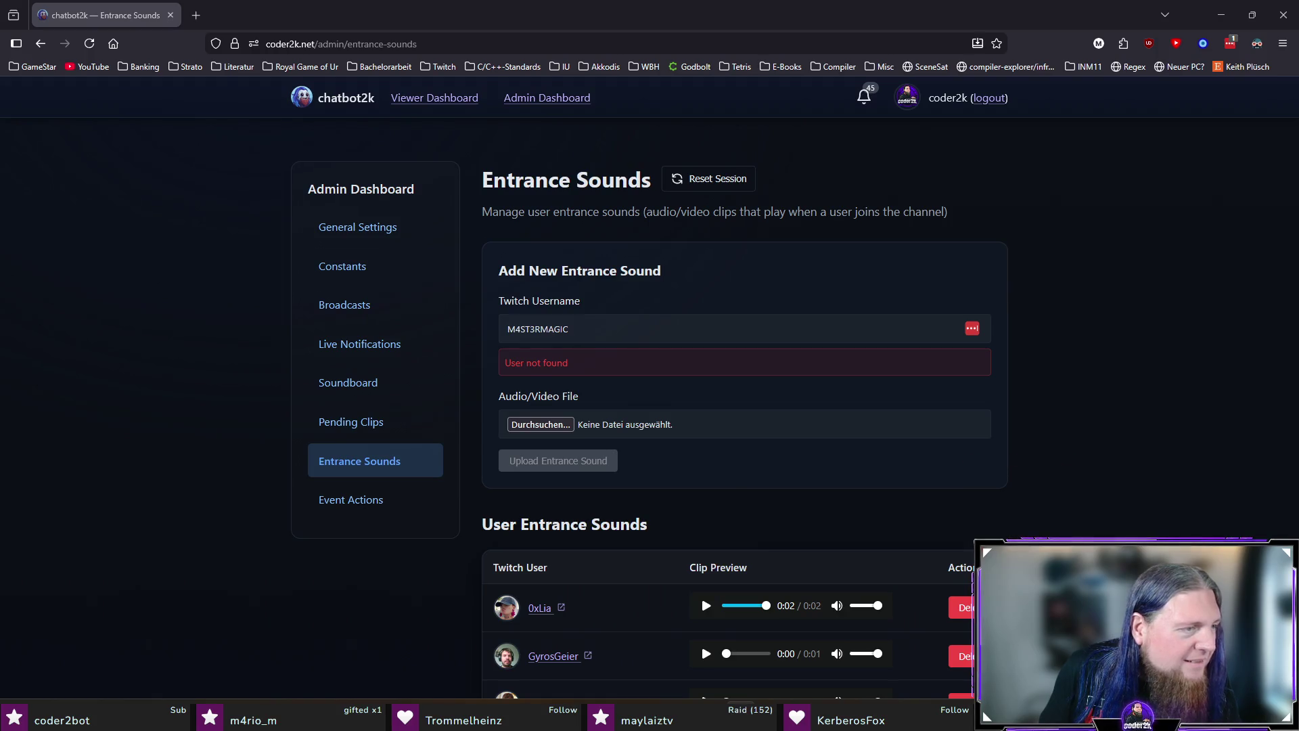
Trim the trailing letters from the username and trigger validation, dismissing the saved-login suggestions.
left_click(627, 332)
type(": al")
key("BackSpace")
key("BackSpace")
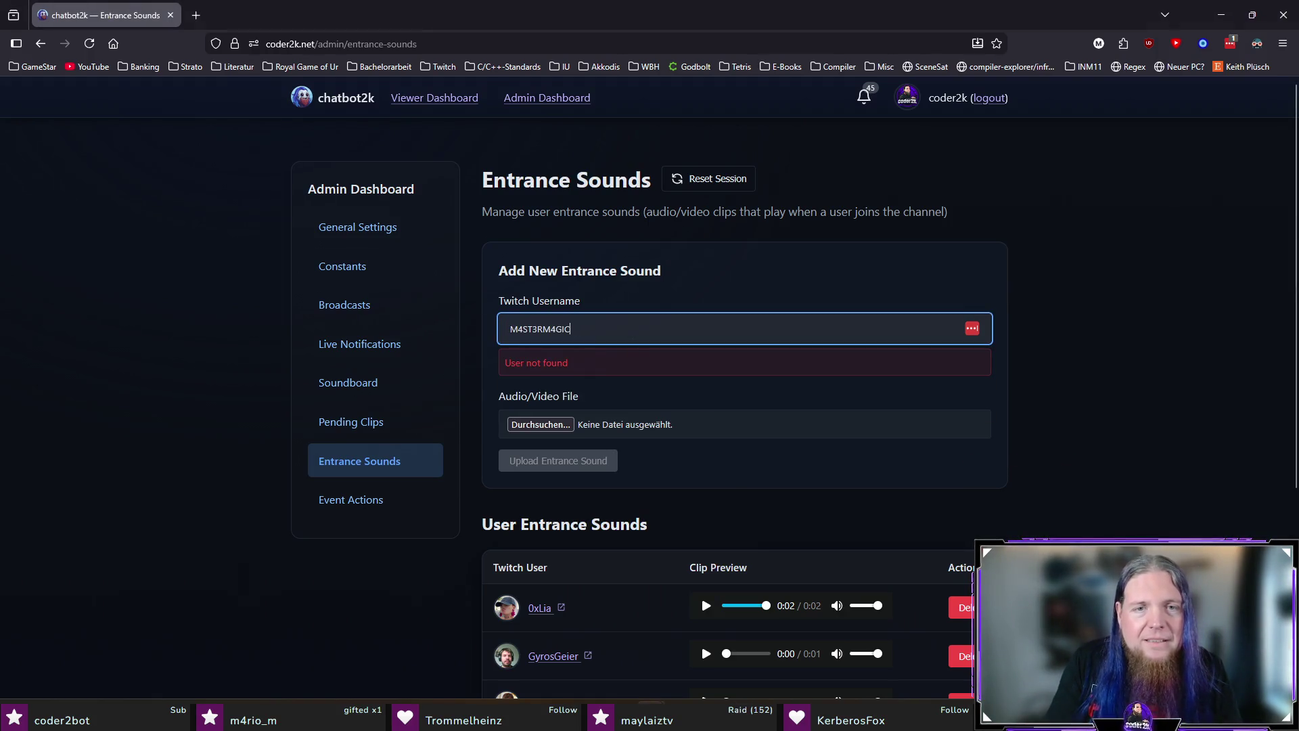
key("BackSpace")
left_click(1146, 433)
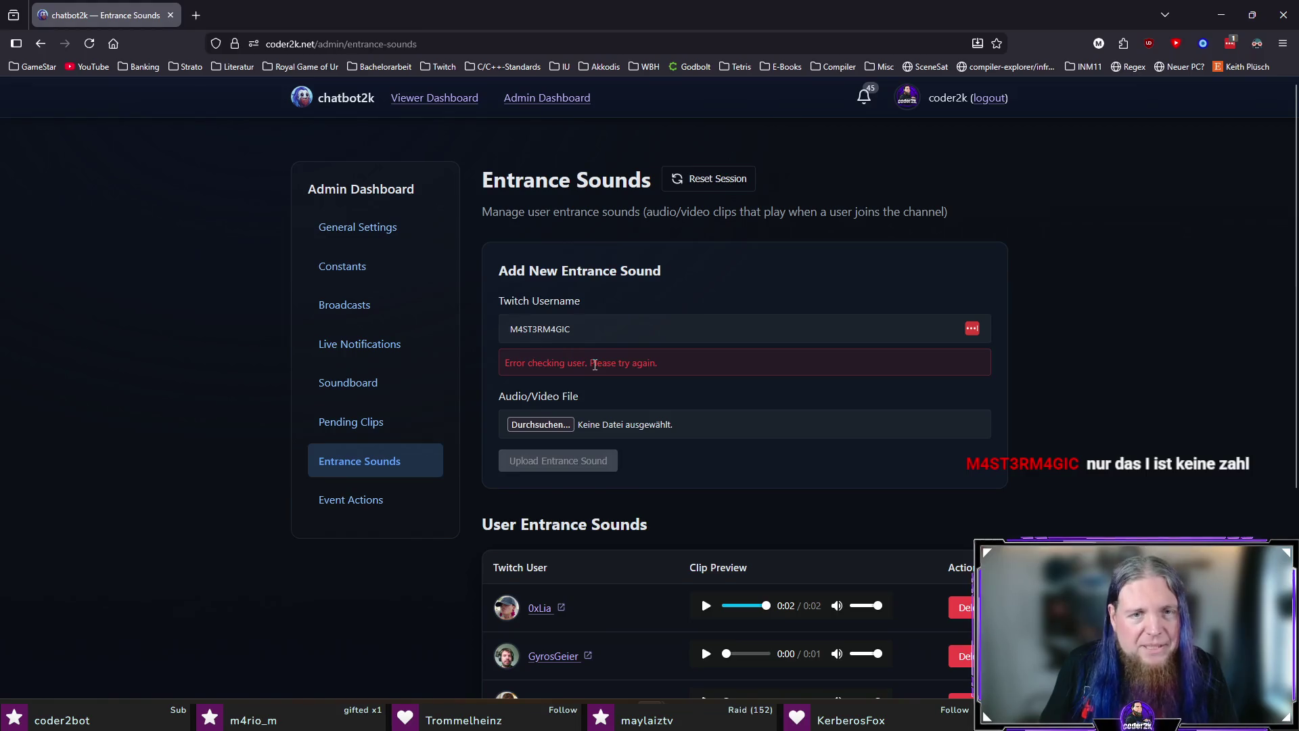
left_click(604, 324)
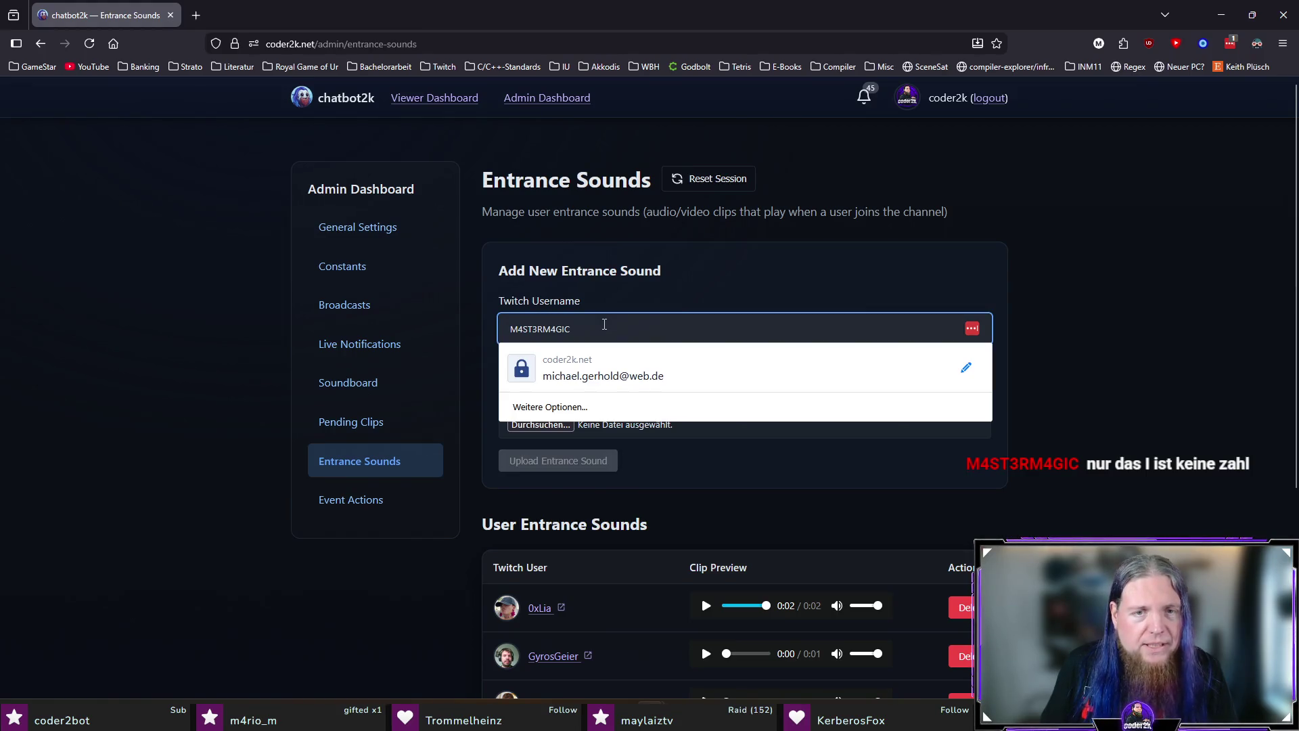
left_click(1199, 317)
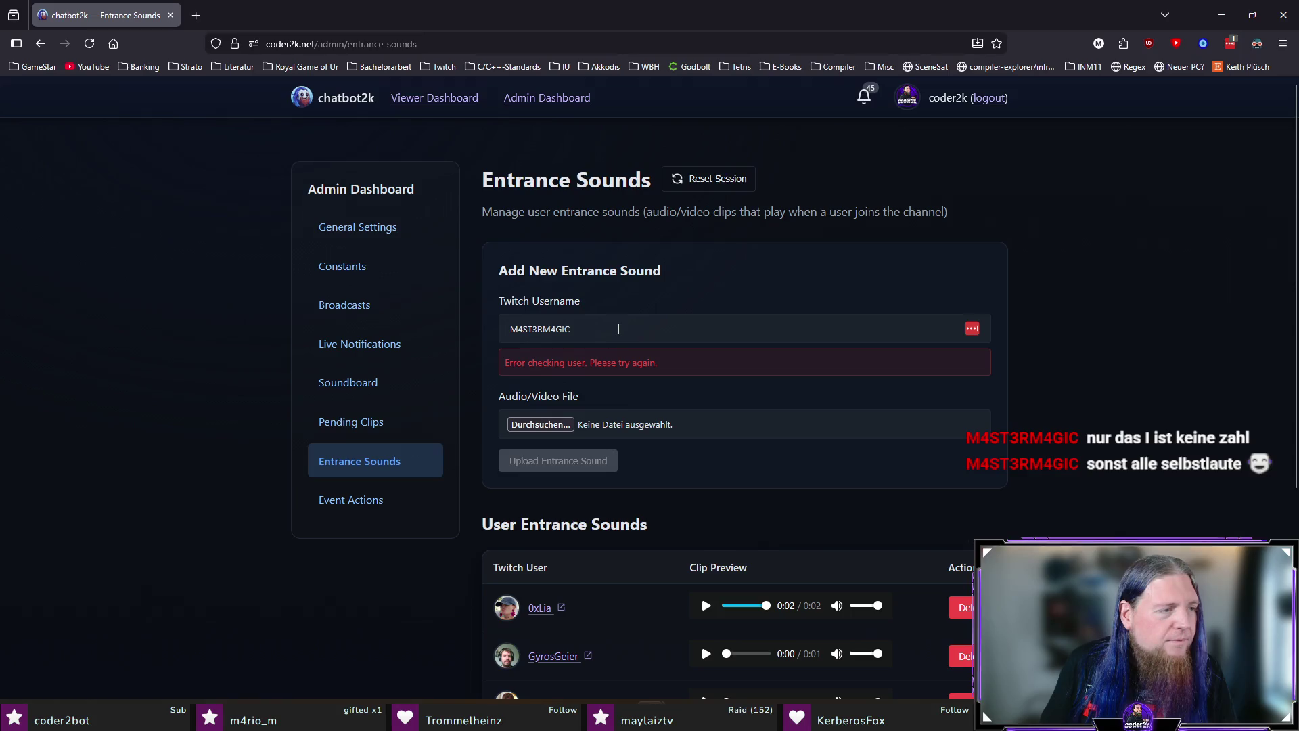
Replace the username with a known test name, then retype the intended viewer's name to check it.
left_click(619, 329)
key("ctrl+a")
type("Gyro")
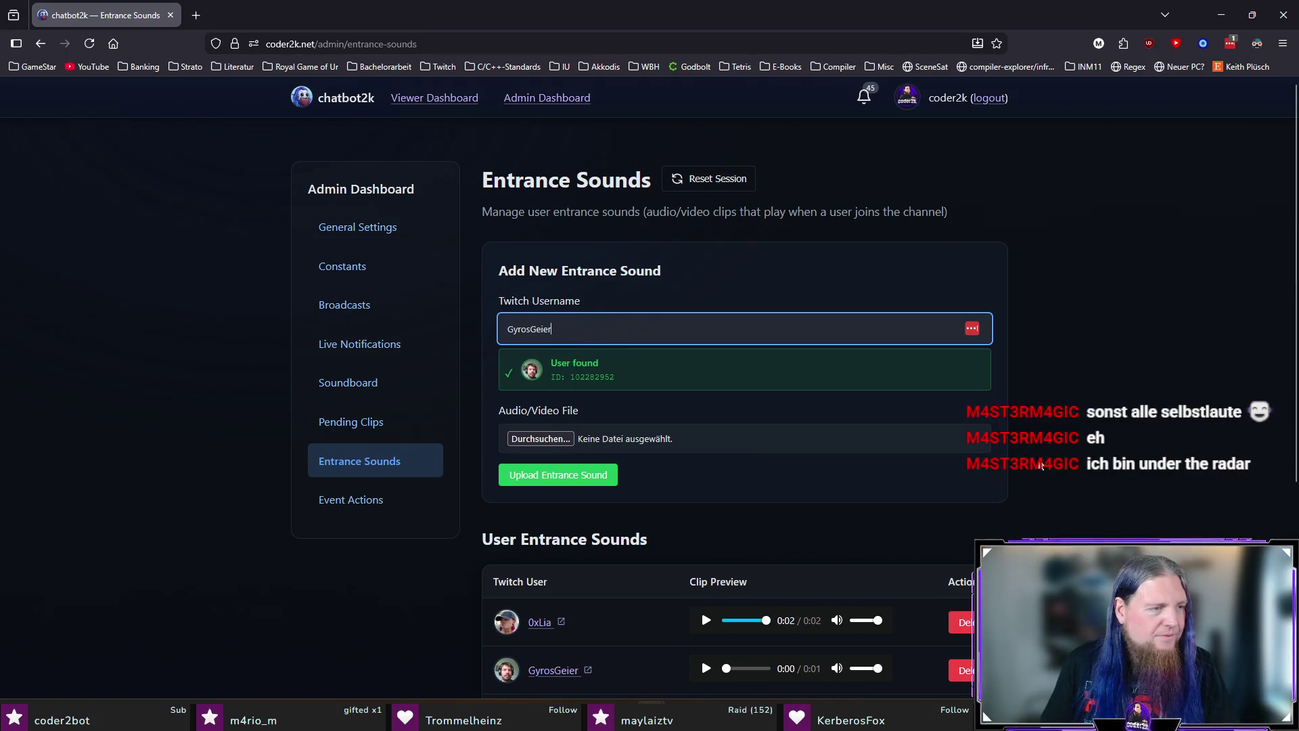
key("ctrl+a")
type("m4st")
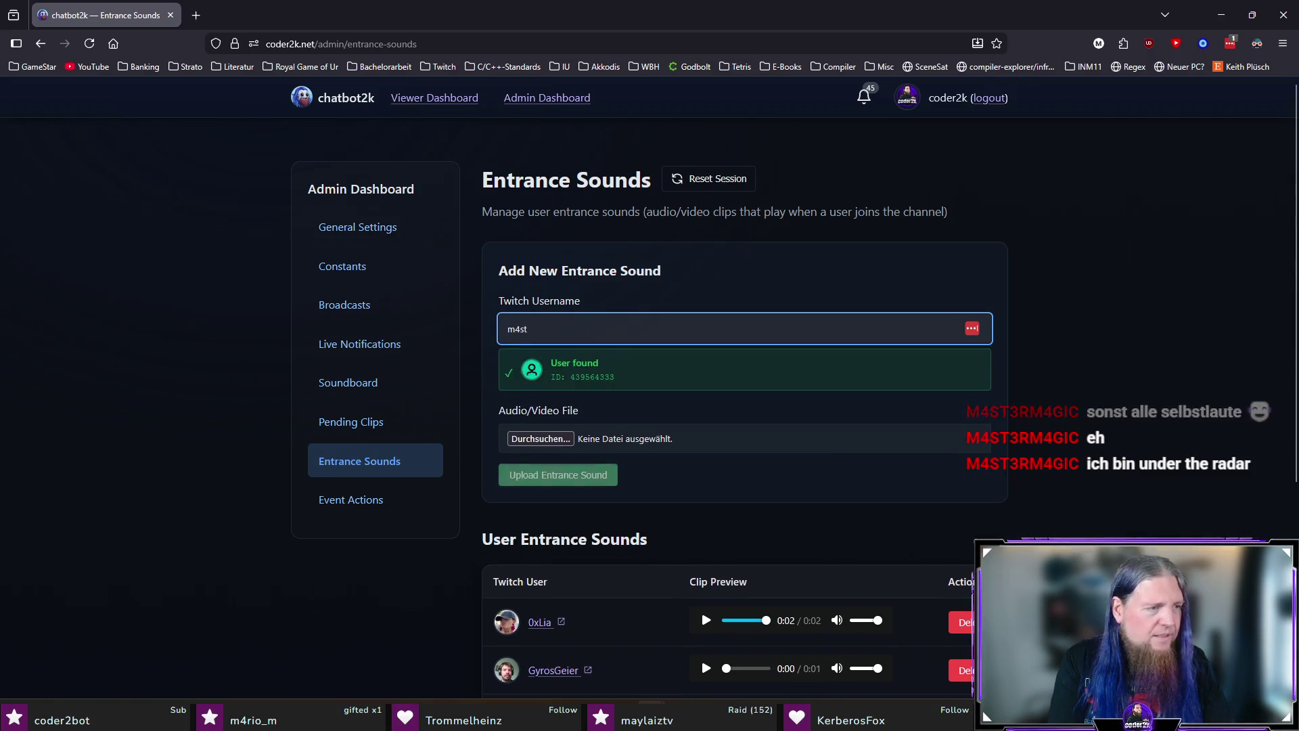
type("3rmag")
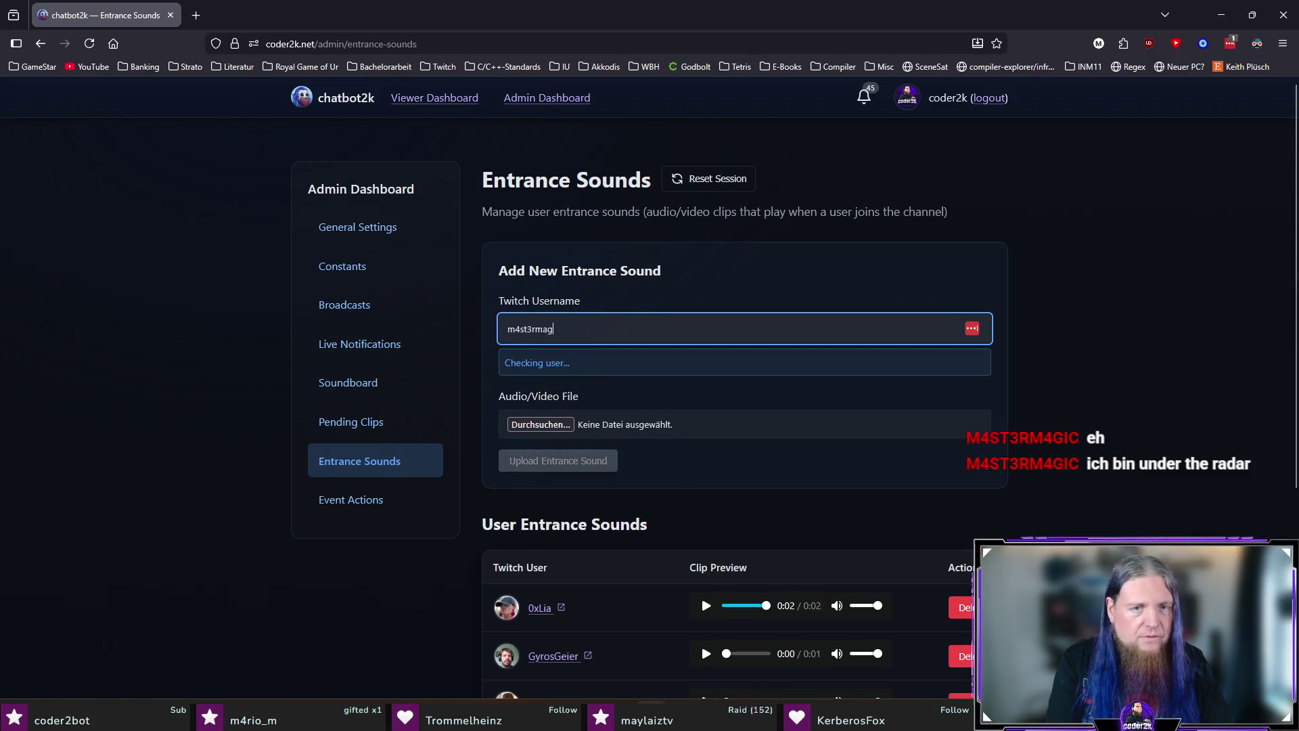
type("ic")
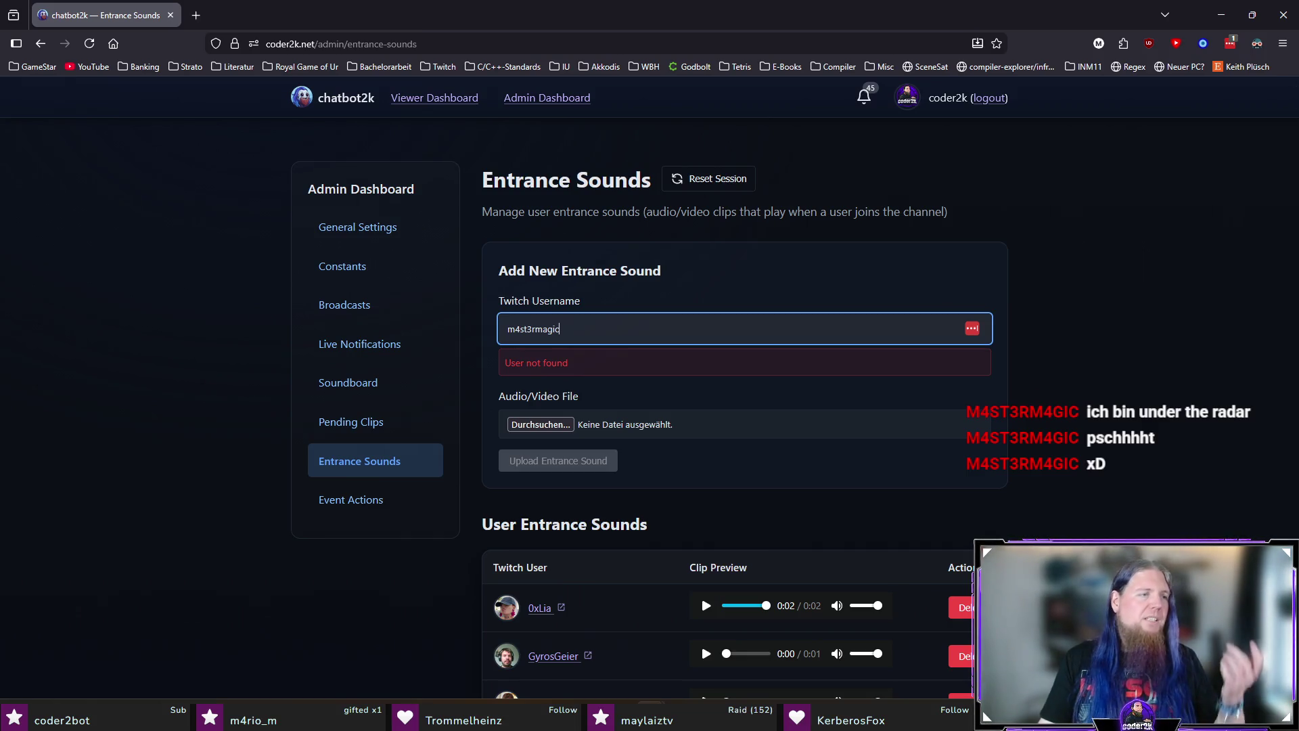
key("alt+Tab")
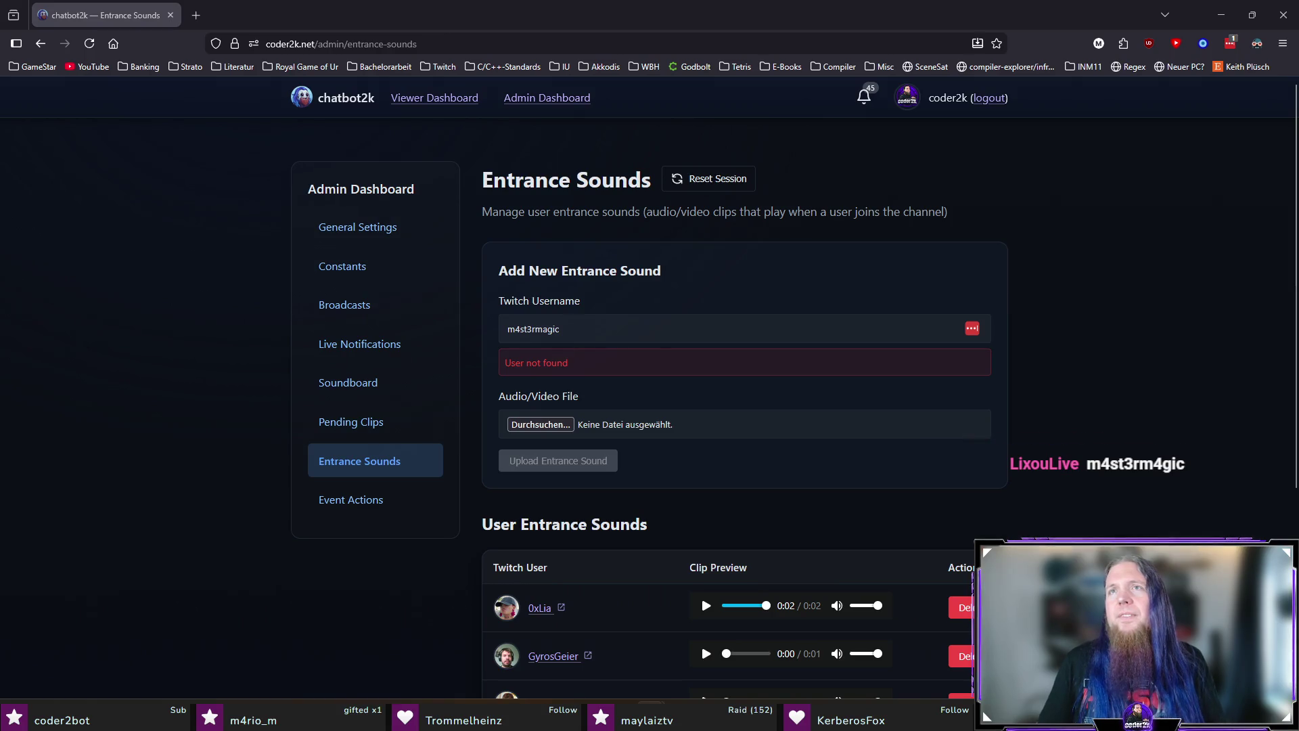
left_click(634, 331)
type("4")
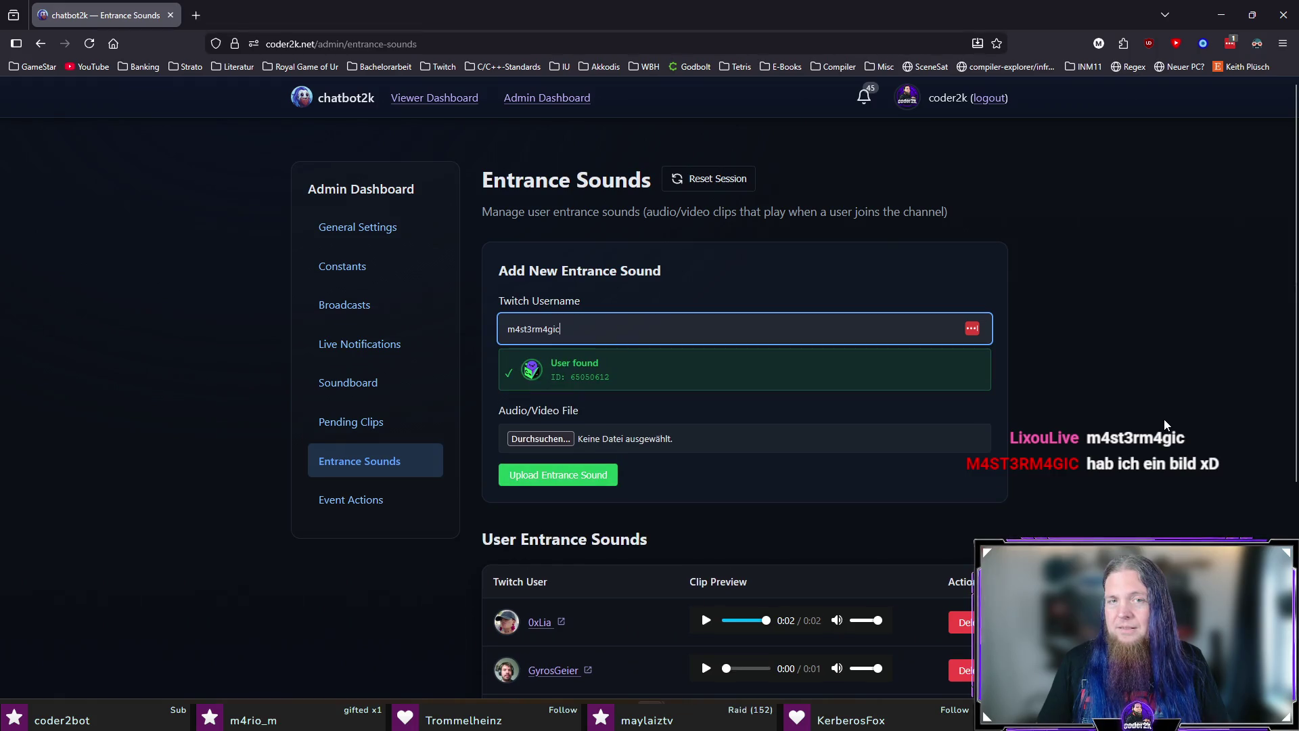
key("alt+Tab")
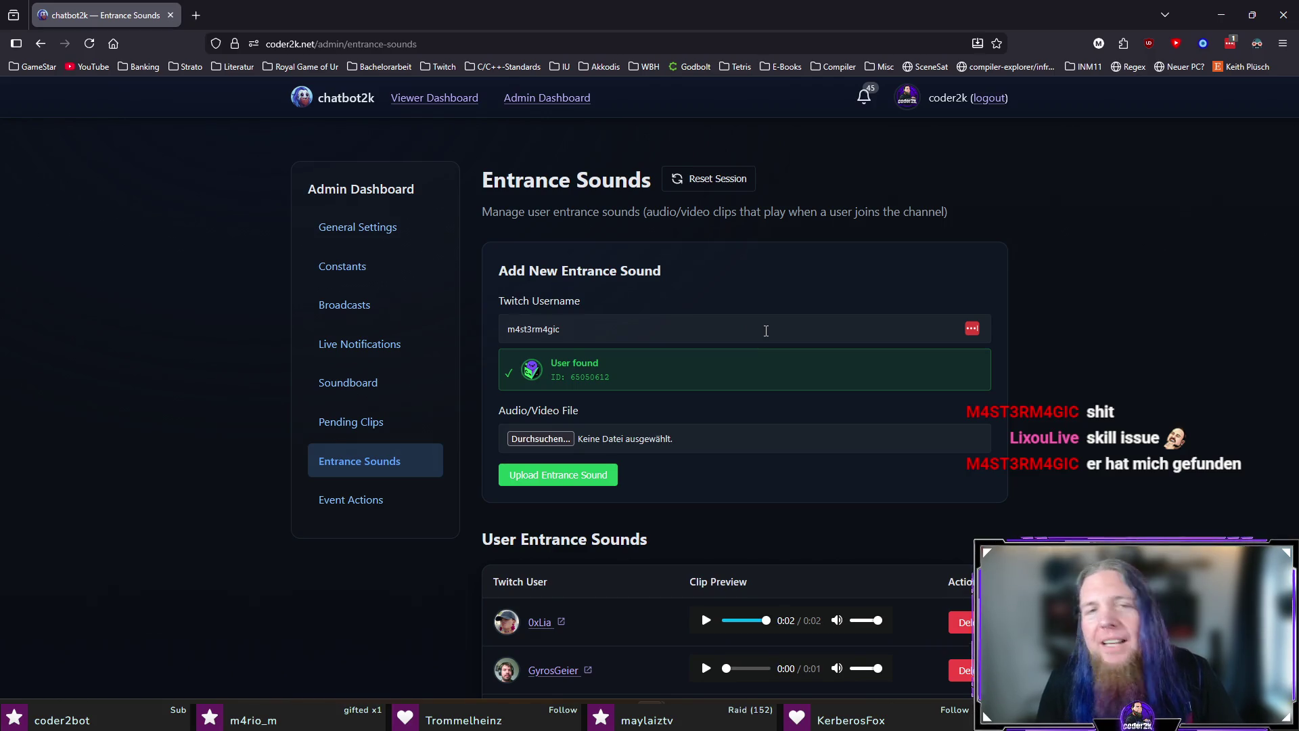
left_click(766, 329)
Correct the username's ending and remove its trailing space so the viewer is reported as found.
key("BackSpace")
key("BackSpace")
key("BackSpace")
key("BackSpace")
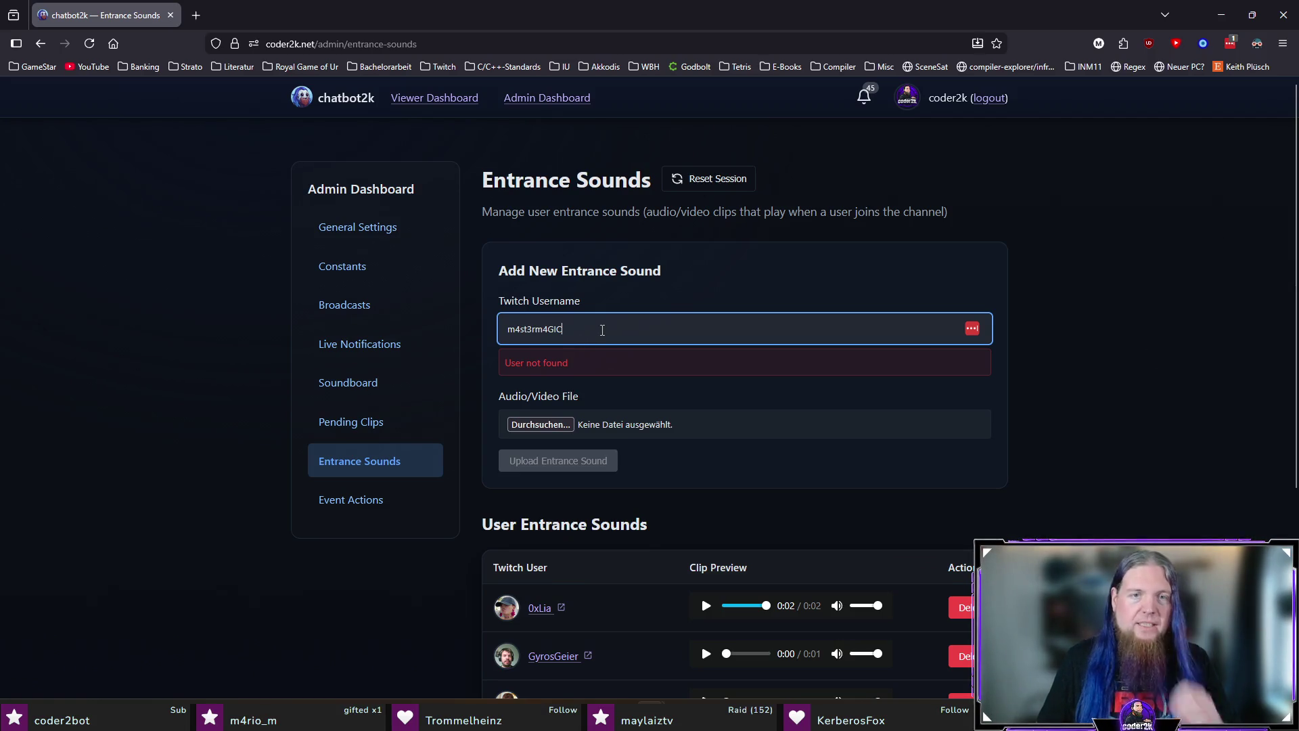
key("Home")
key("End")
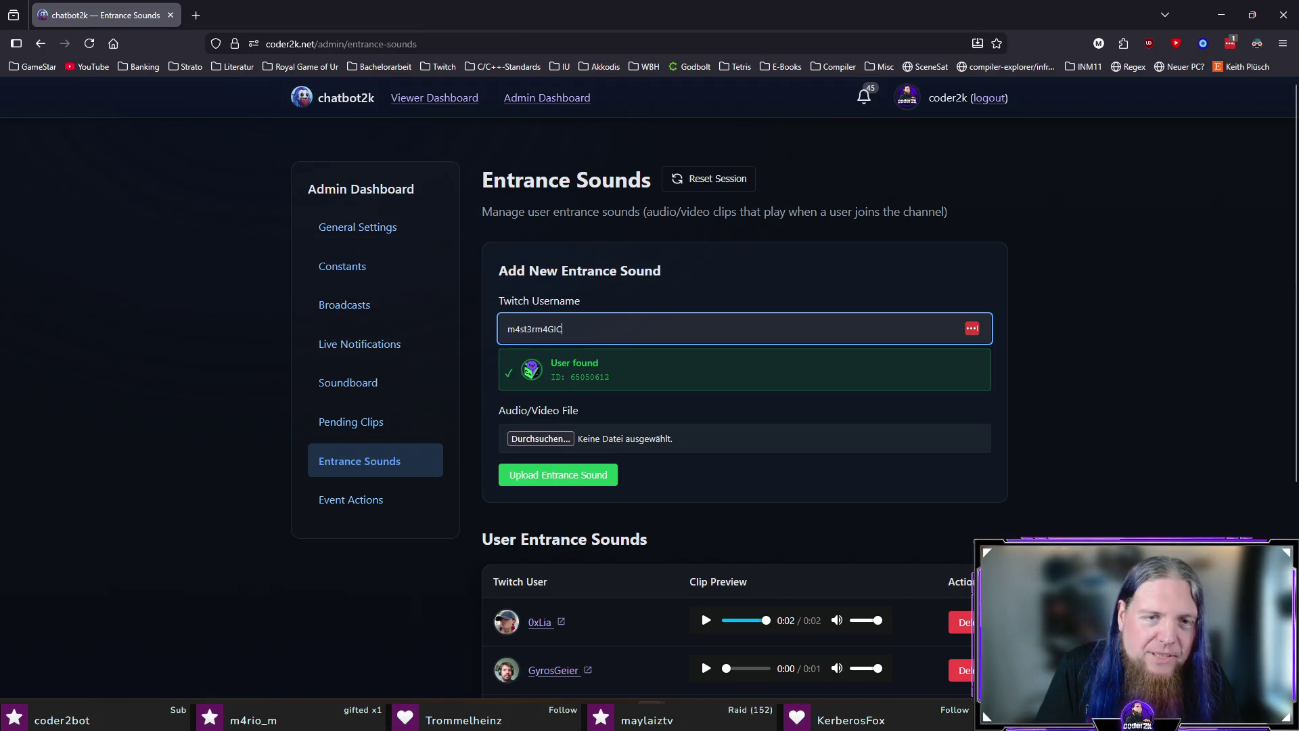
key("BackSpace")
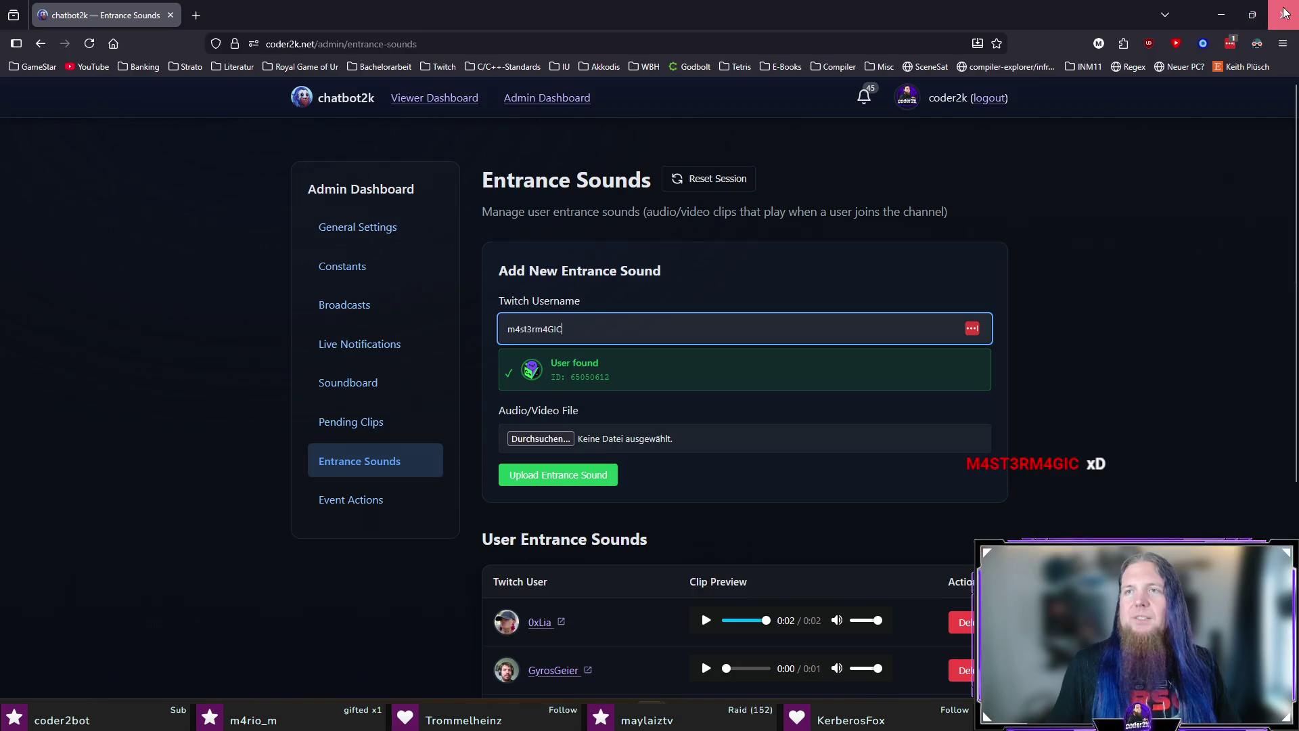
key("alt+Tab")
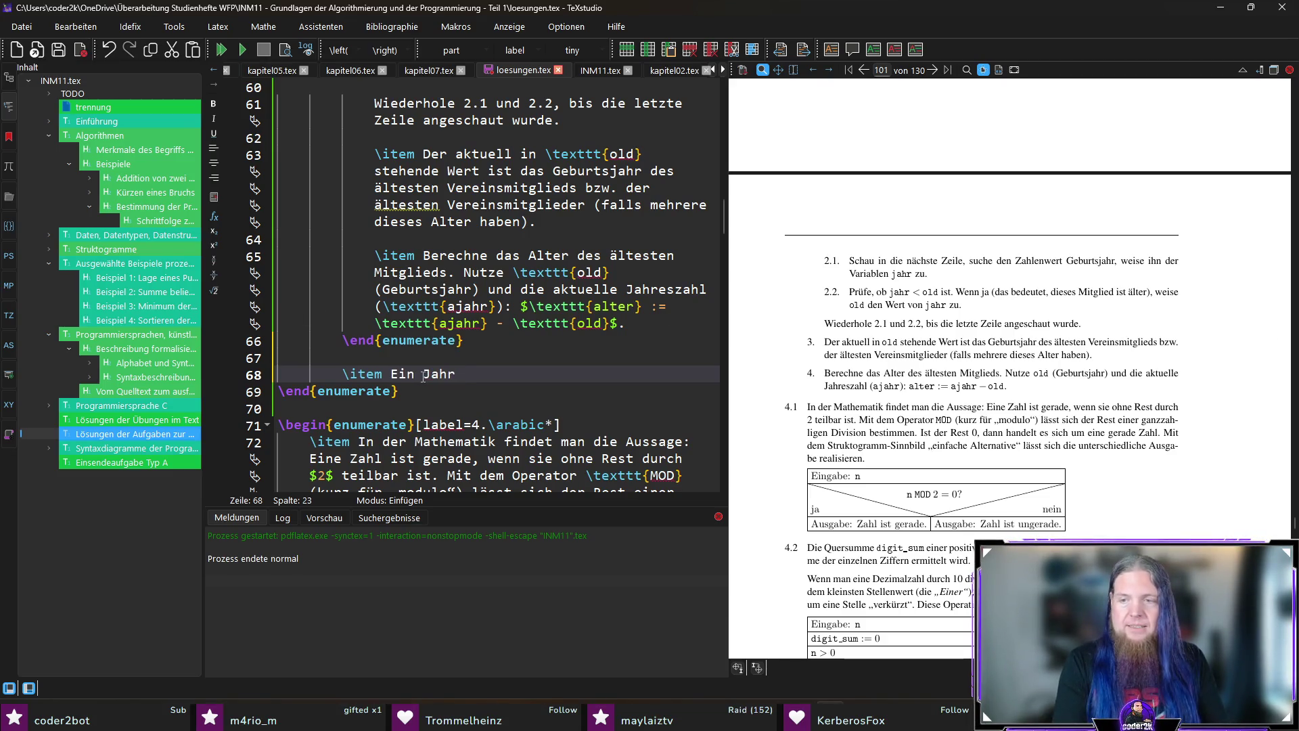
type("$A$) ist kein Scha")
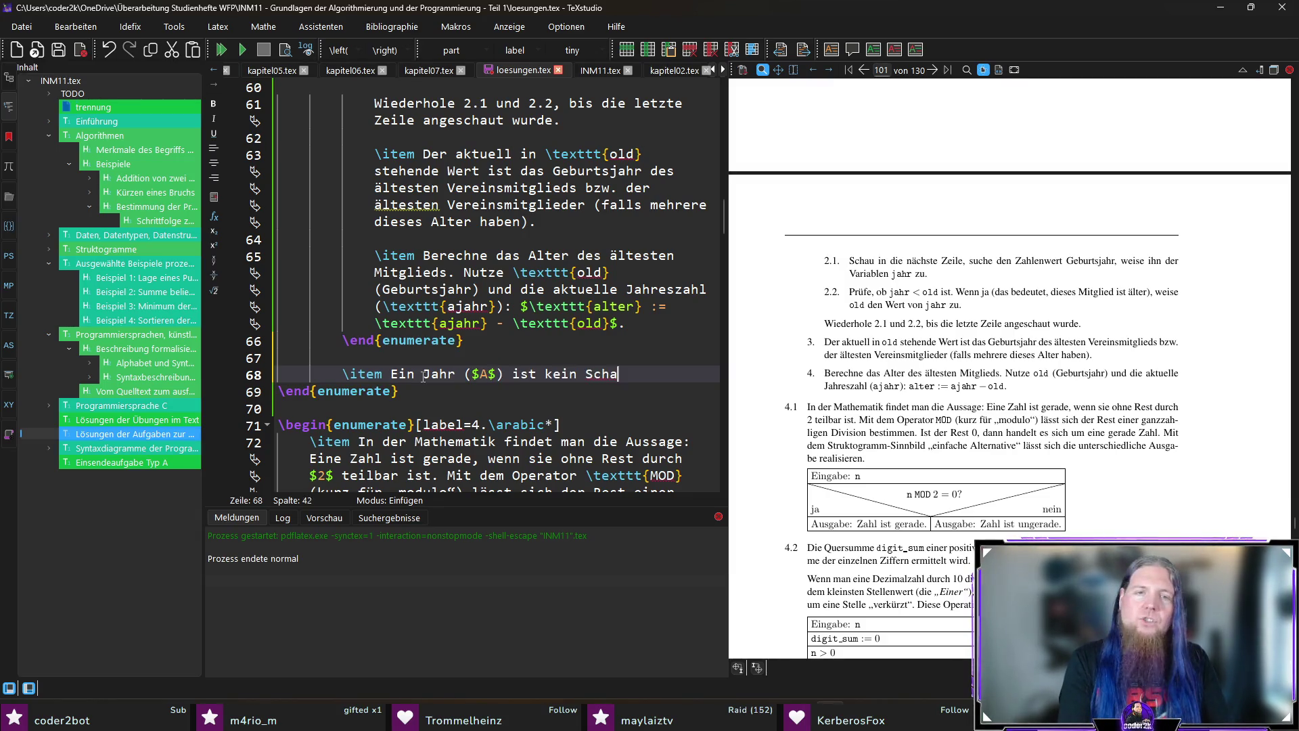
type("ltjahr, wenn die J")
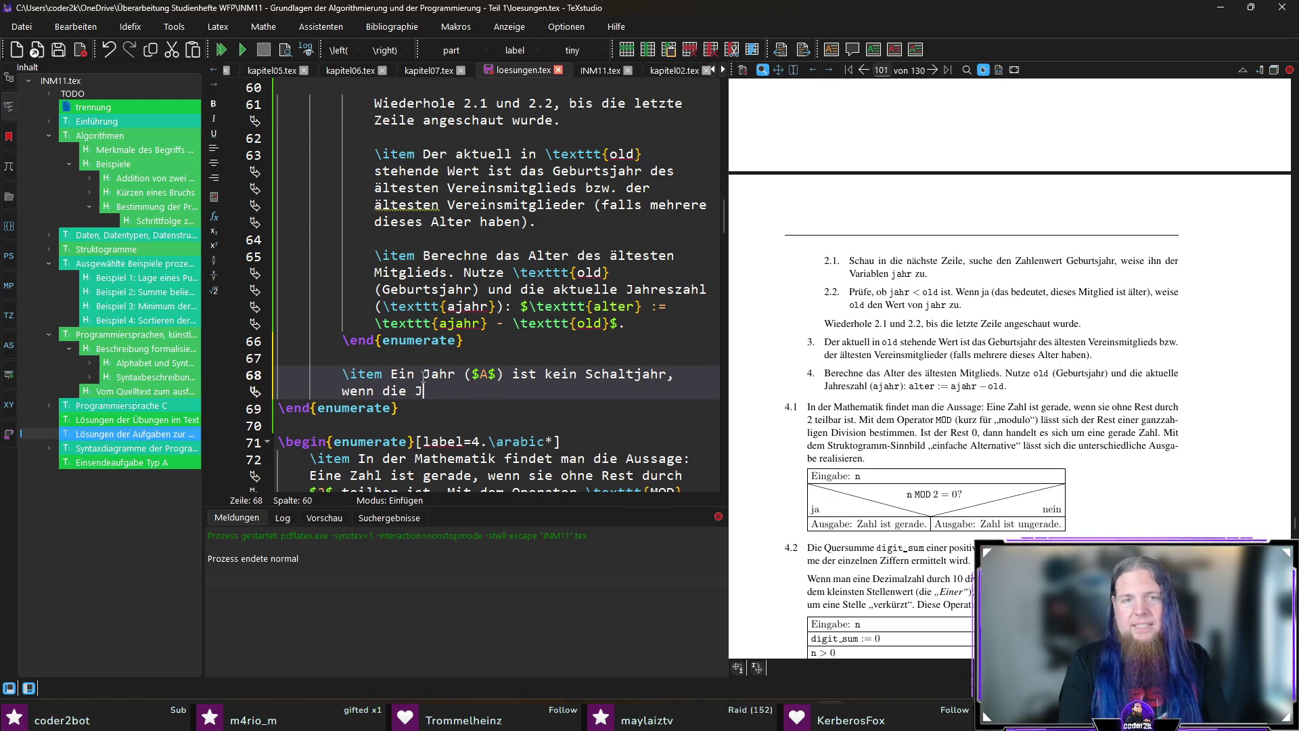
type("$A$ icht durch")
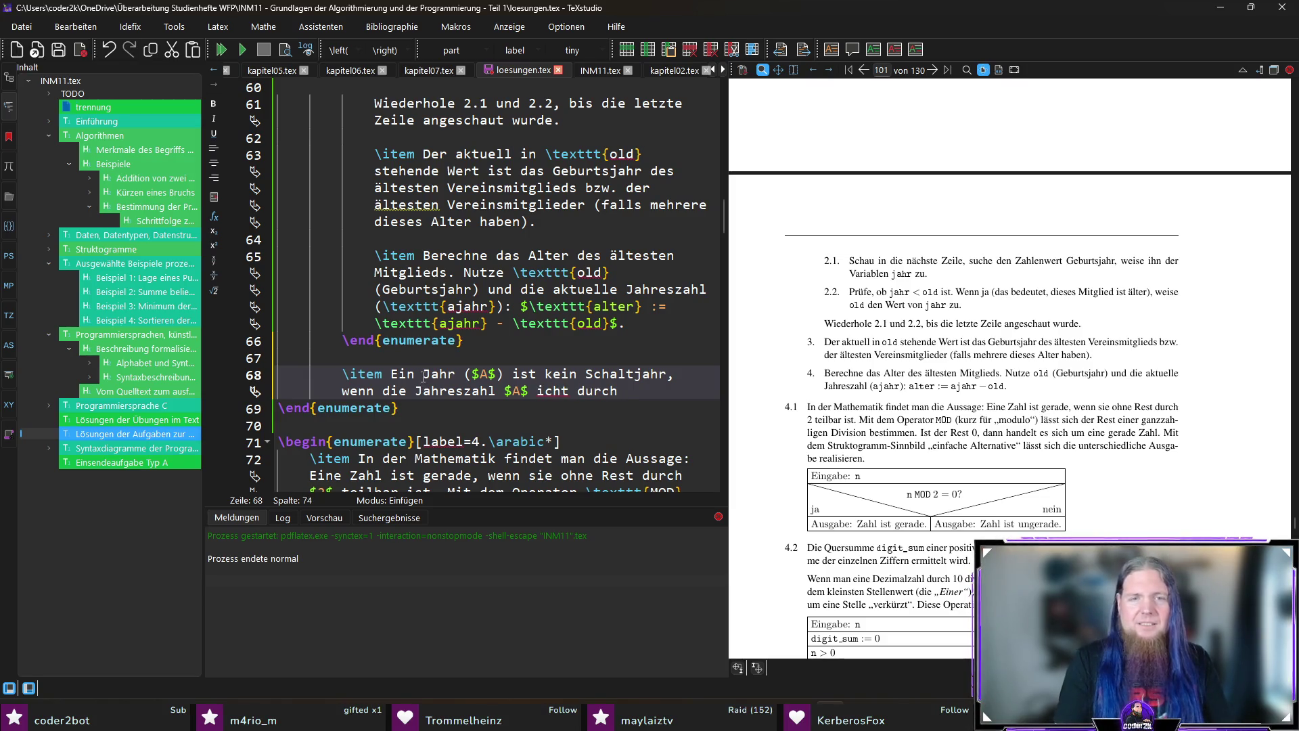
type("4")
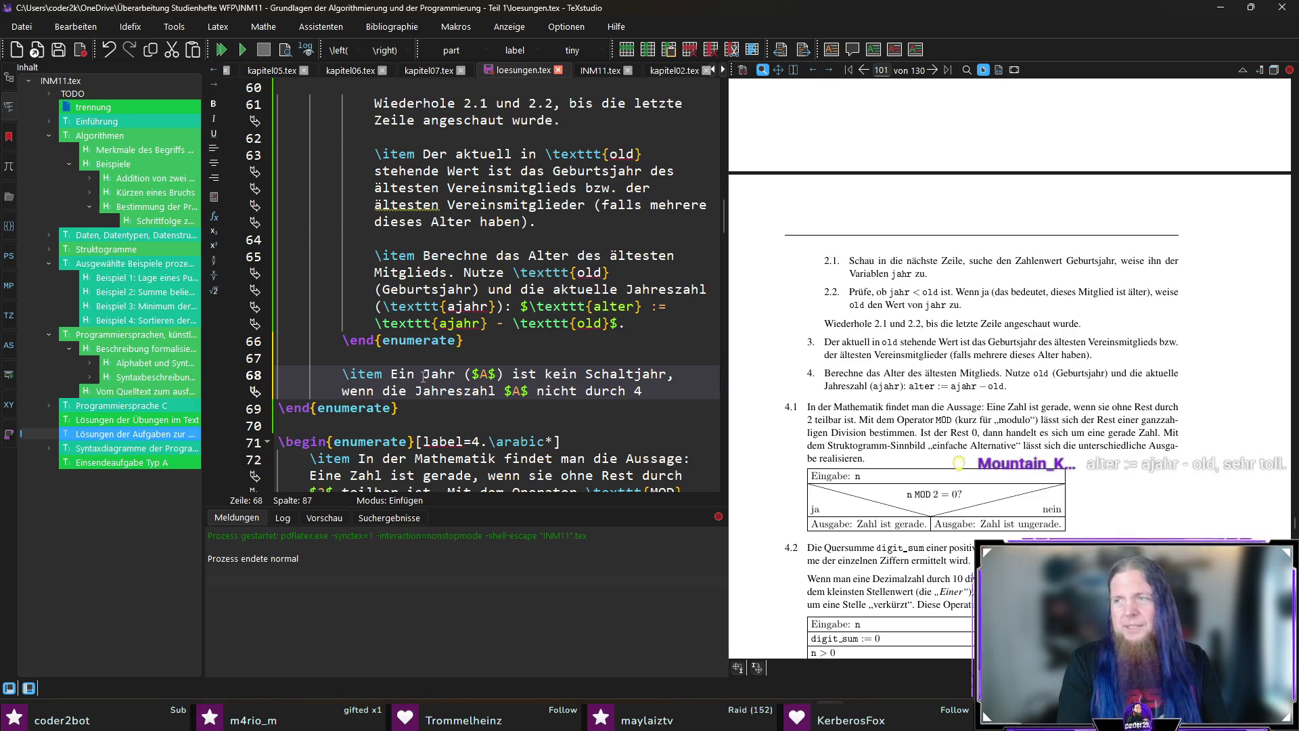
type(" ist.")
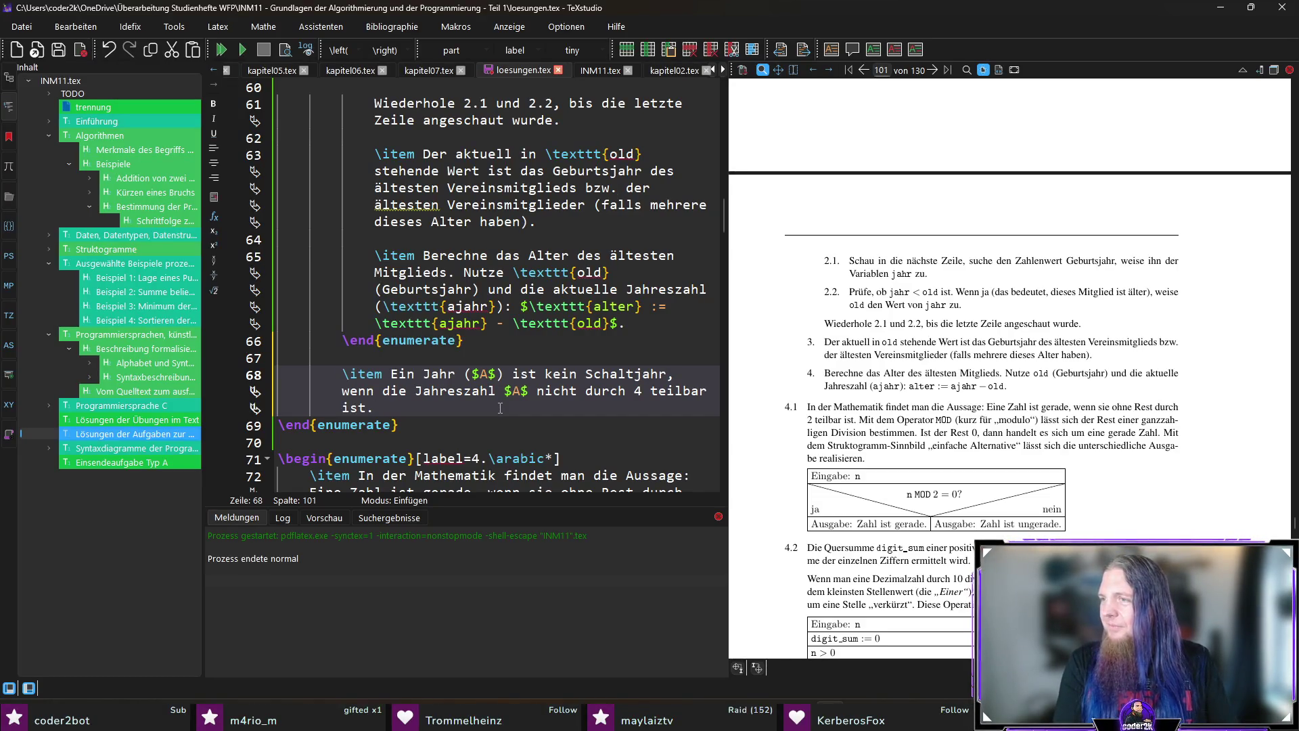
type("e")
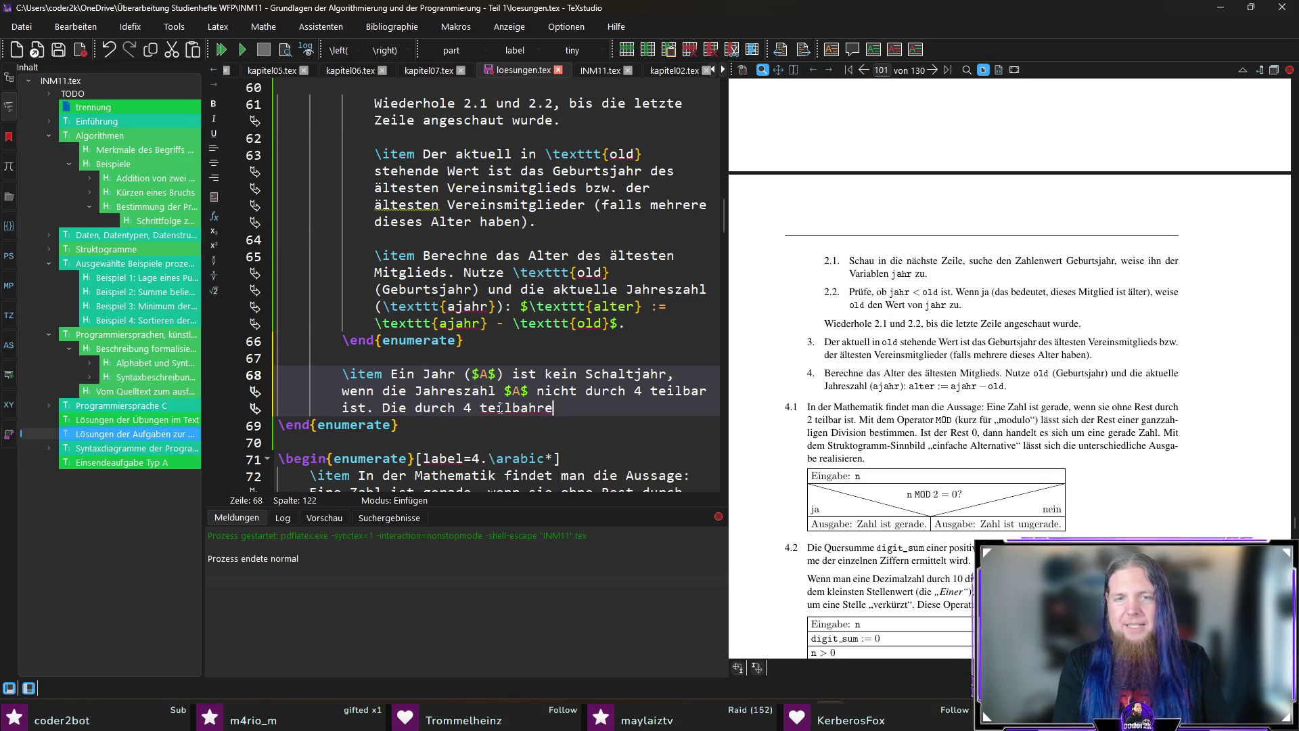
type("ilbaren Jahreszahlen, die keine Jahrhund")
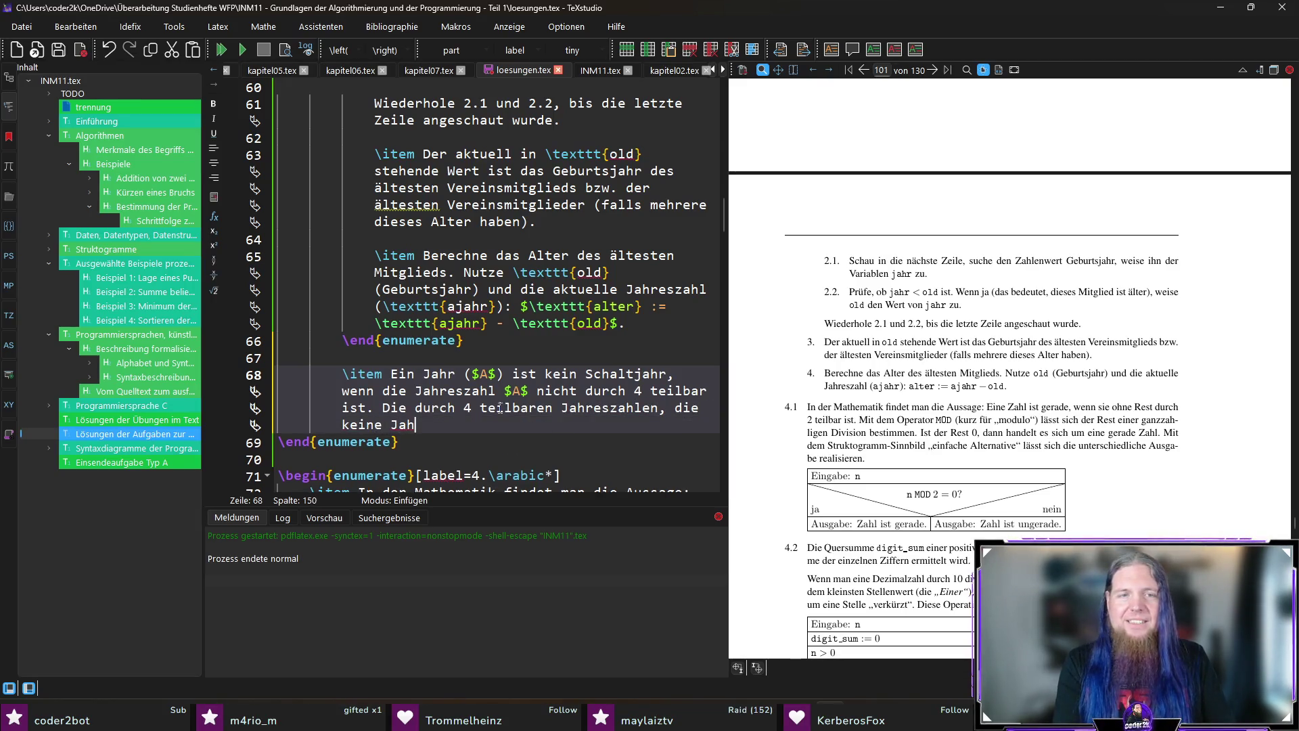
type("erte sind")
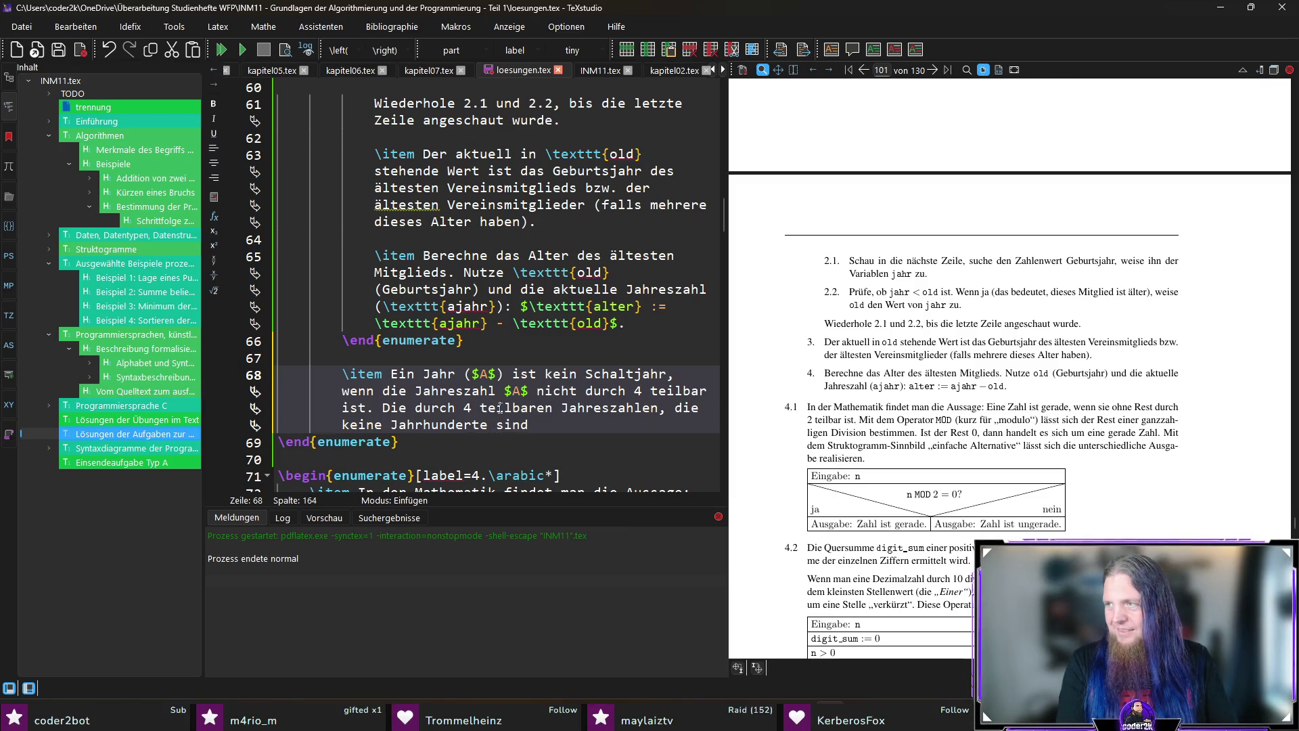
type(" (nicht teilbar dur")
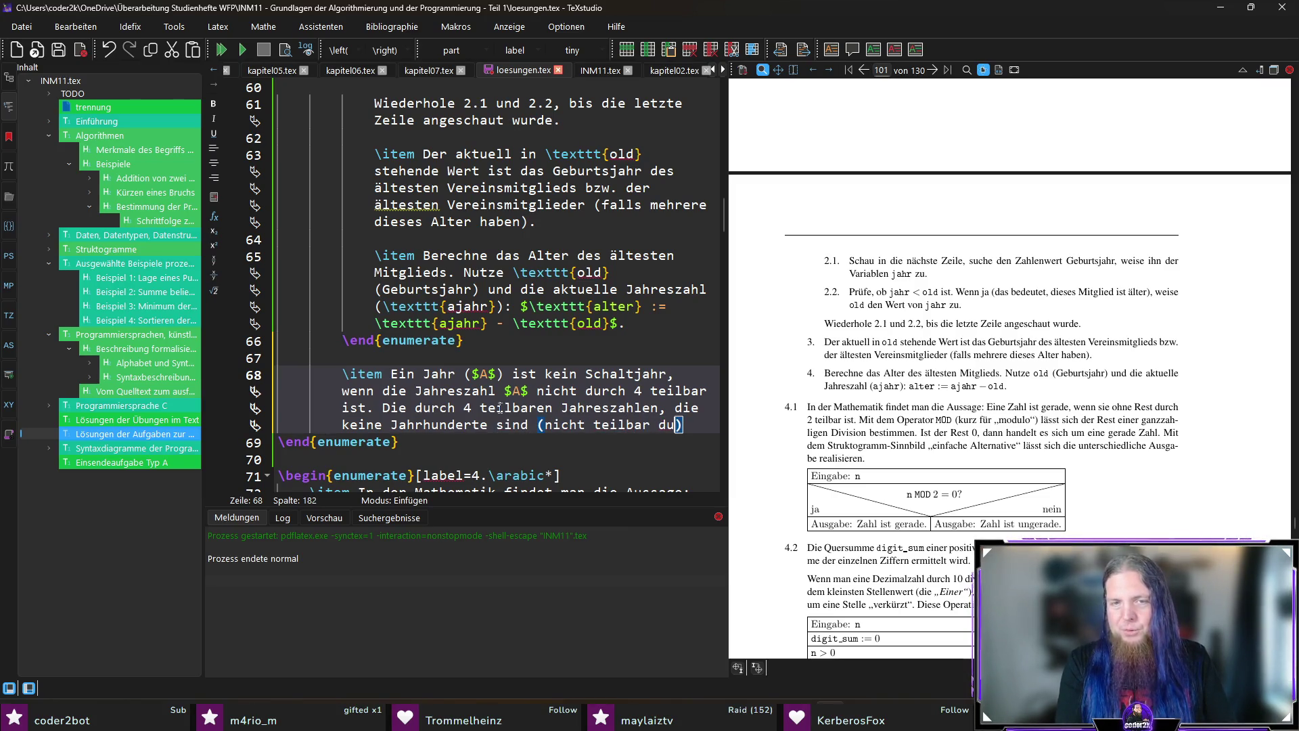
type("ch 100), sind Schaltjahre.")
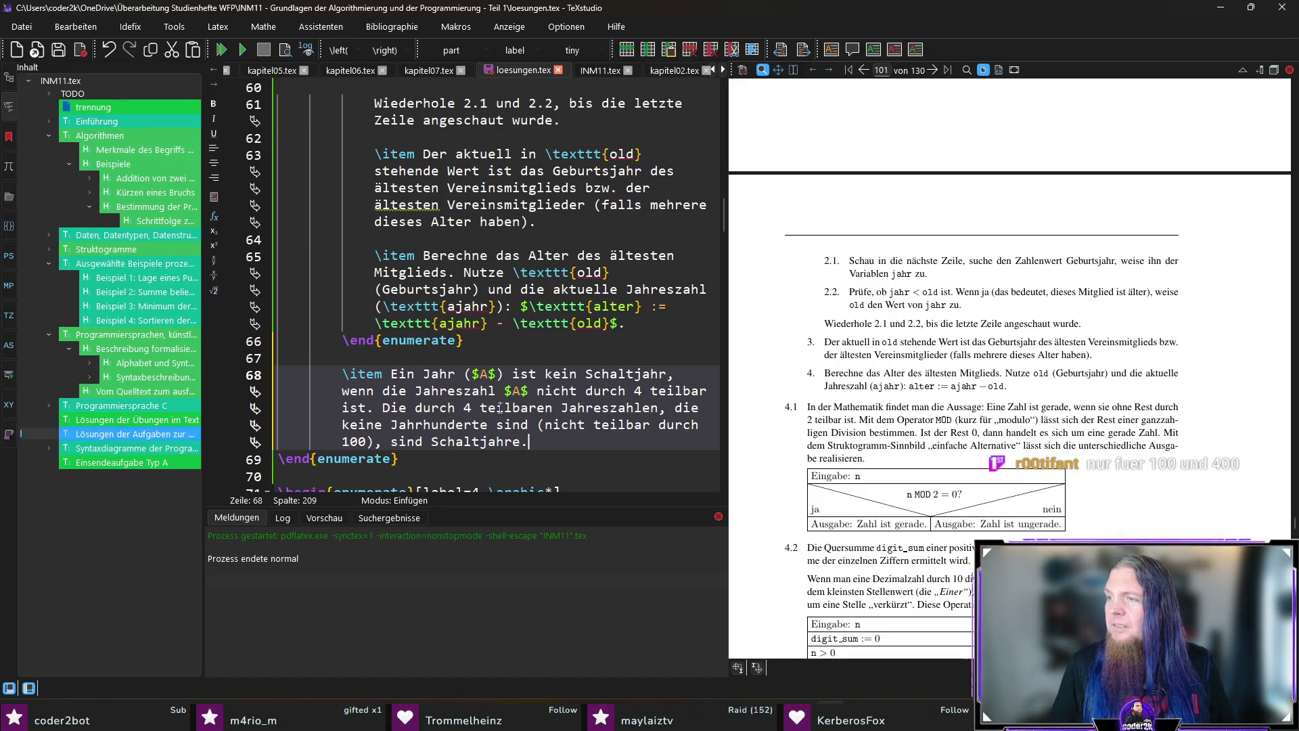
Add a paragraph: century years are leap years only when also divisible by 400.
key("Return")
key("Return")
type("Jahrhunderte (teilbar")
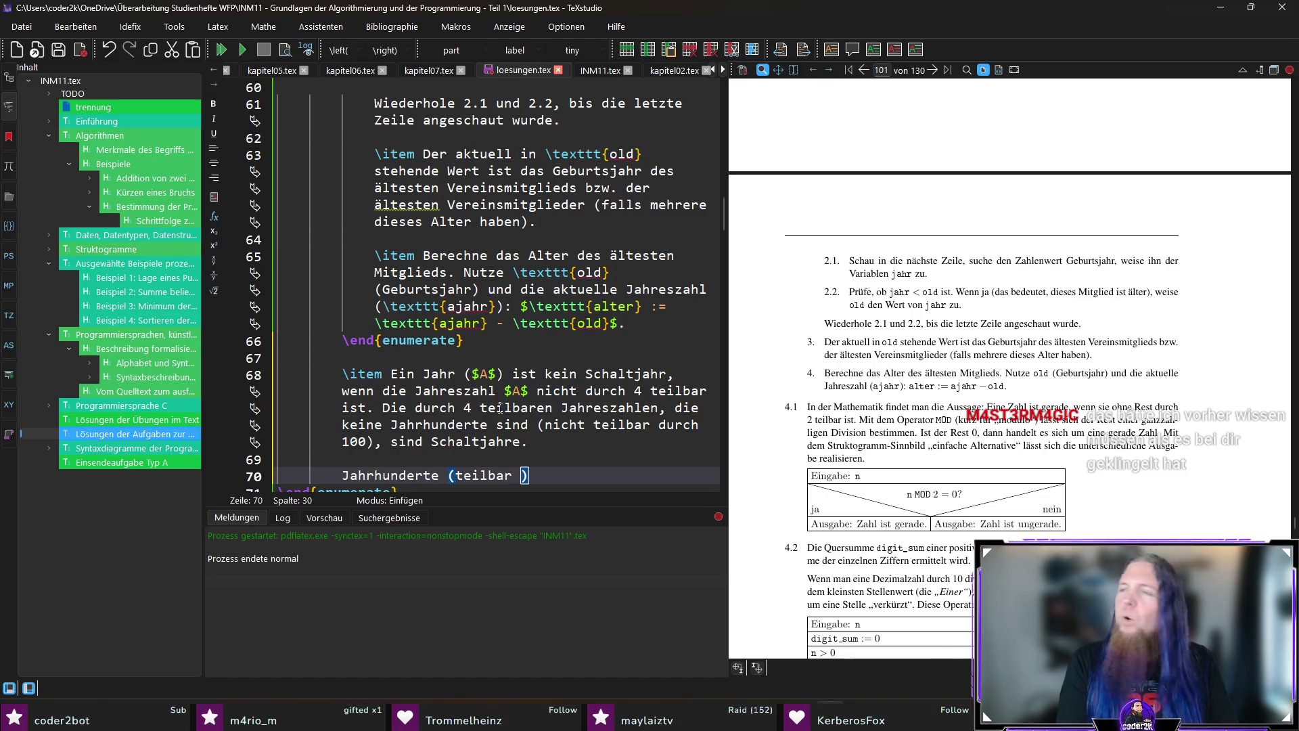
type("durch 100) ")
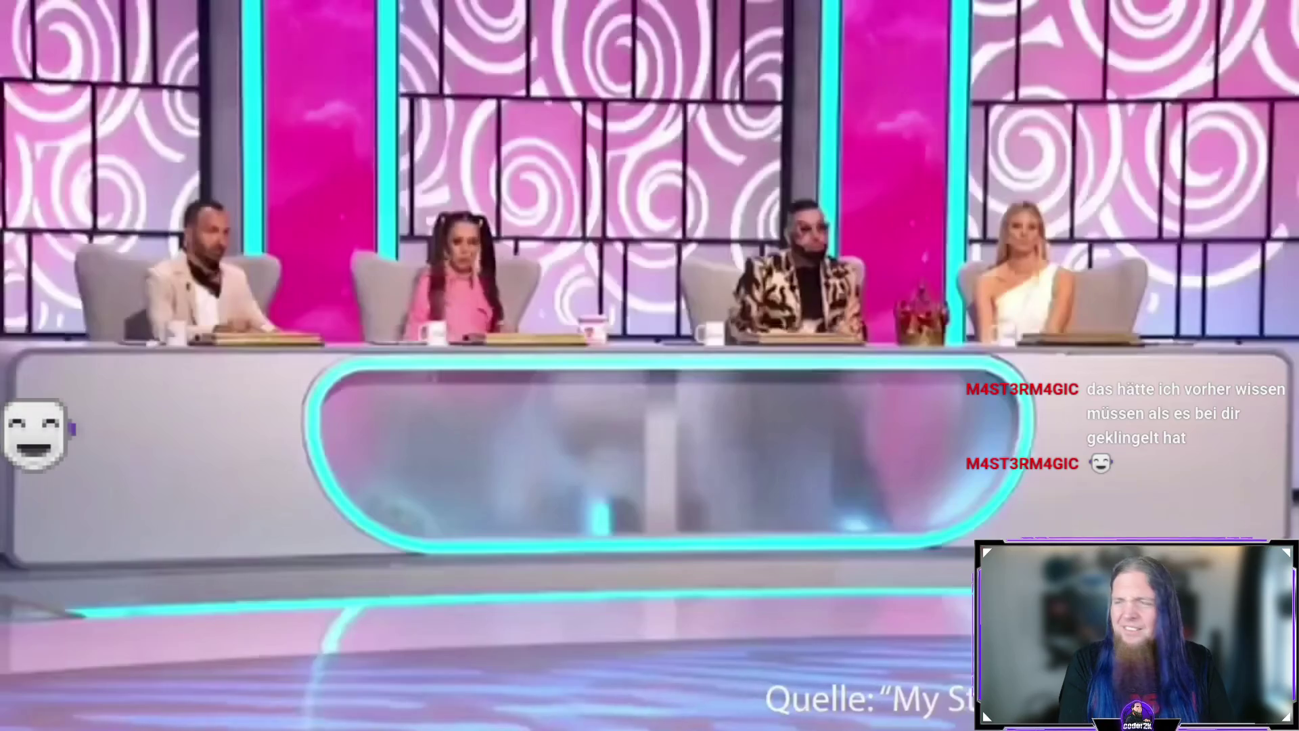
type("sind Schaltjahre, we")
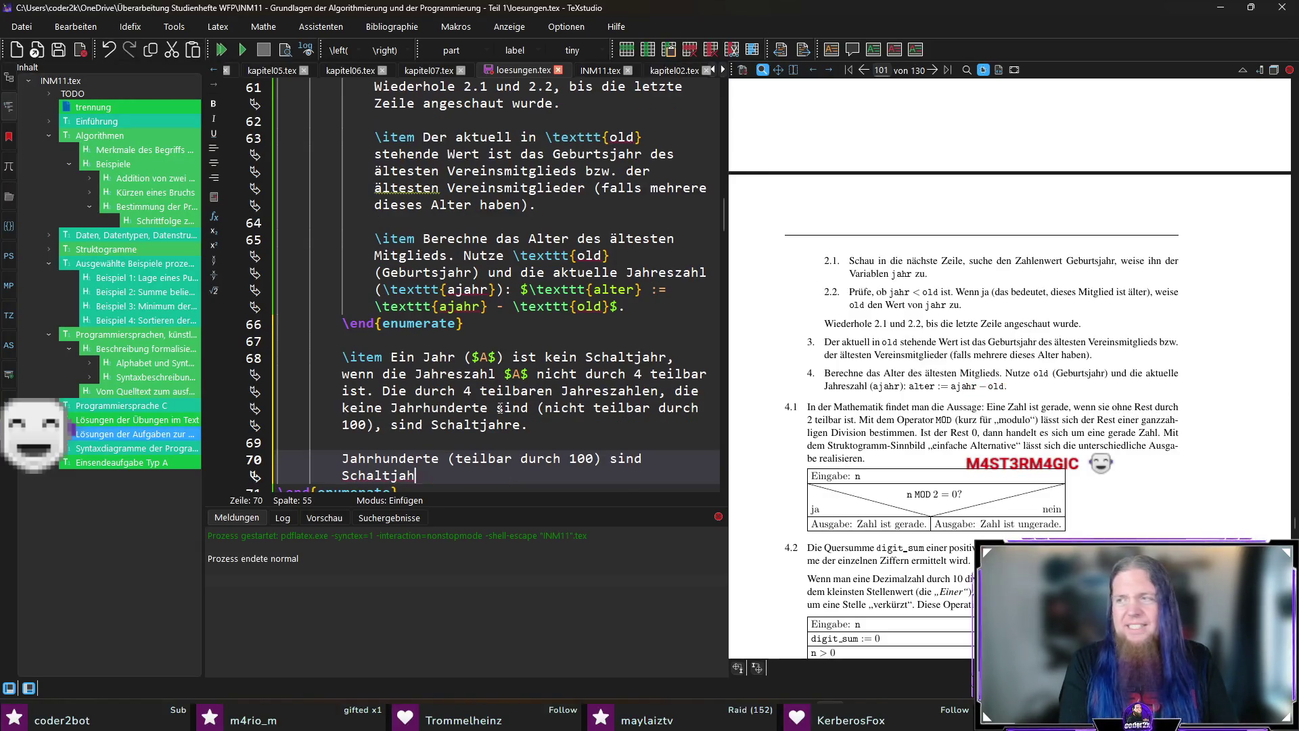
type("nn sie auch durch ")
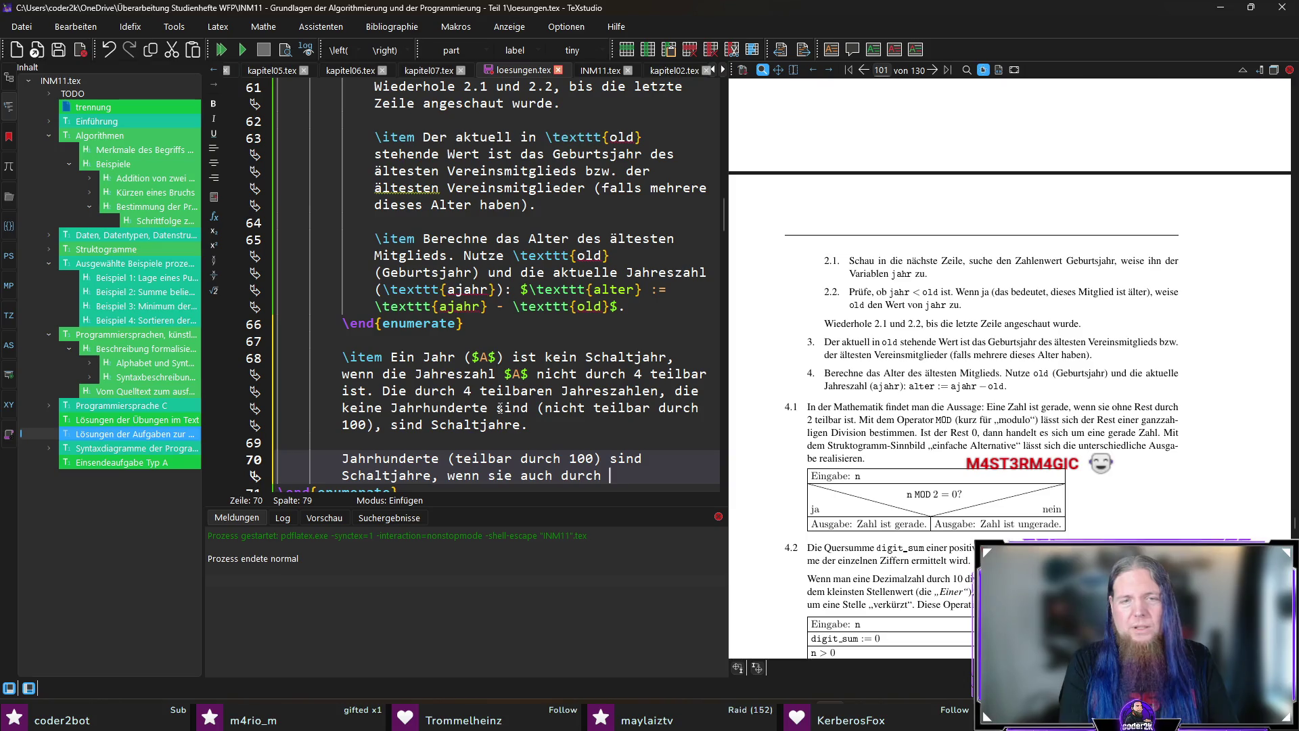
type("400 teilbar sind, andernfalls sind sie keine Schaltjahre.")
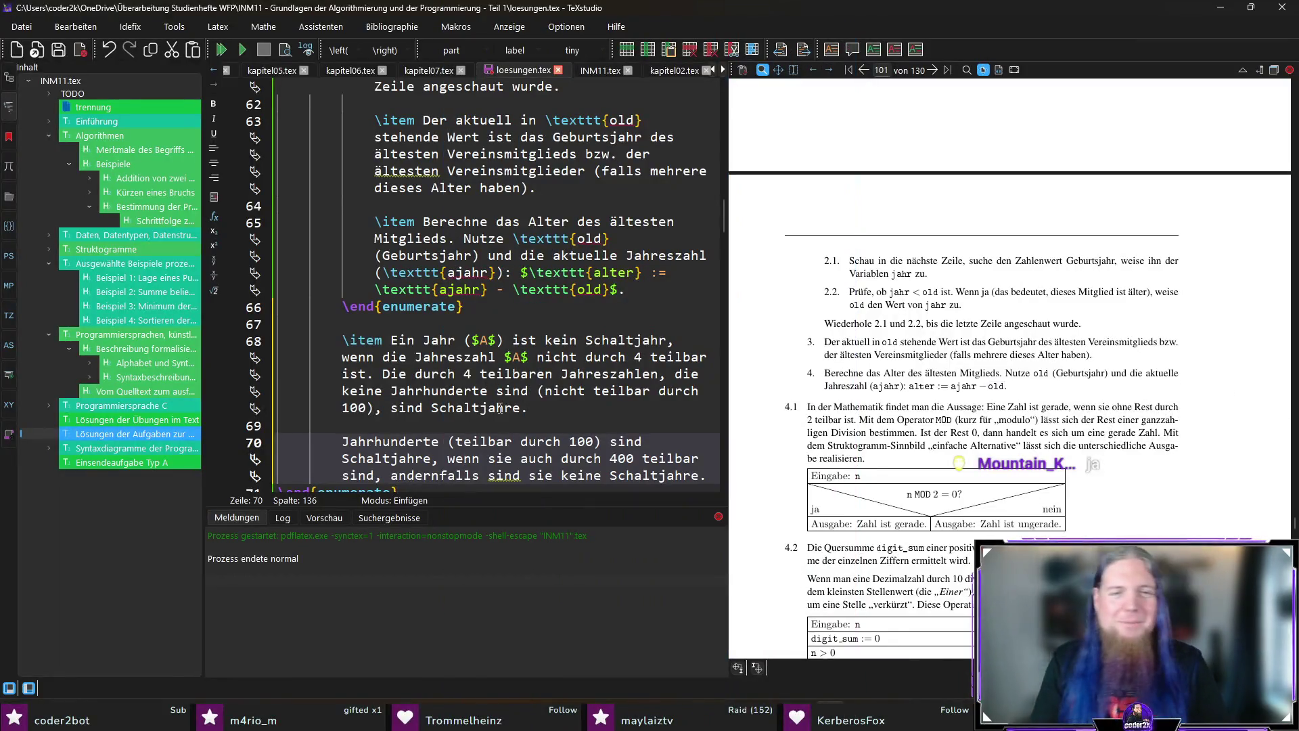
scroll(568, 367, "down", 5)
scroll(567, 366, "up", 2)
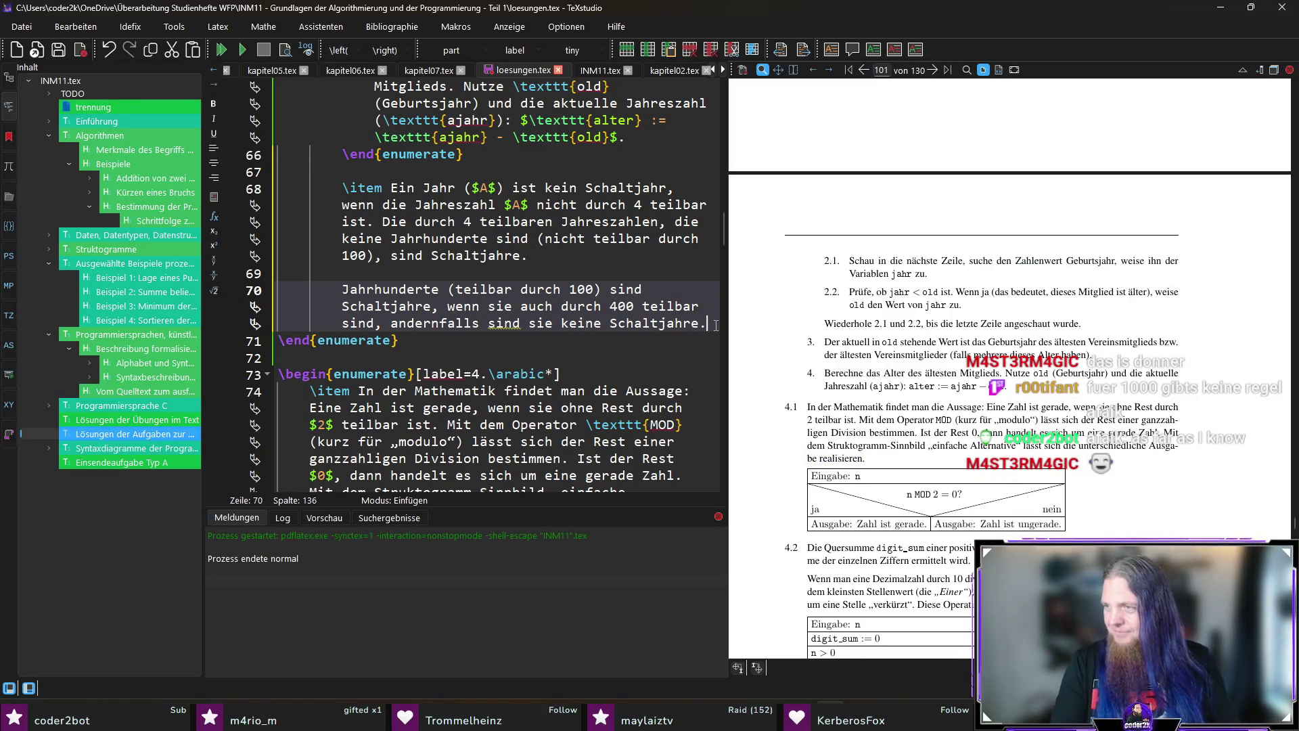
Start a Beispiele itemize list with 1972 as a leap year and 1975 as not divisible by 4.
key("Return")
key("Return")
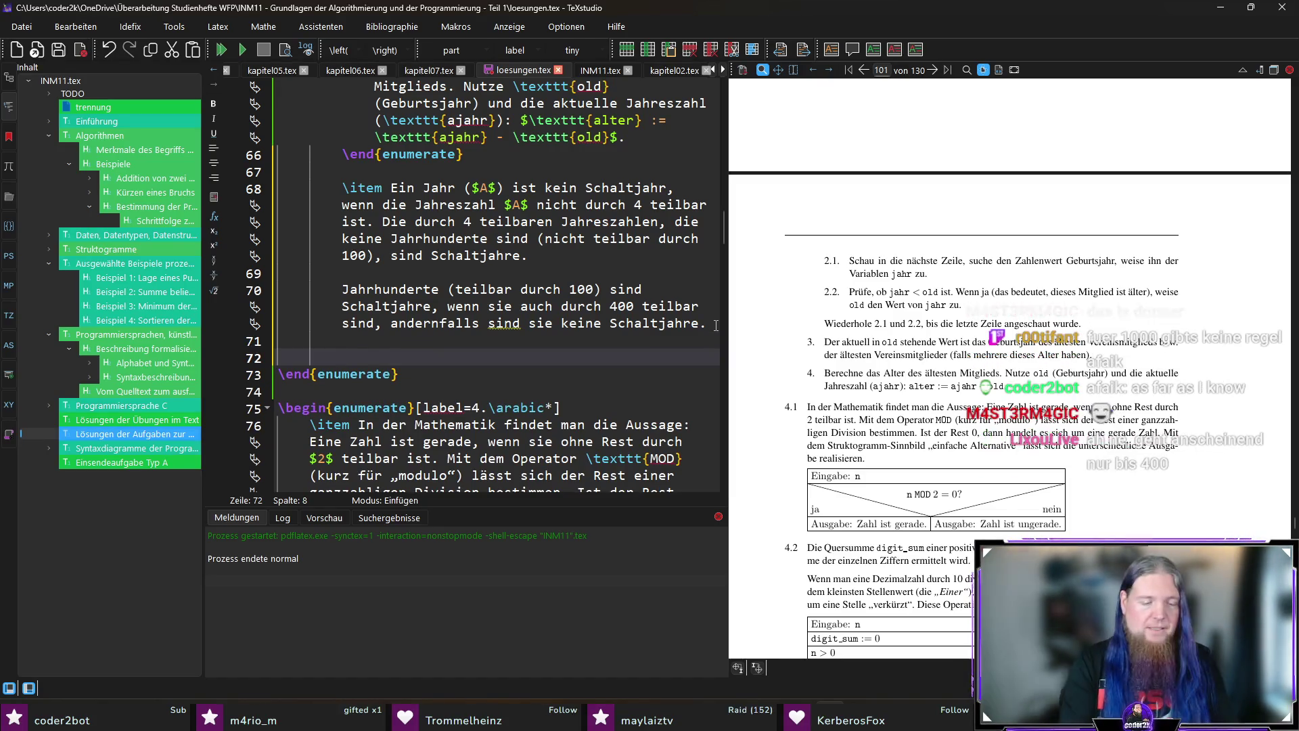
type("Beispiele:")
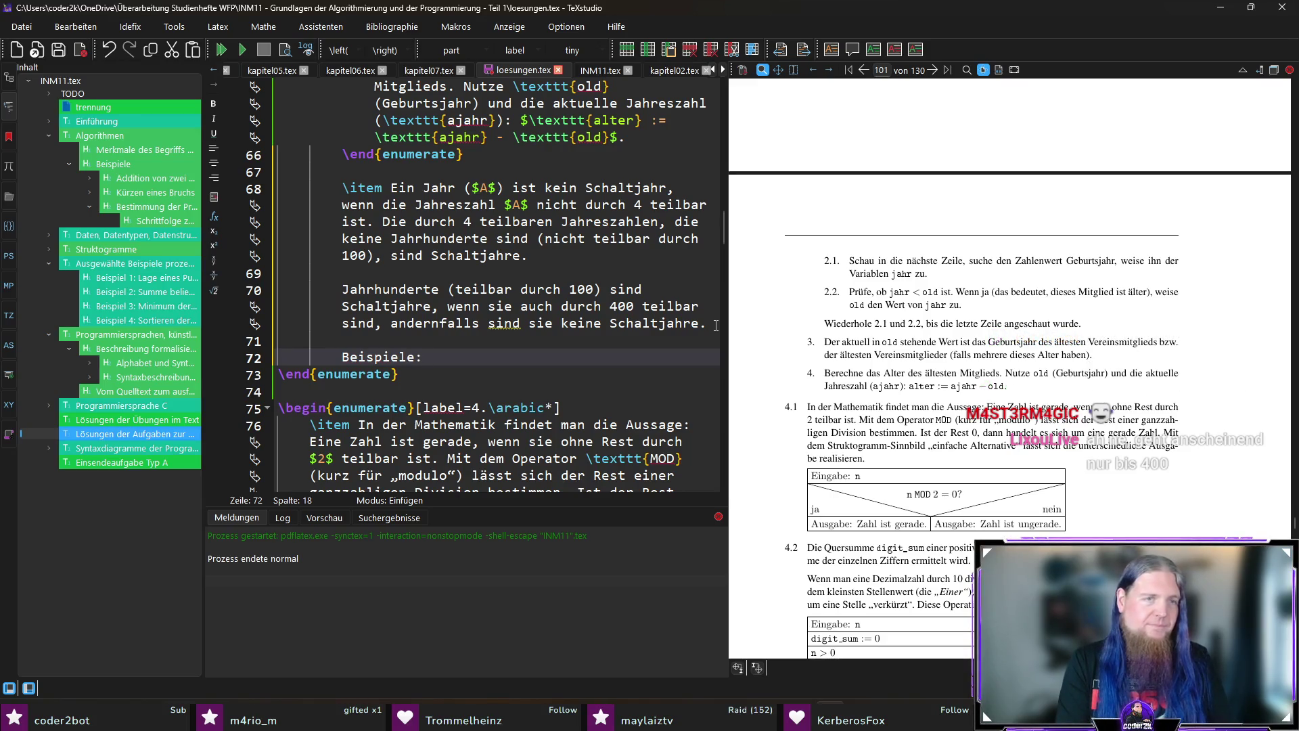
key("Return")
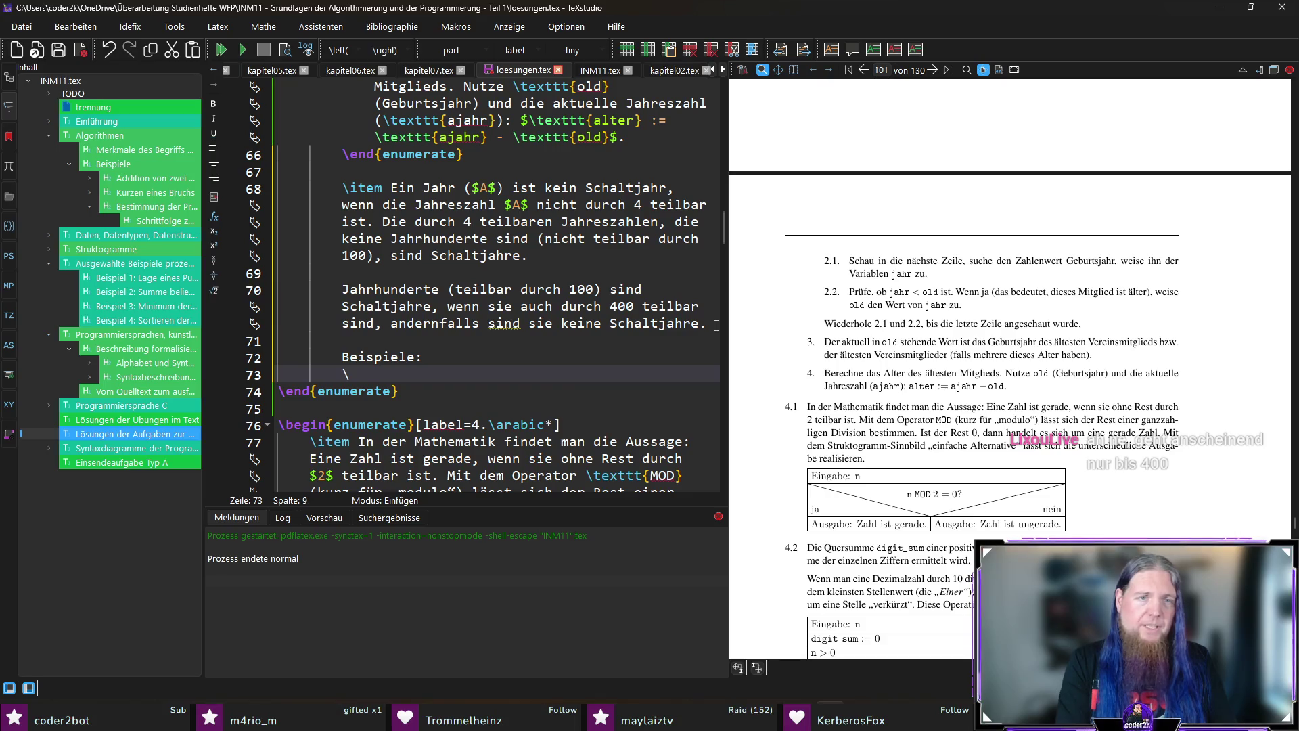
type("begin{item")
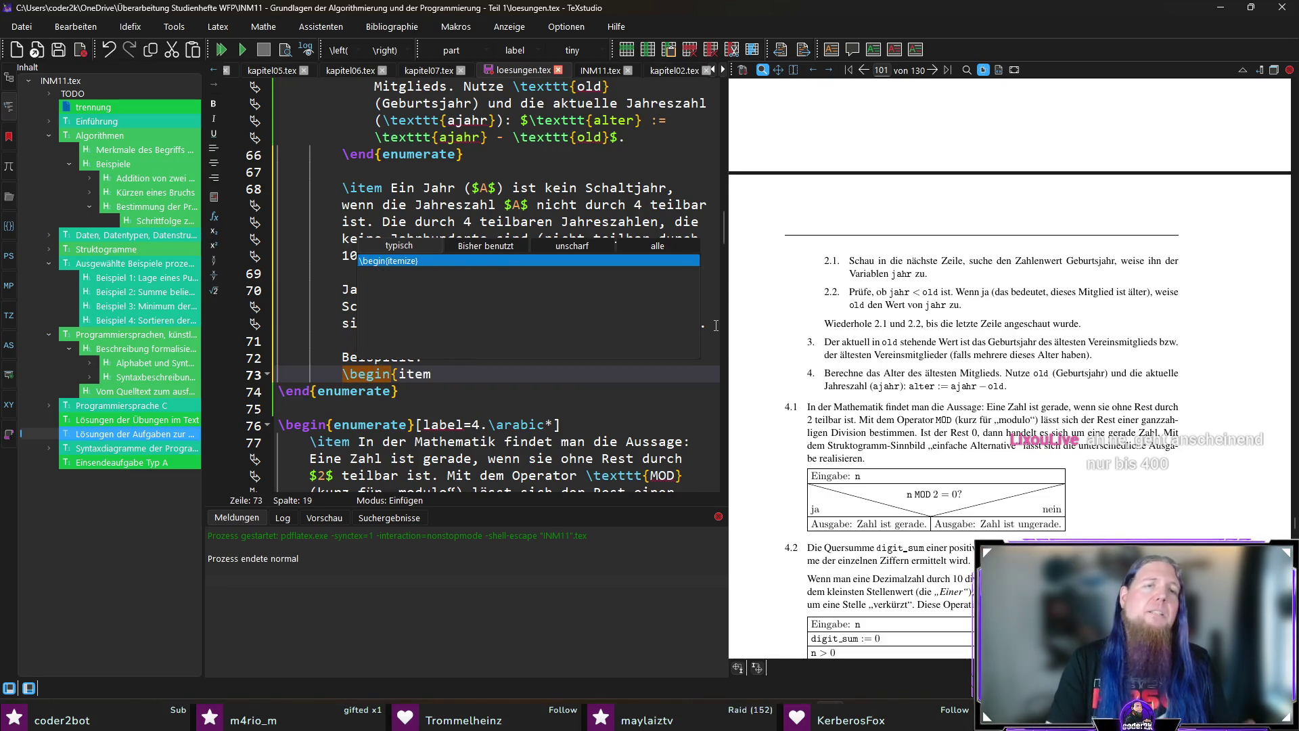
key("Return")
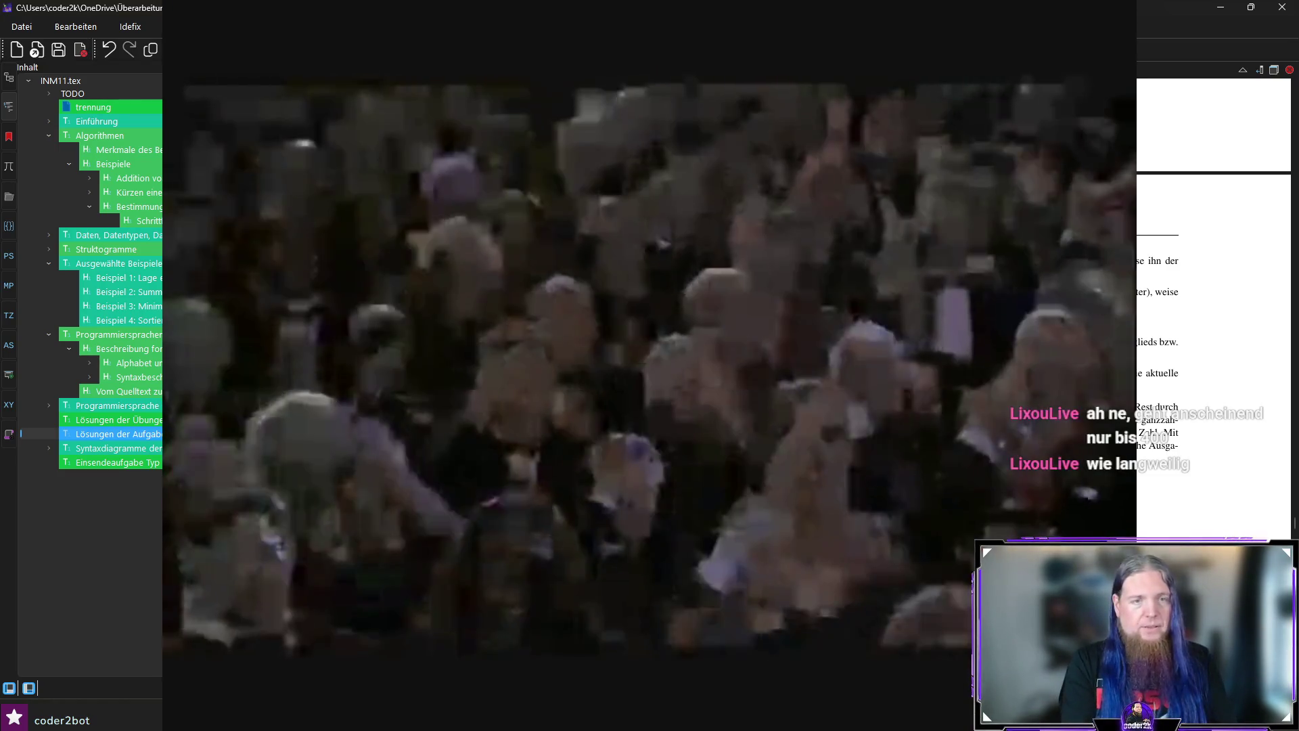
type("\\item 1972 ist ein Schaltjahr")
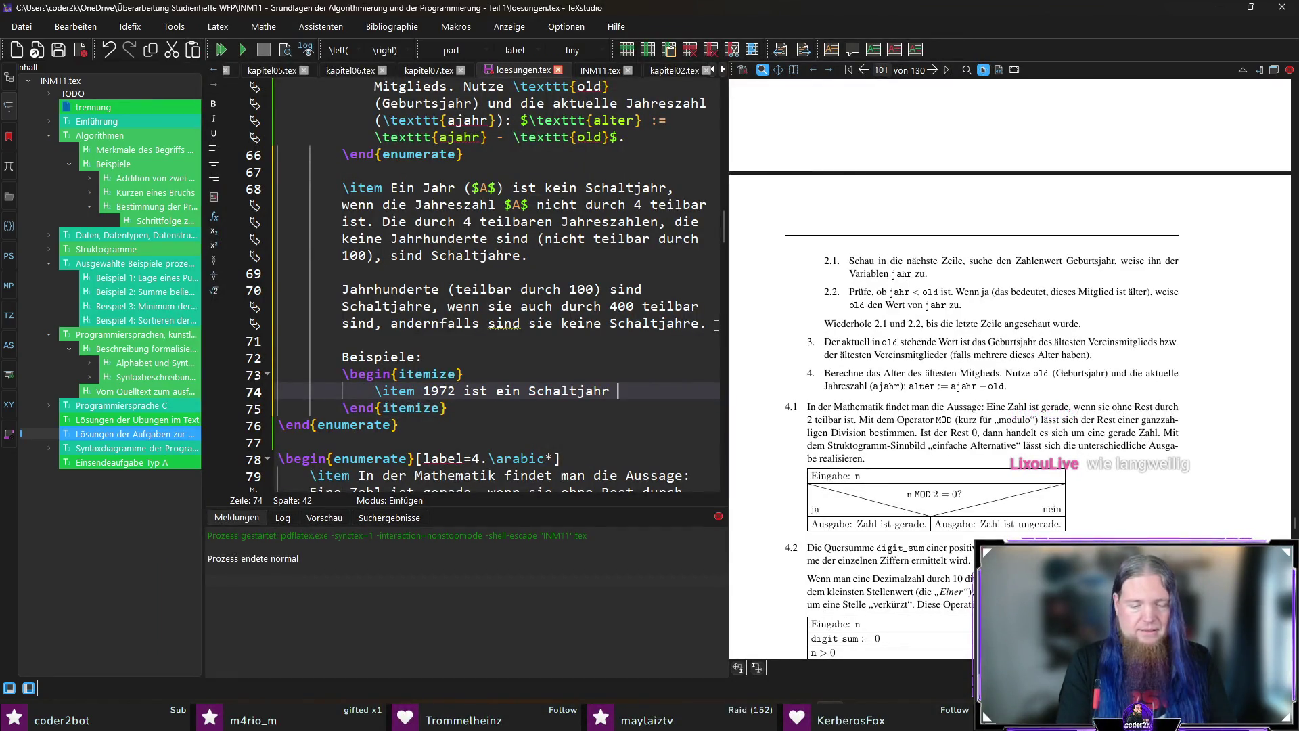
type("durch 4.")
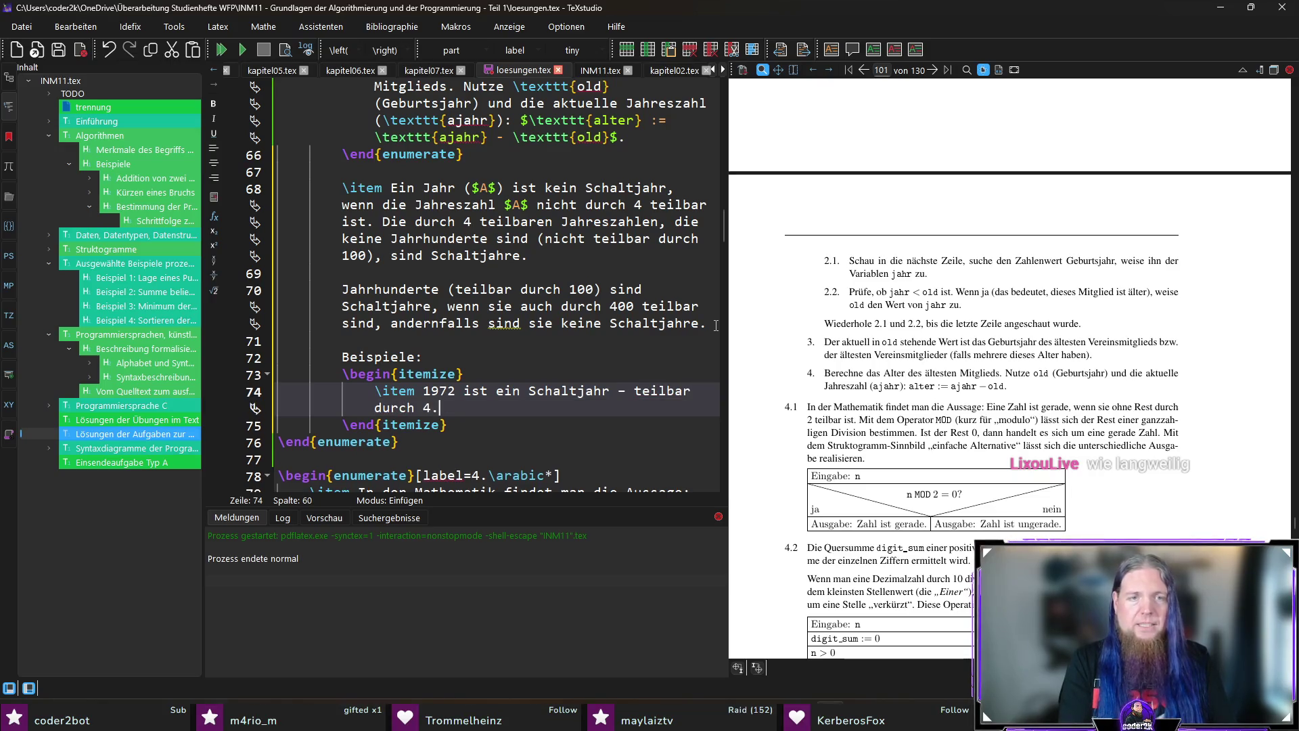
key("Return")
key("Return")
type("\\item 197")
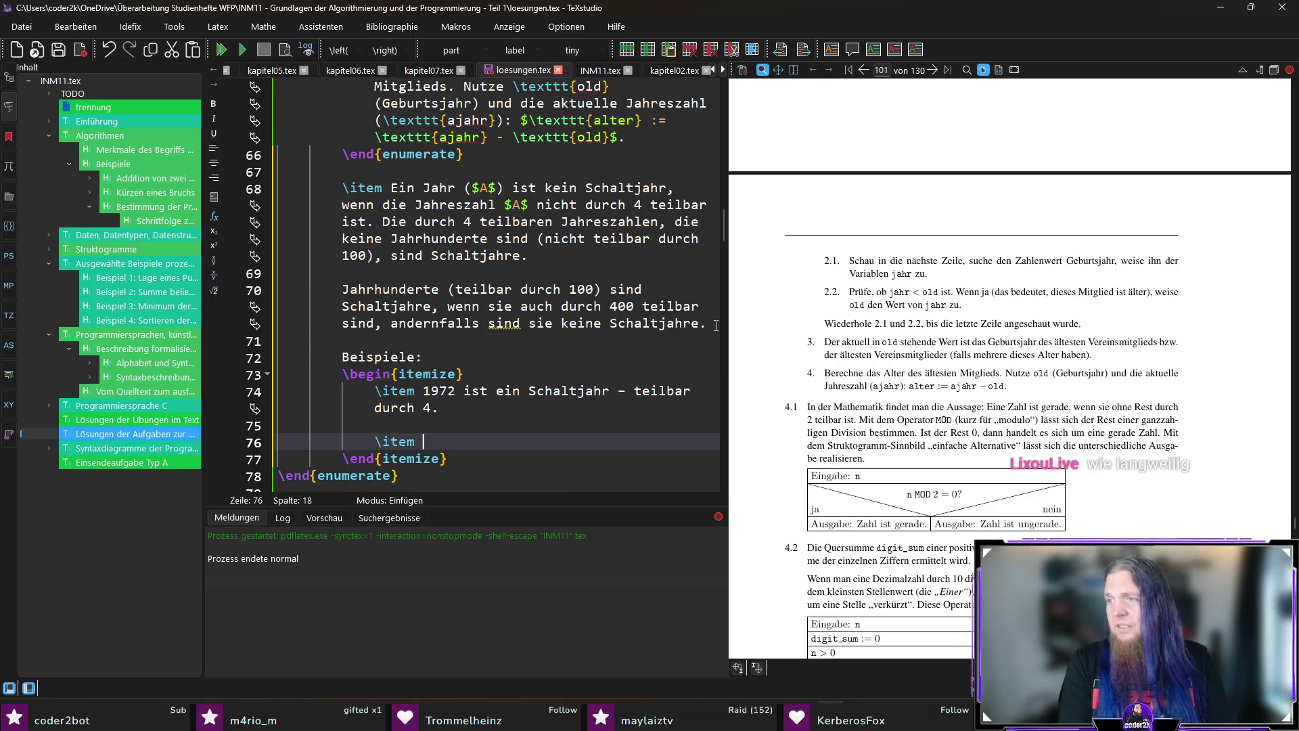
type("5 ist kein Schaltjahr - nicht")
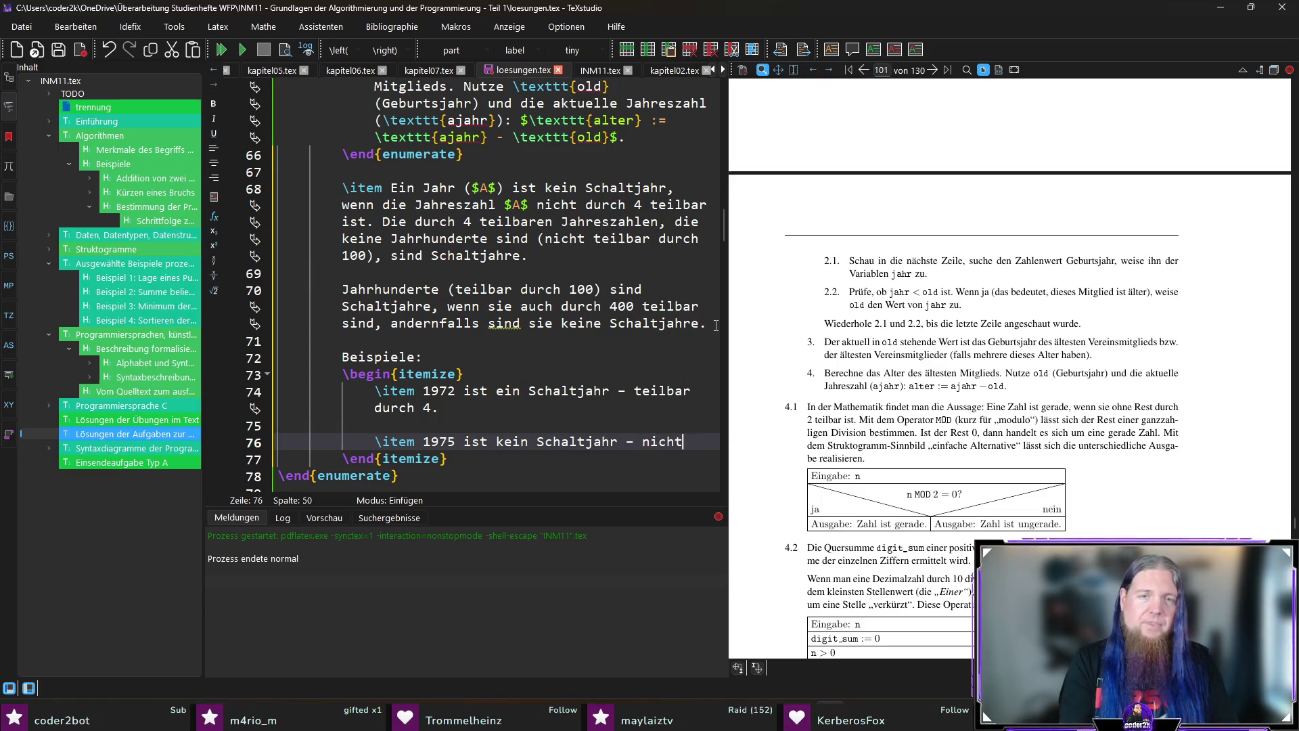
type(" teilbar durch 4.")
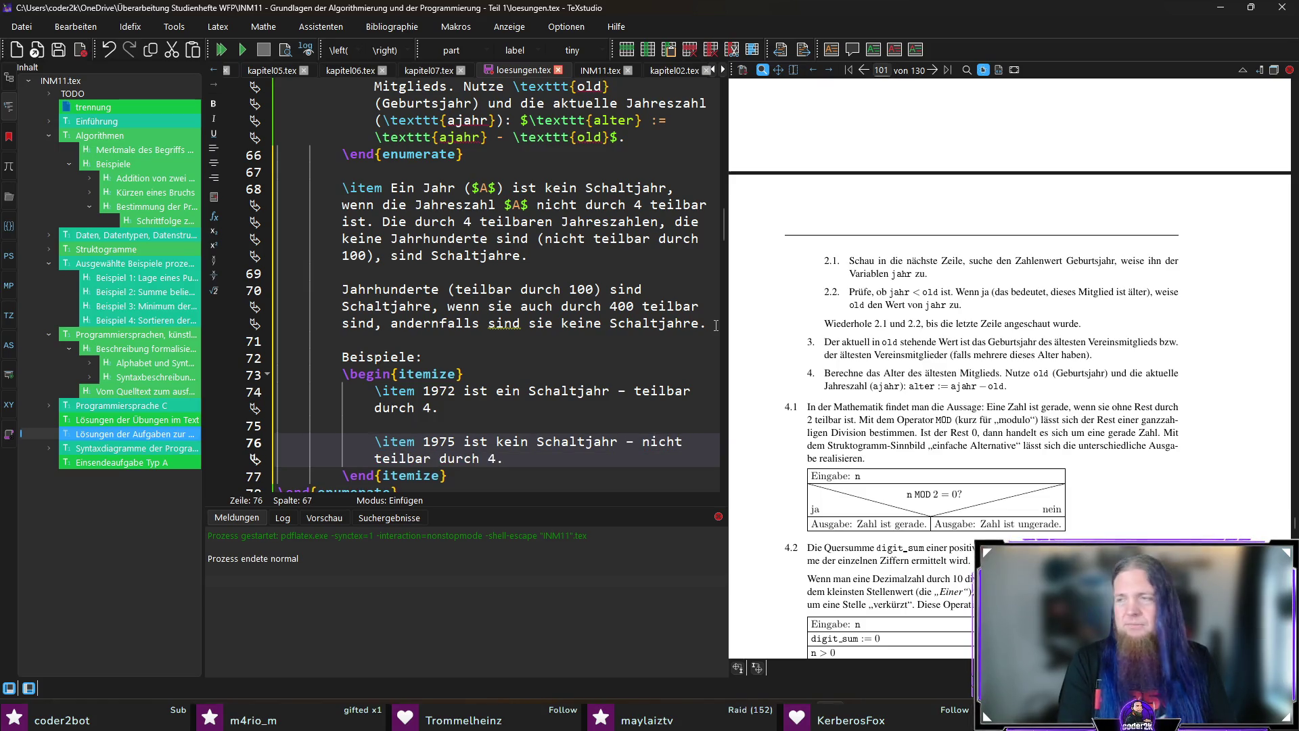
key("Return")
key("Return")
type("2000")
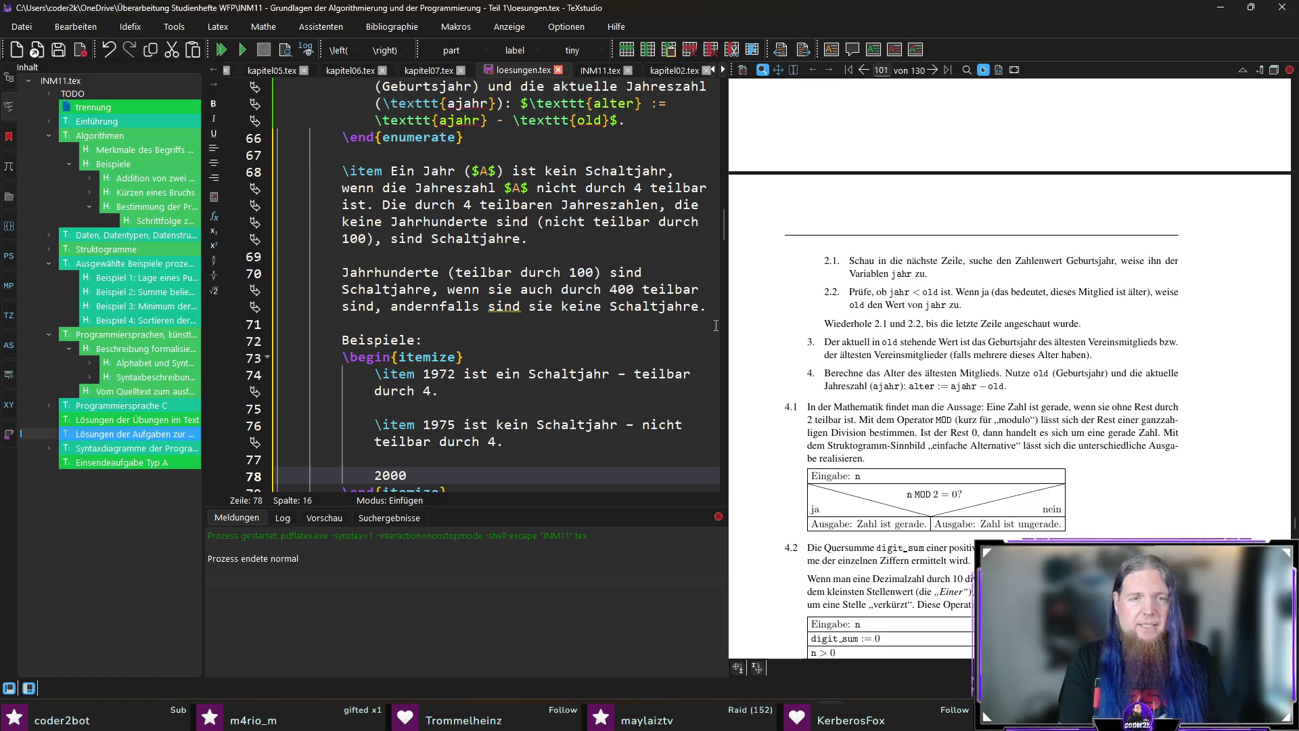
type("\\item")
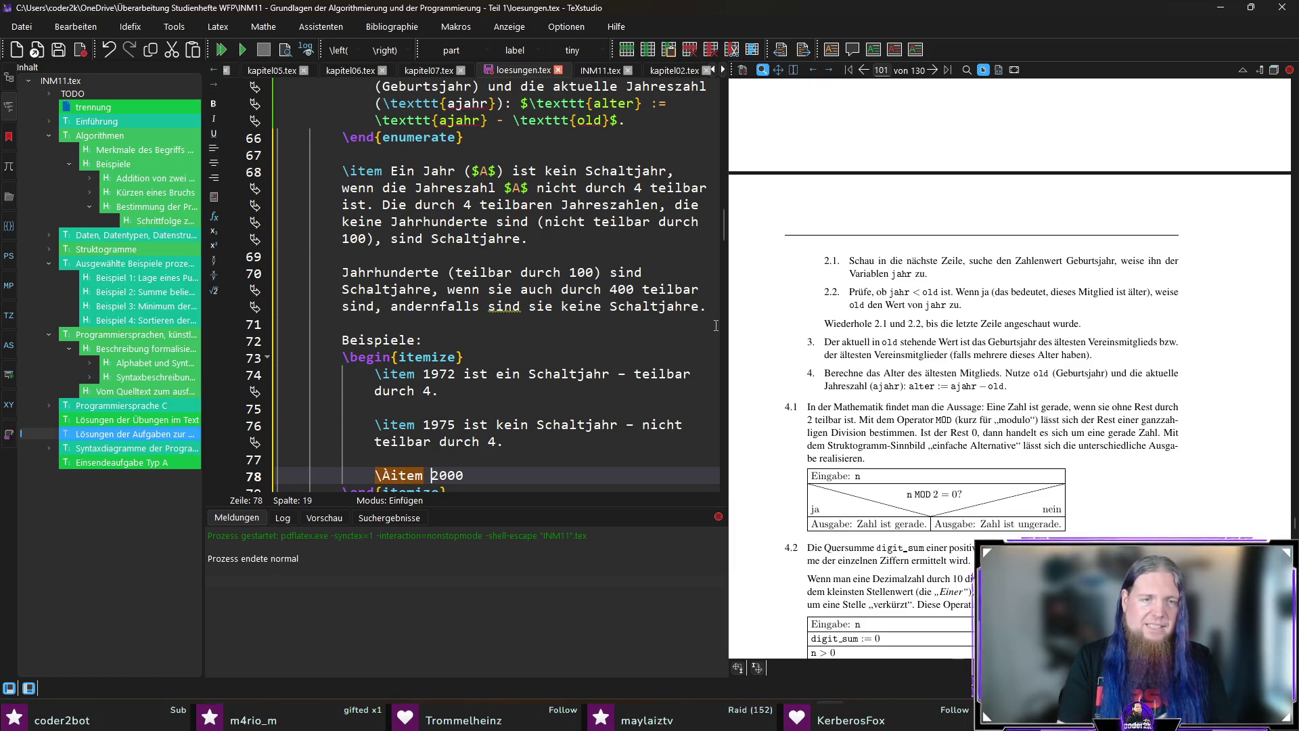
scroll(568, 322, "down", 3)
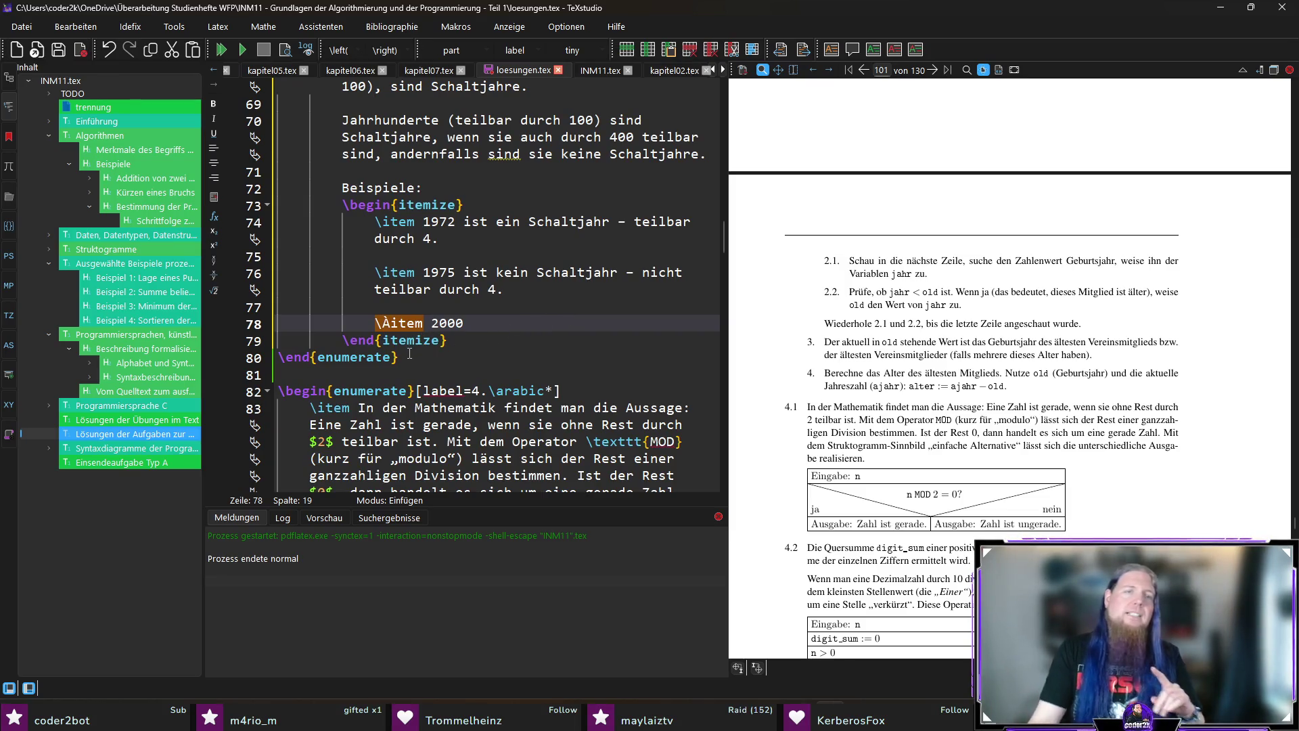
Fix the \Aitem typo and the misplaced 'ist' in the 2000 example, then begin the 1900 item.
left_click_drag(377, 323, 383, 323)
left_click(507, 315)
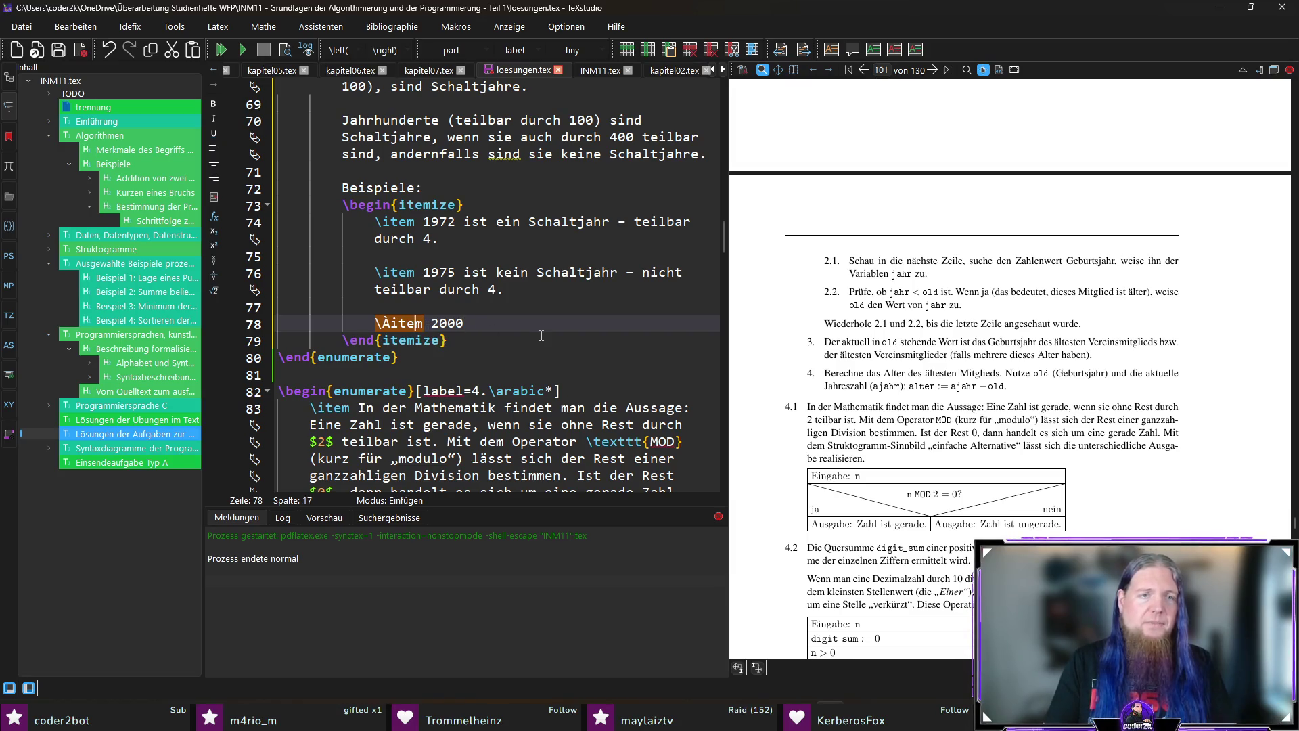
key("BackSpace")
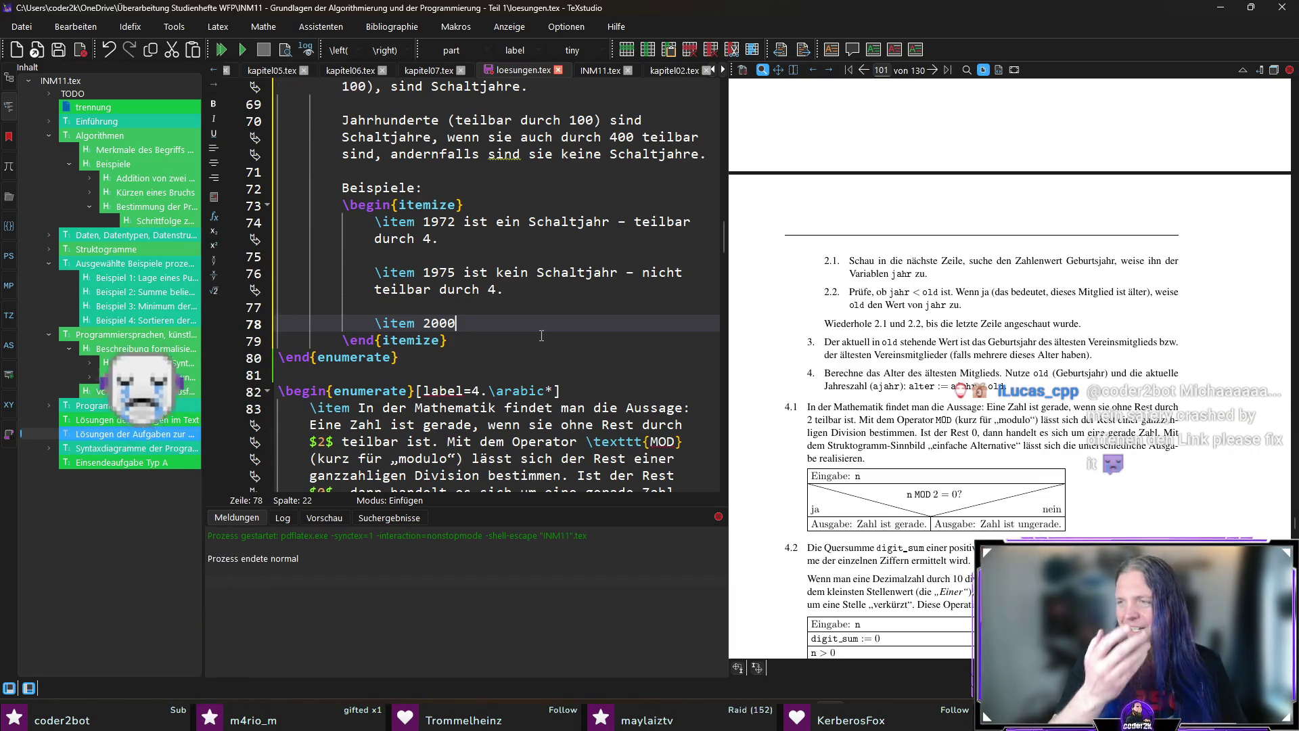
type(" ist ein Schaltjahr - ein Ja")
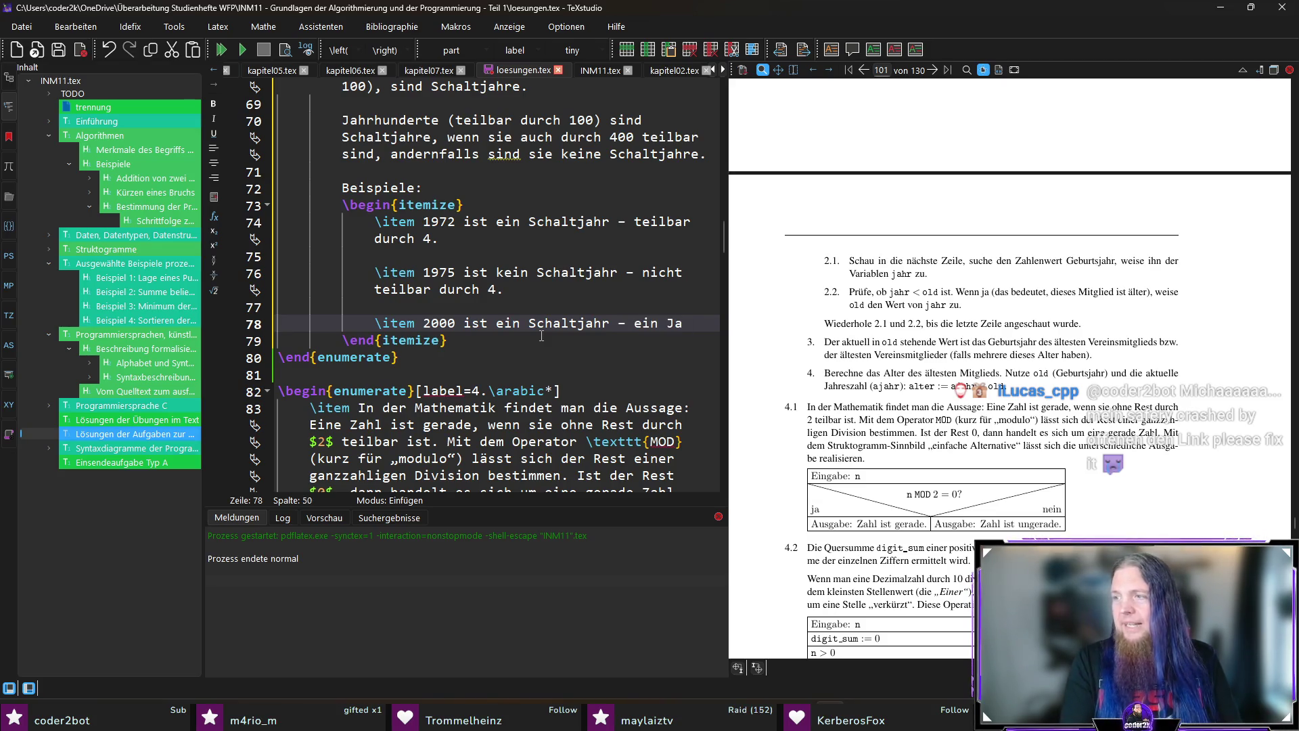
type("hrhundert (teilbar durch 100) ist au")
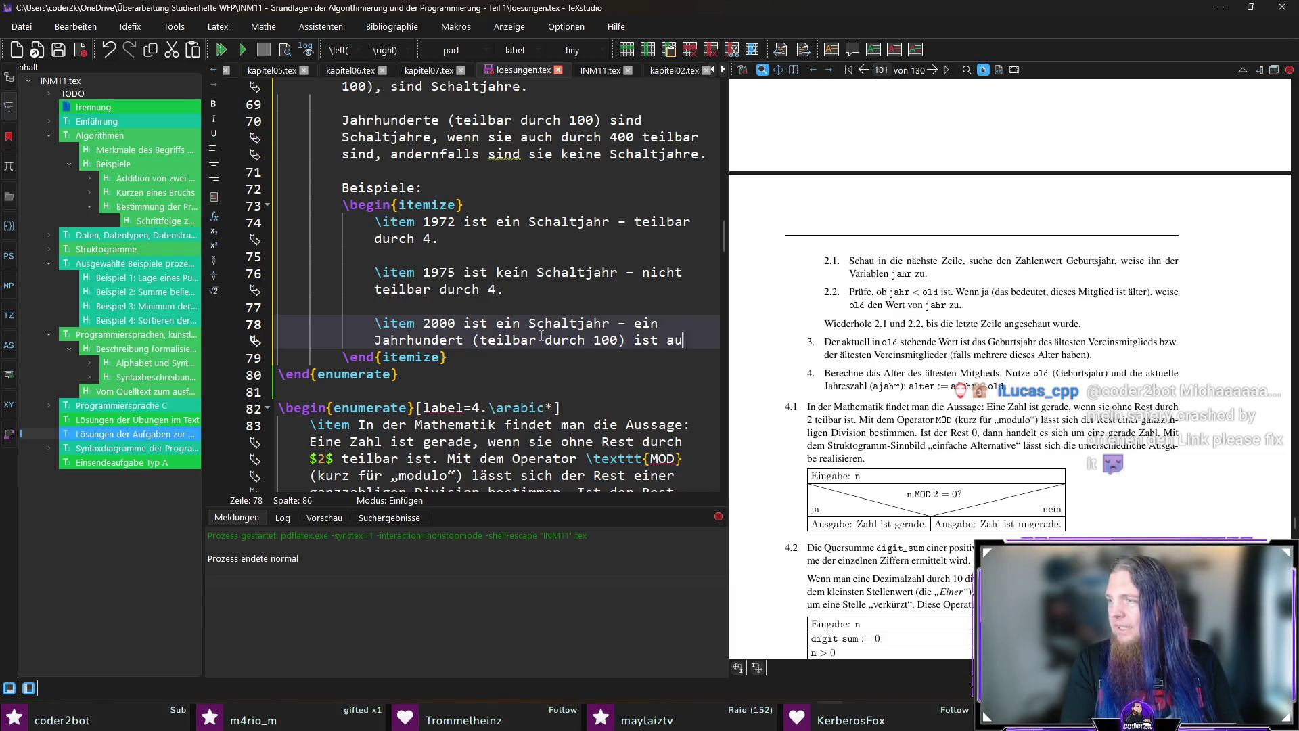
type("ch durch 400")
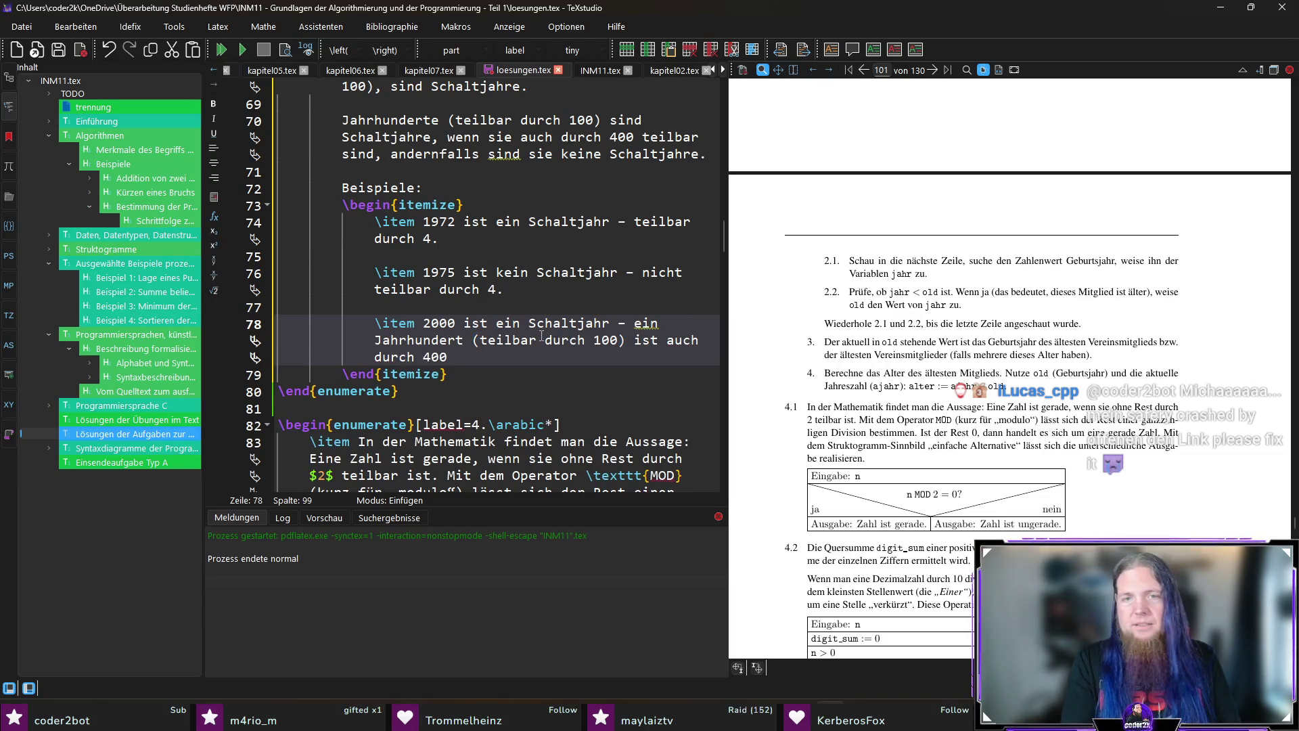
key("ctrl+Left")
key("ctrl+Left")
key("ctrl+Left")
key("ctrl+shift+Left")
type("und ist")
key("End")
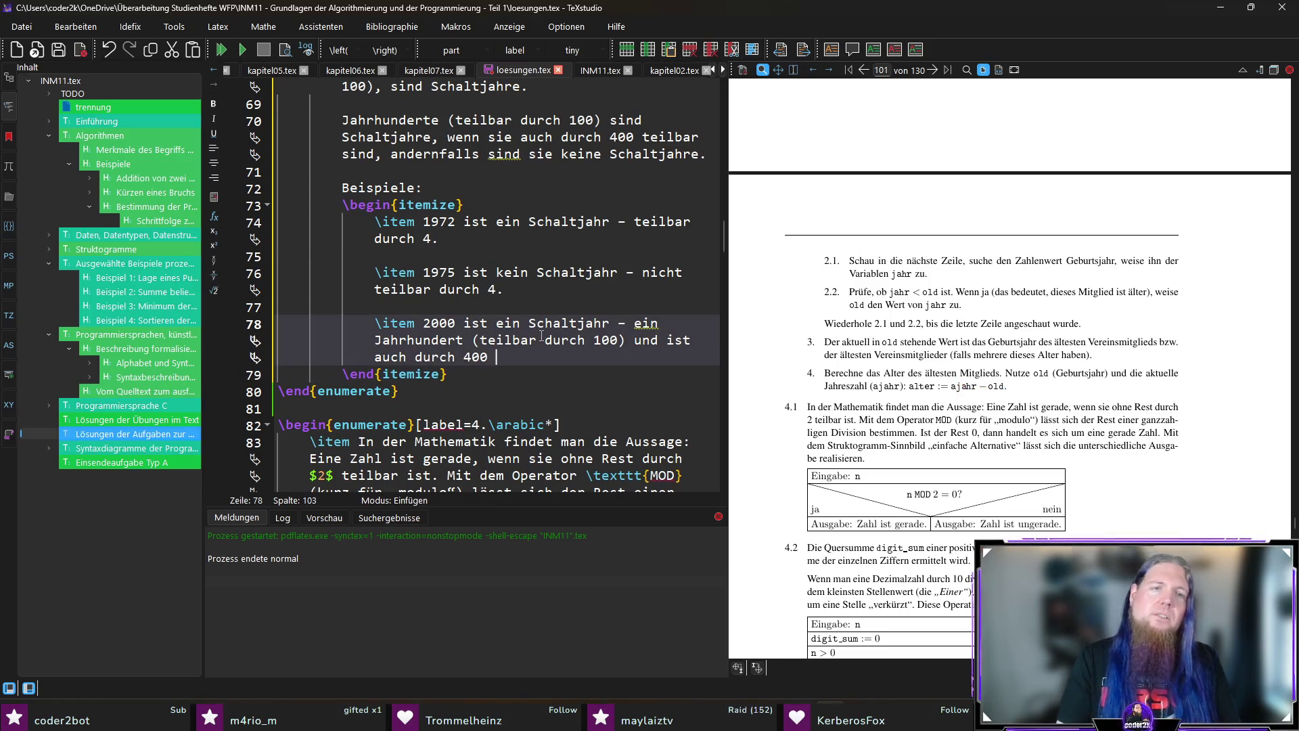
type("lbar.")
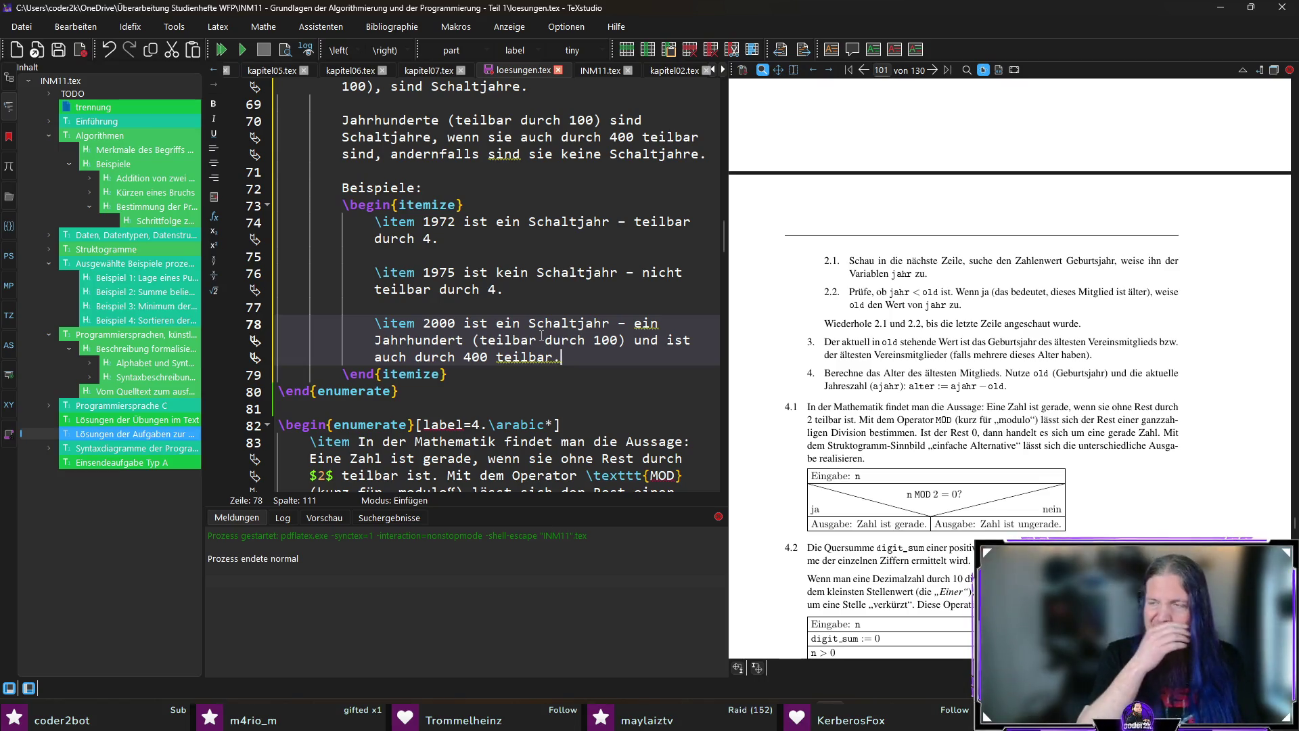
key("Return")
key("Return")
type("\\")
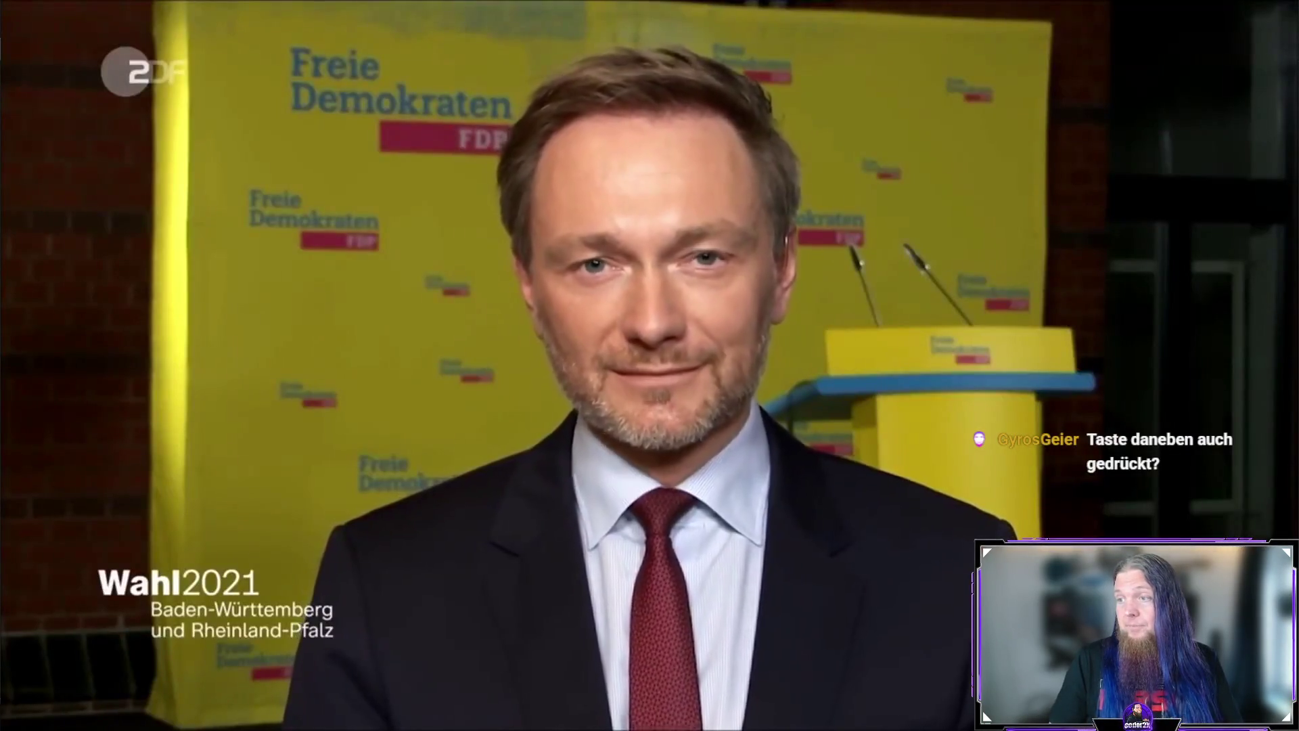
type("st kein Schaltjahr - ein J")
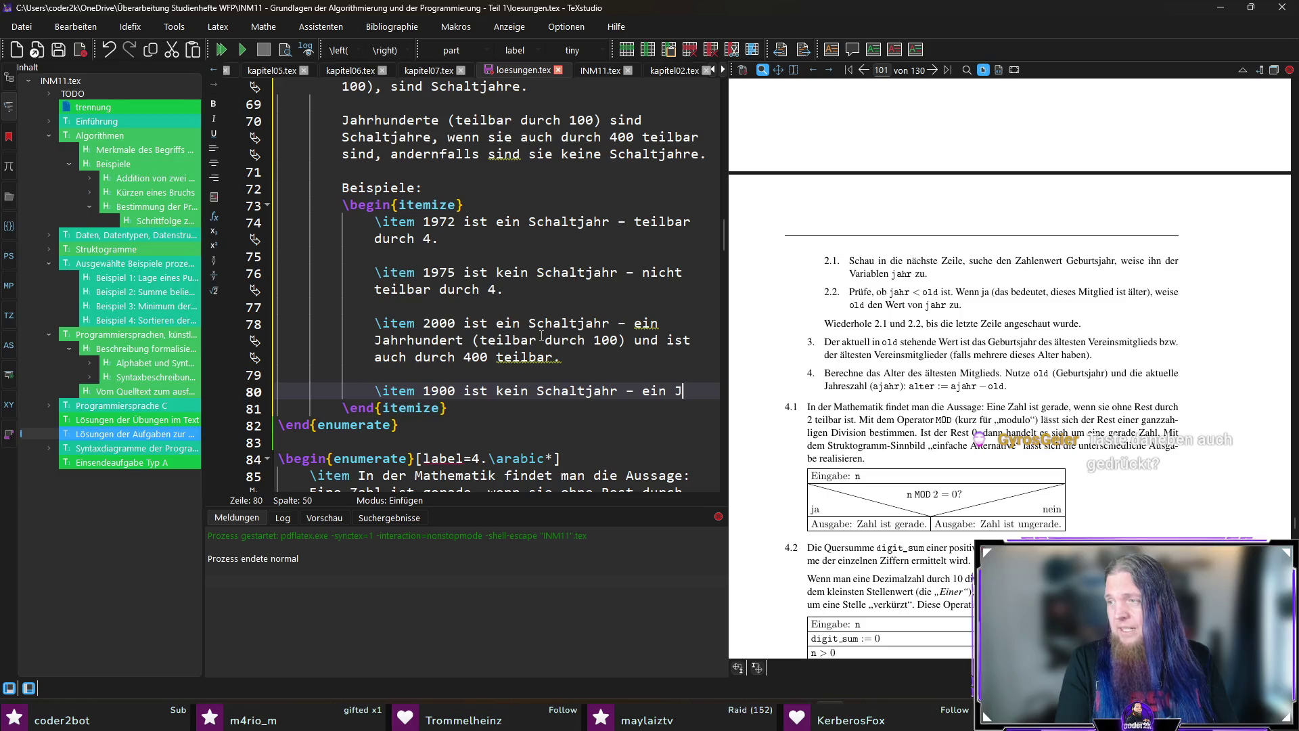
type("ahrhundert (teilbar durch 100), ")
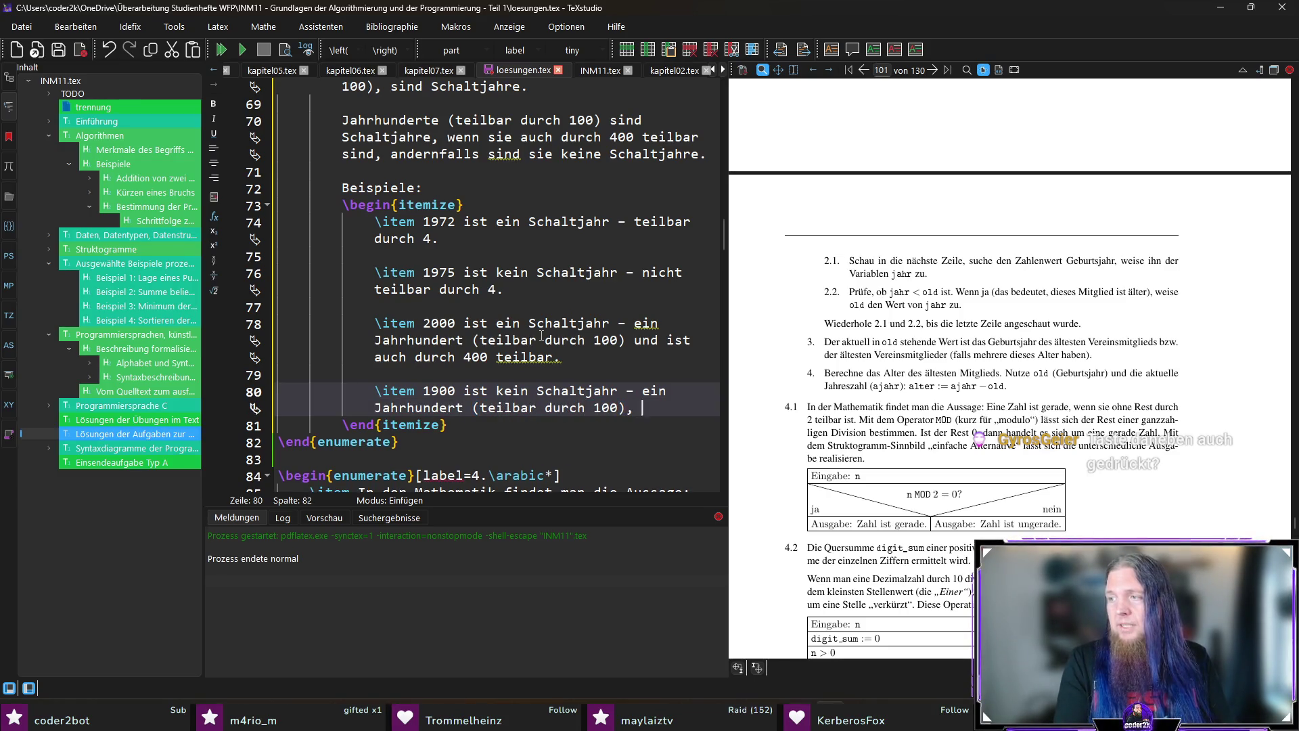
type("aber ist nicht durch")
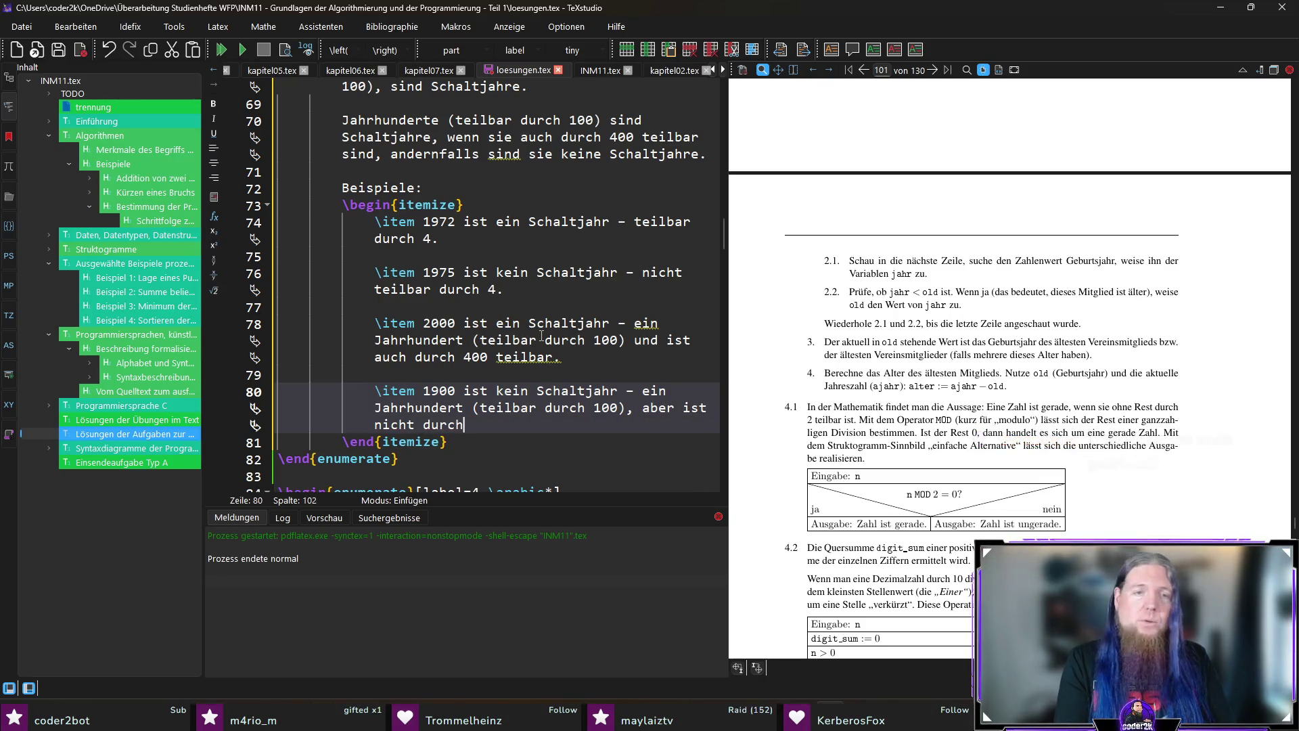
type(" 400 teilbar.")
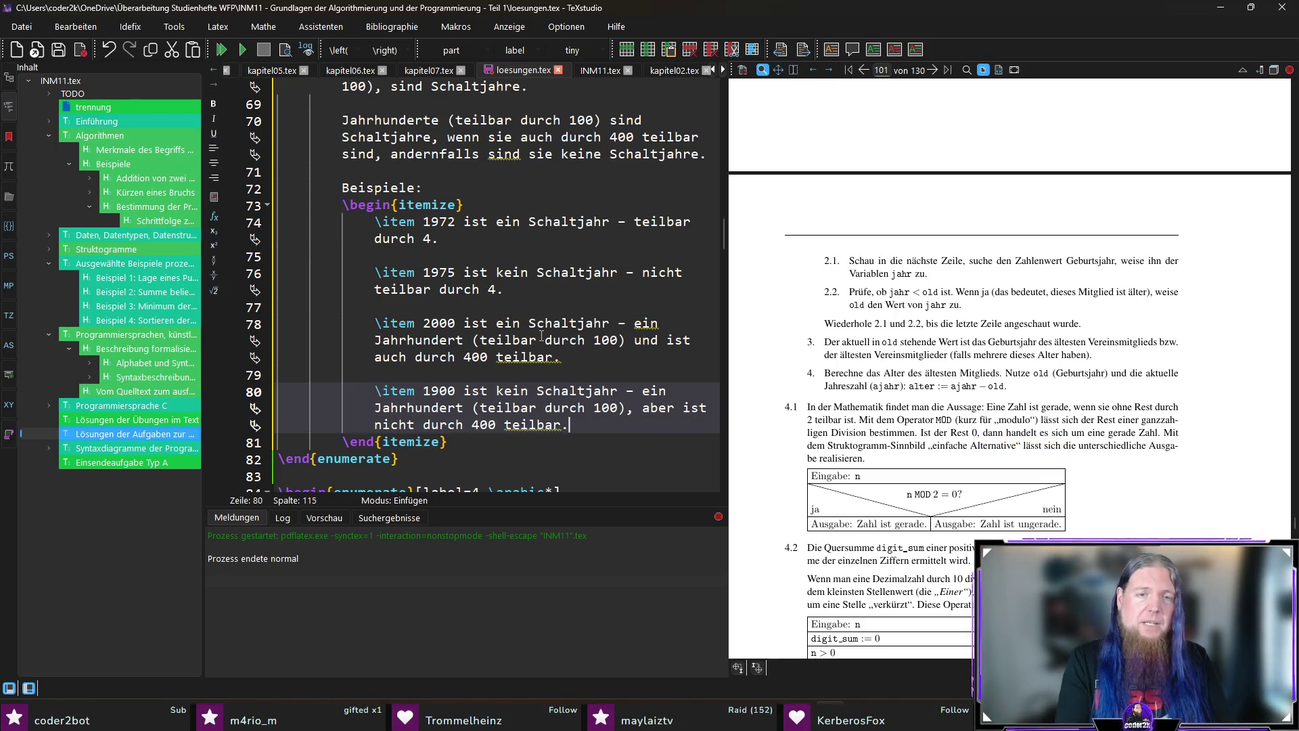
Complete the 1900 example as a century not divisible by 400 and save loesungen.tex.
key("ctrl+s")
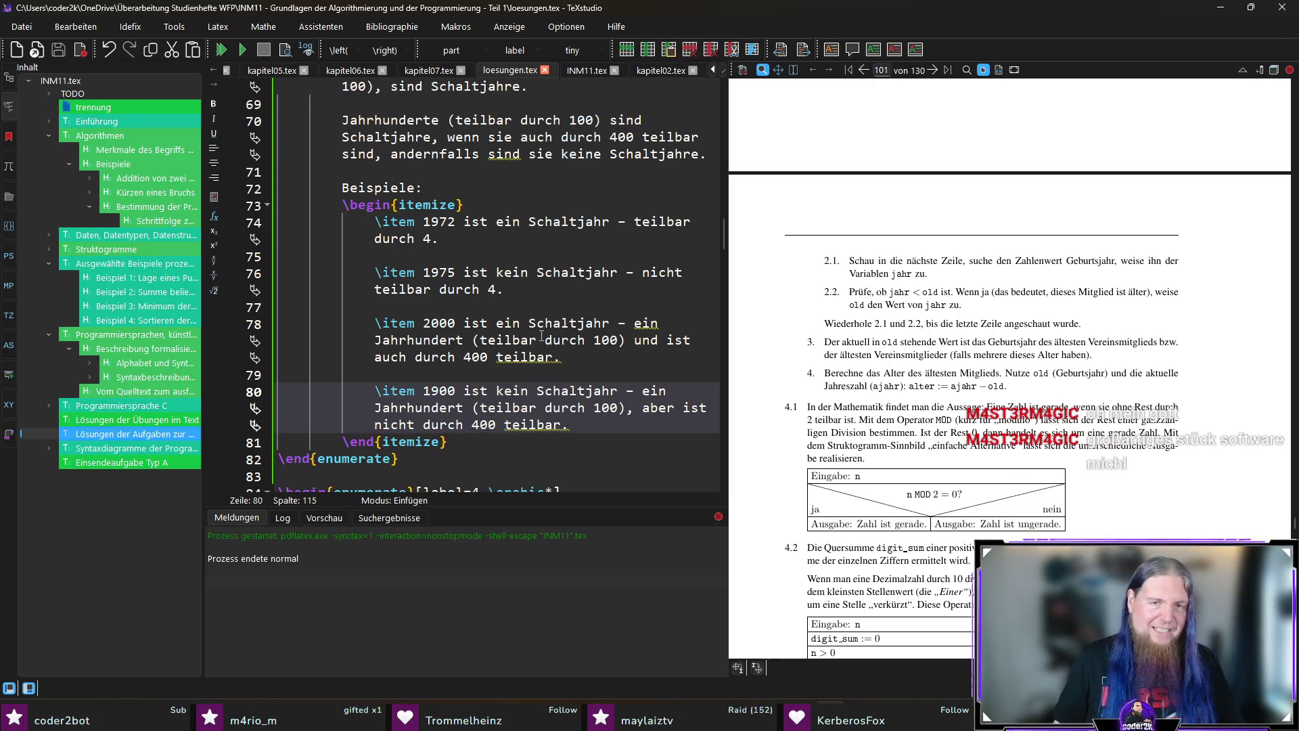
type("\\")
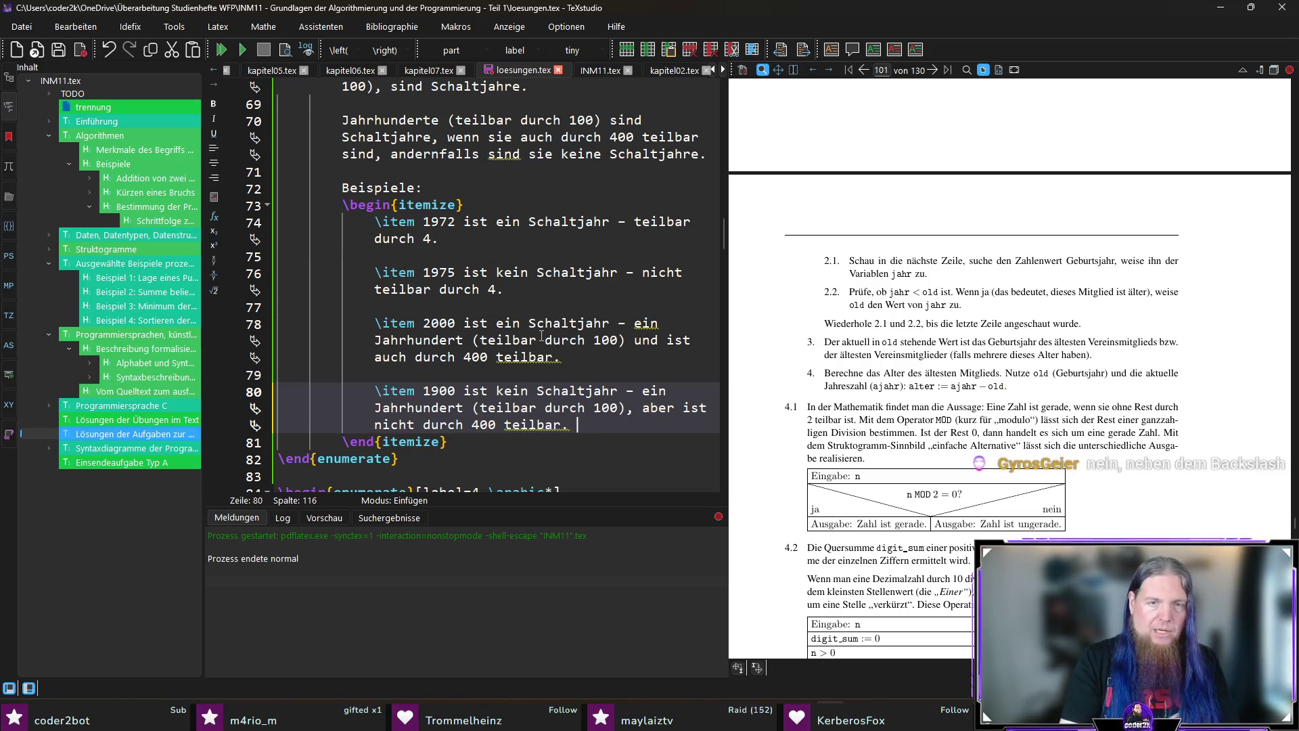
type("Wort“´")
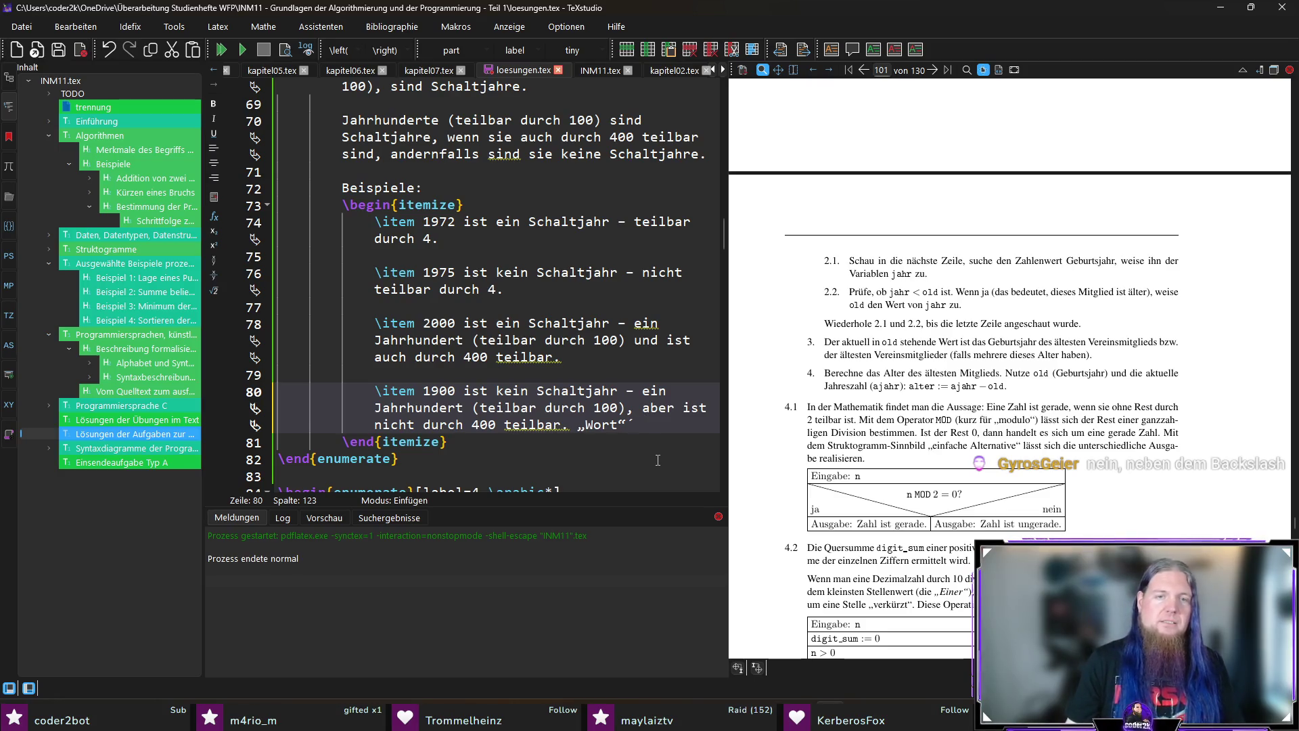
Append „Wort“ after the 1900 example, retyping the wrong closing quote.
left_click_drag(637, 425, 631, 427)
key("Right")
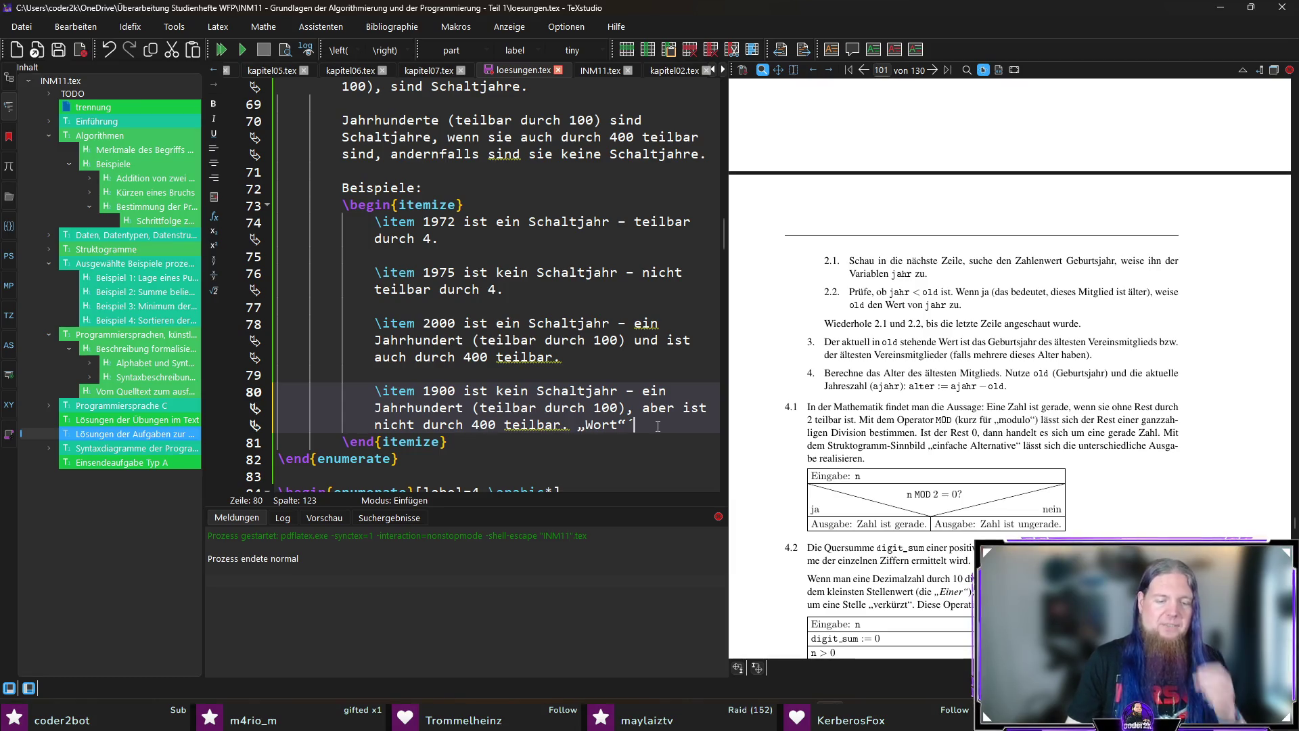
key("BackSpace")
key("BackSpace")
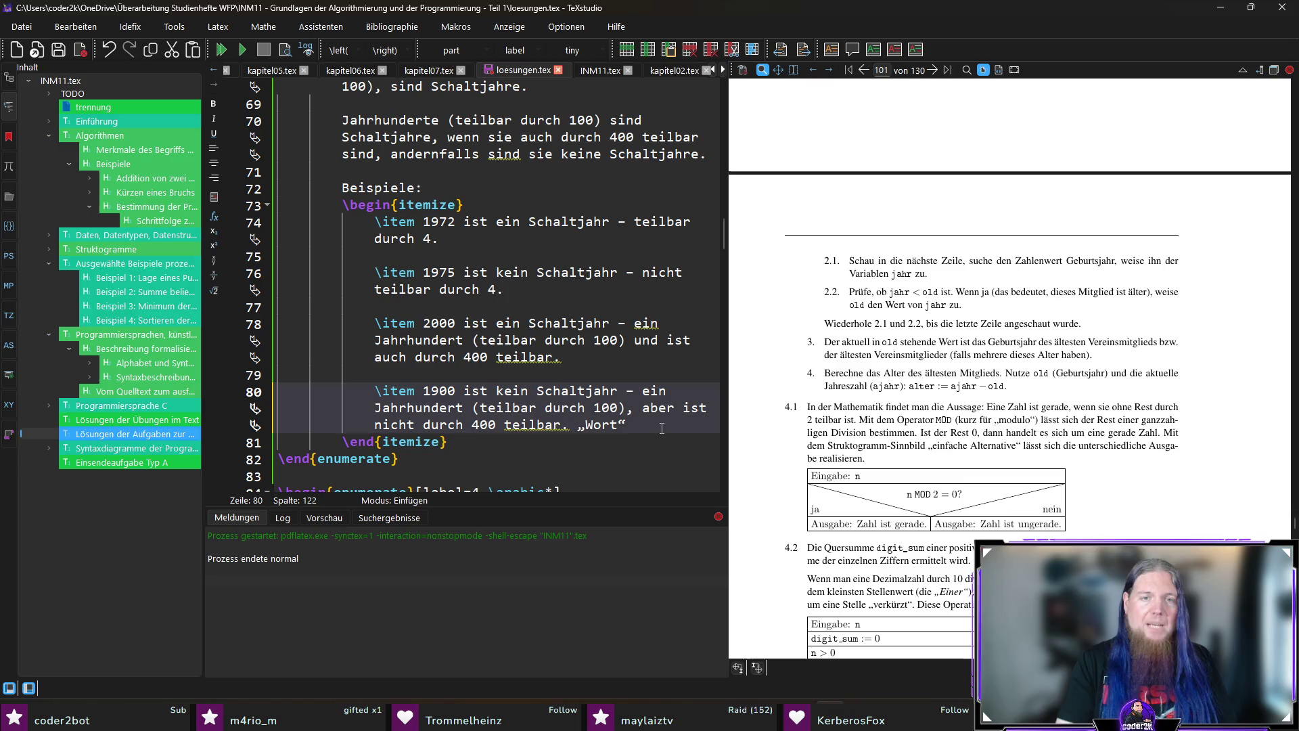
type("`")
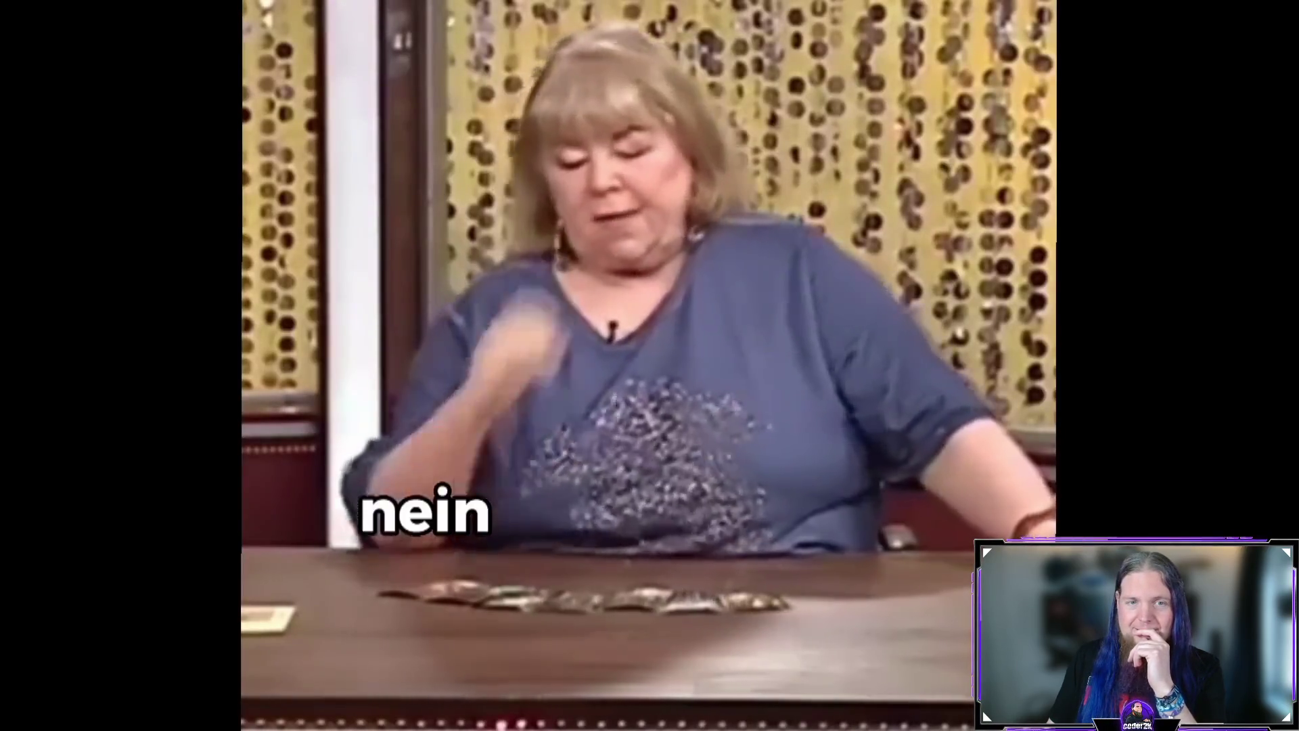
scroll(659, 425, "down", 2)
Delete the „Wort“ test text and open a new line after the 1900 example.
key("Return")
key("Return")
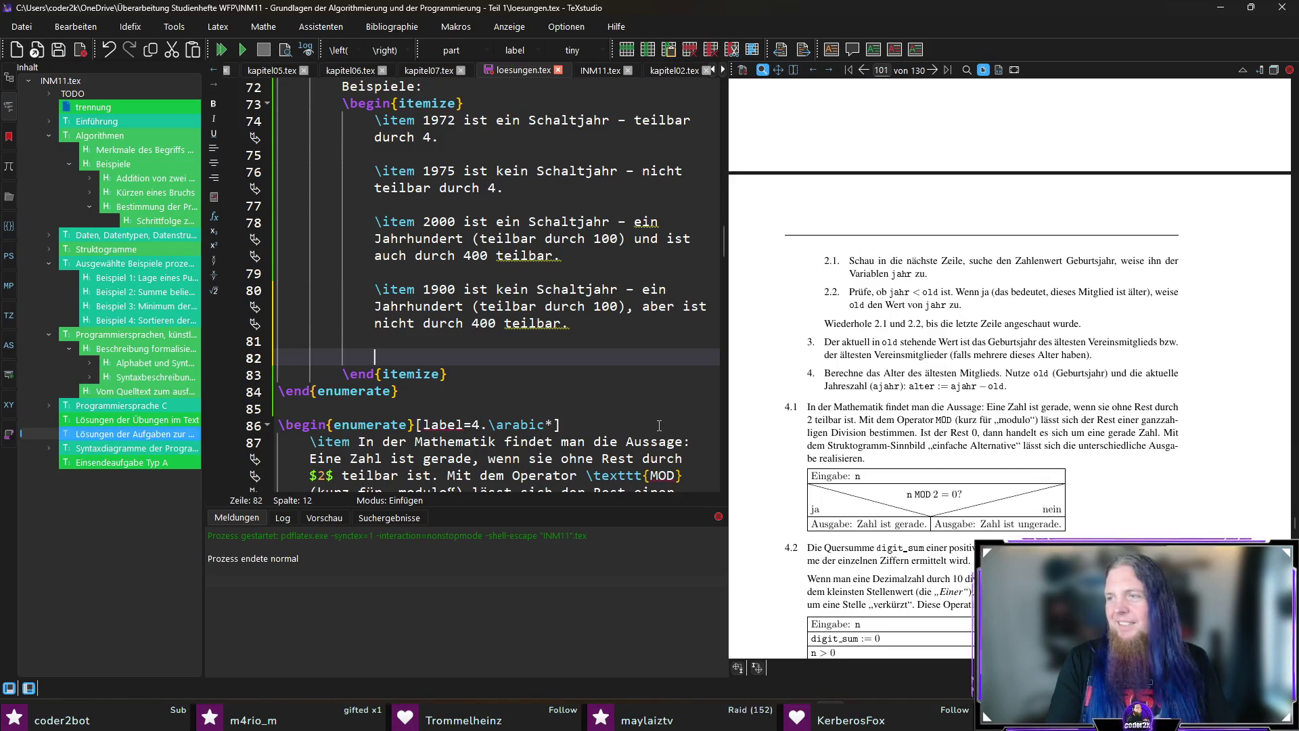
Add a Schrittfolge: line after \end{itemize} and compile to refresh the PDF preview.
key("ctrl+z")
key("ctrl+z")
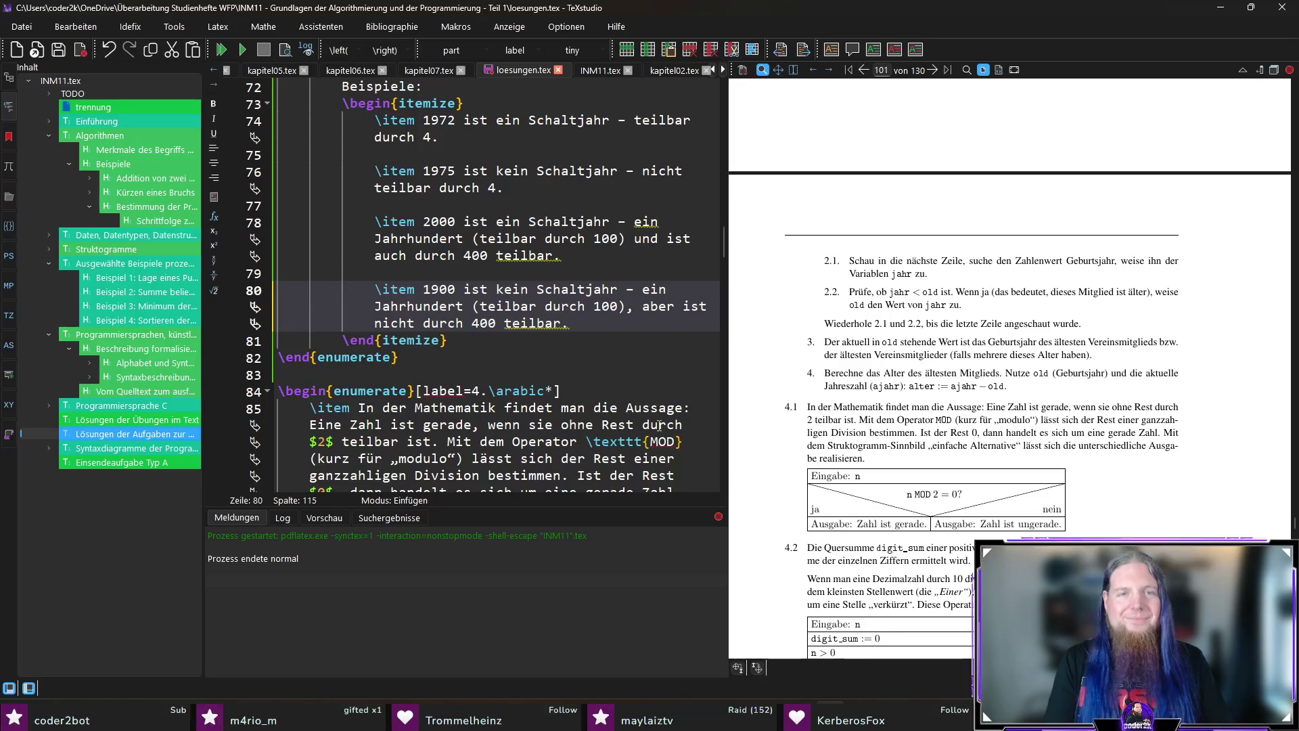
key("Down")
key("End")
key("Return")
key("Return")
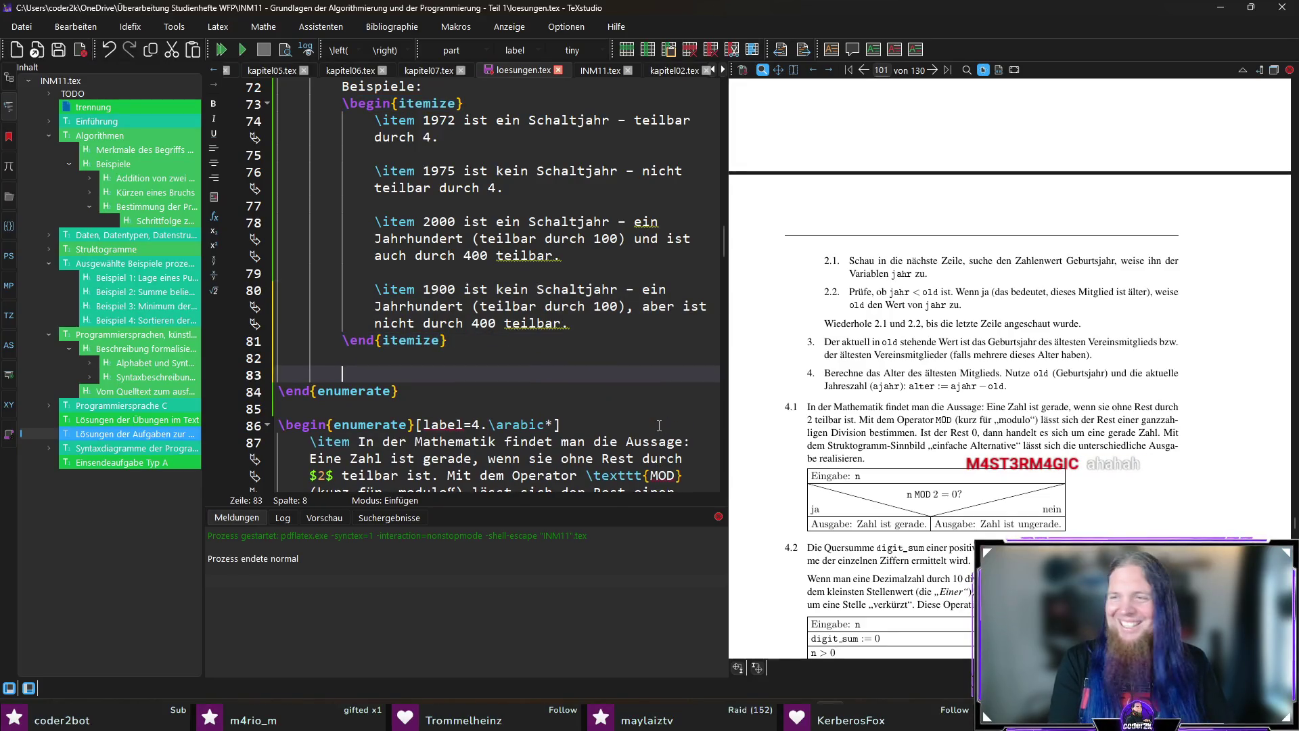
type("Schrittfolge:")
key("F5")
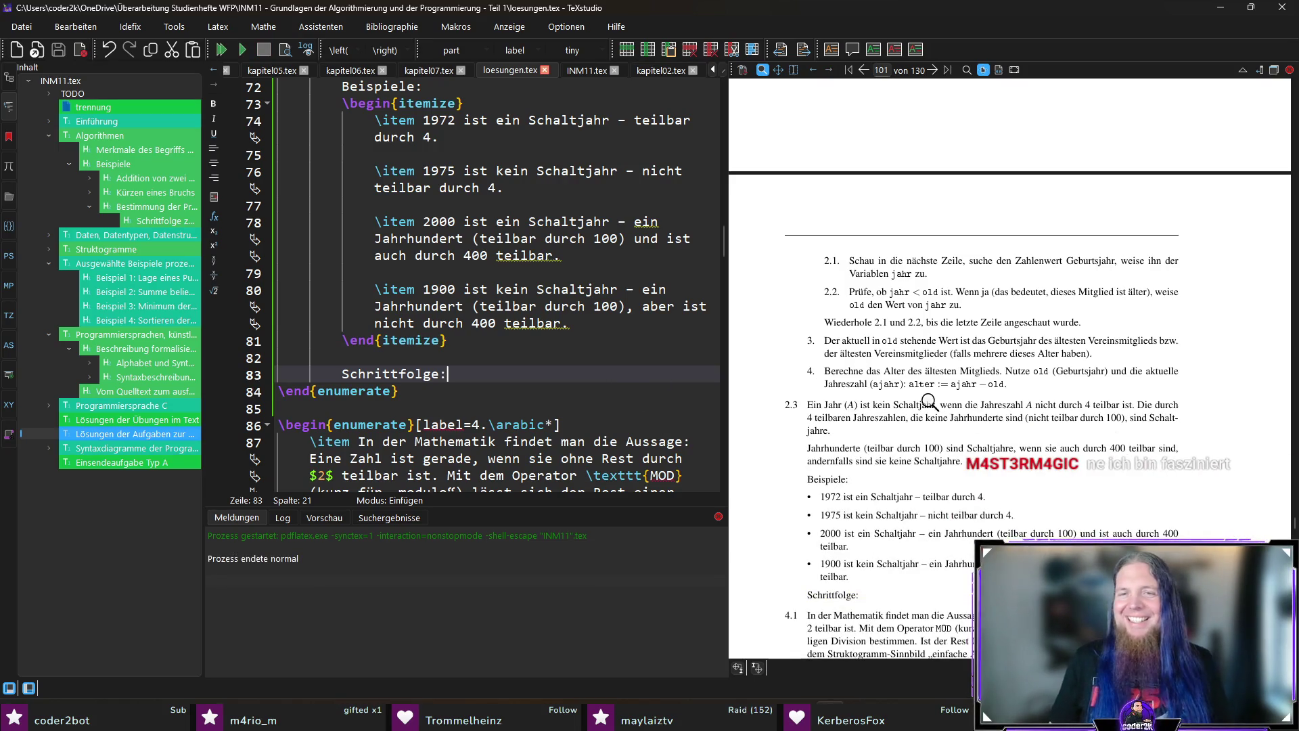
scroll(958, 358, "down", 3)
scroll(957, 358, "up", 2)
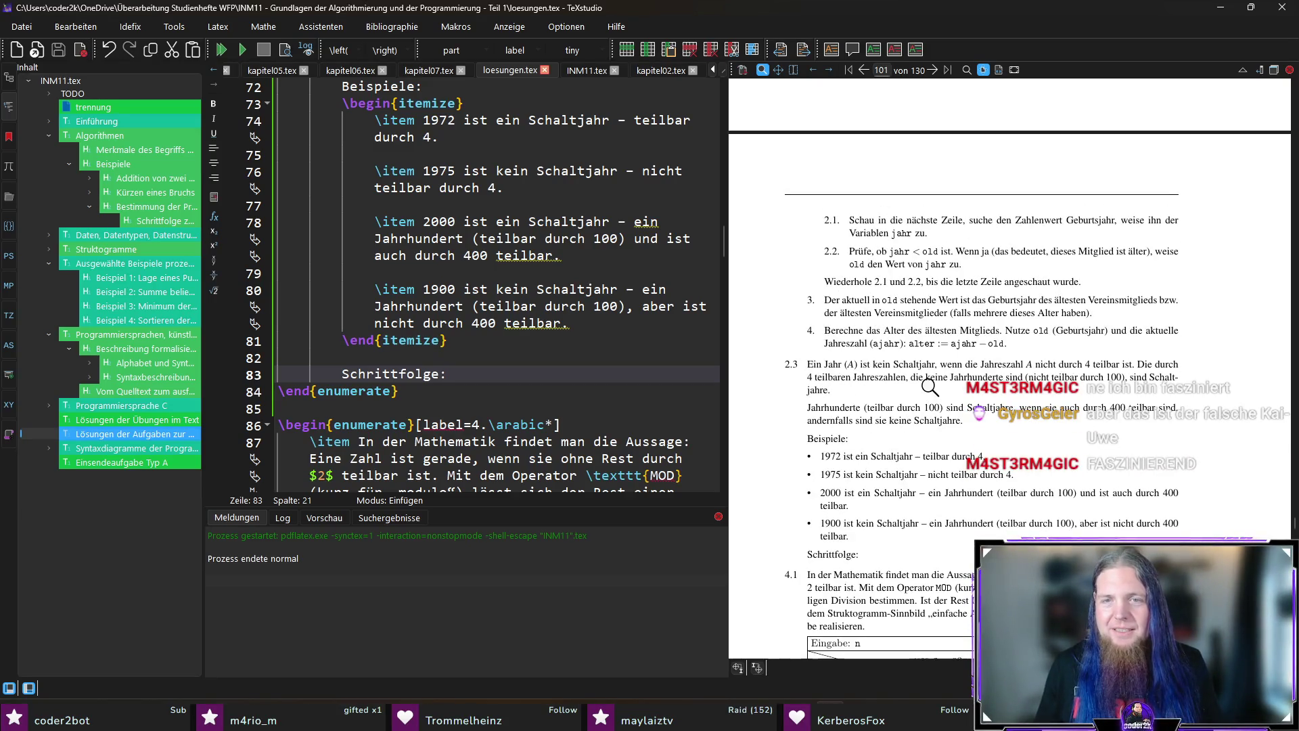
scroll(836, 445, "down", 2)
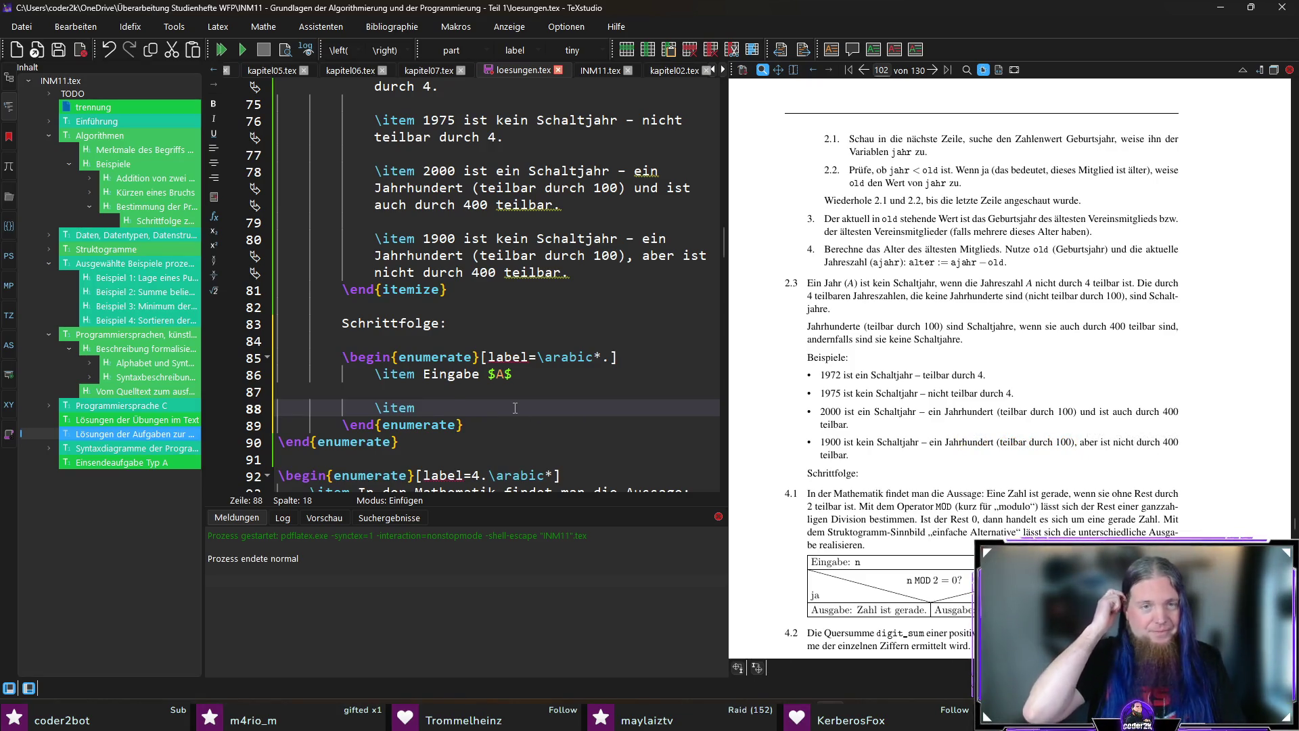
type("Ist")
type("$A$")
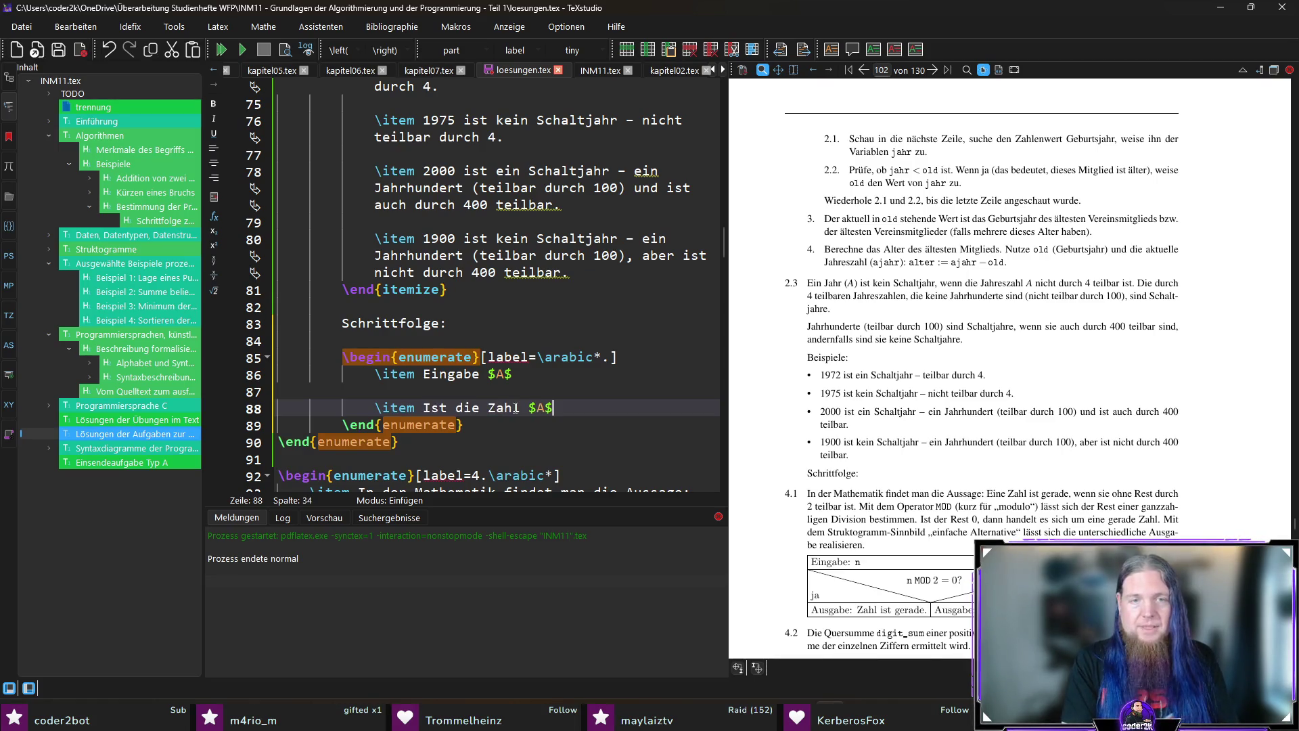
type(" nicht durch 4")
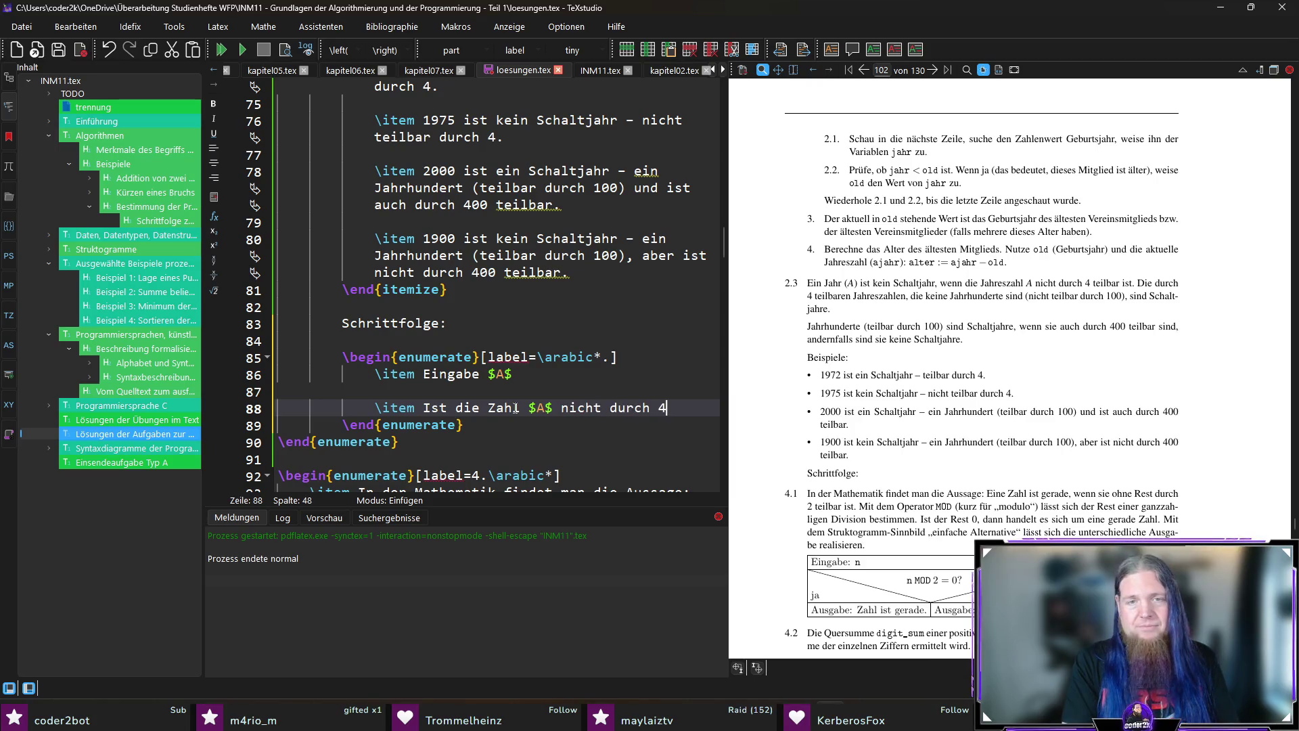
type(" teilbar")
type(", dann ist ")
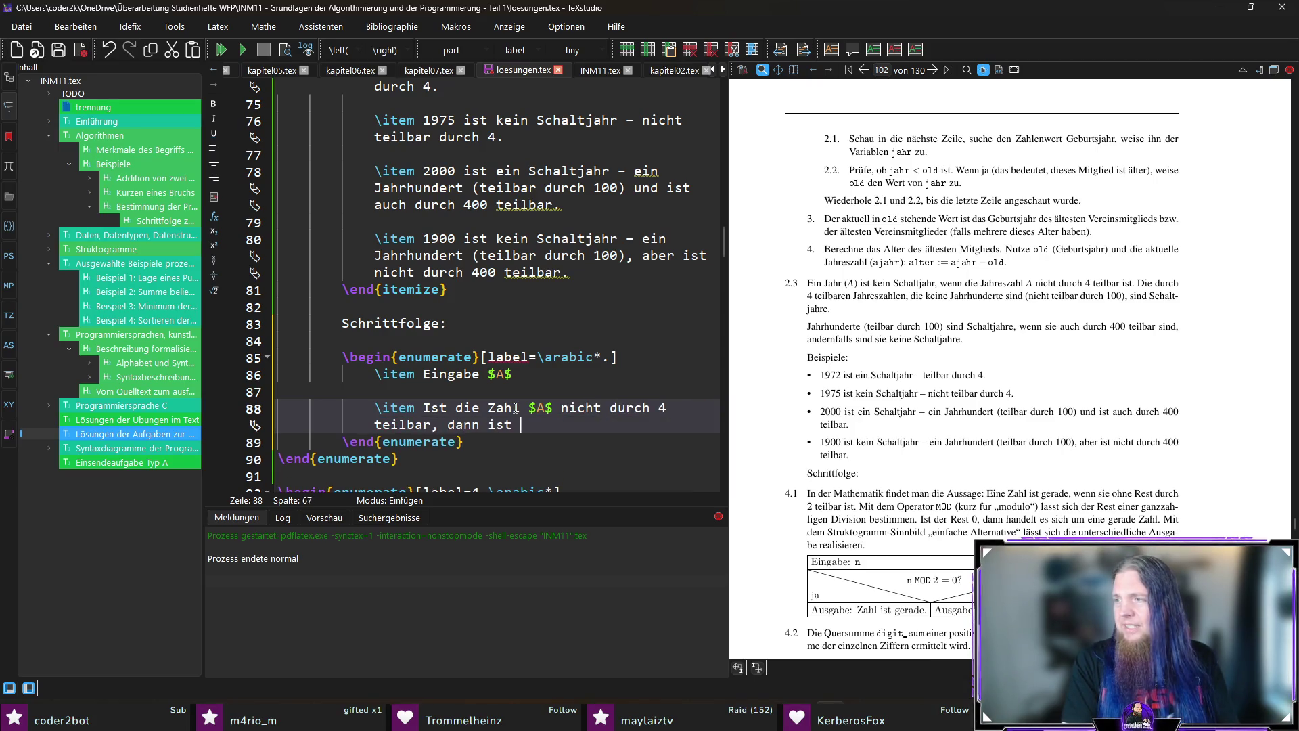
type("altjahr.")
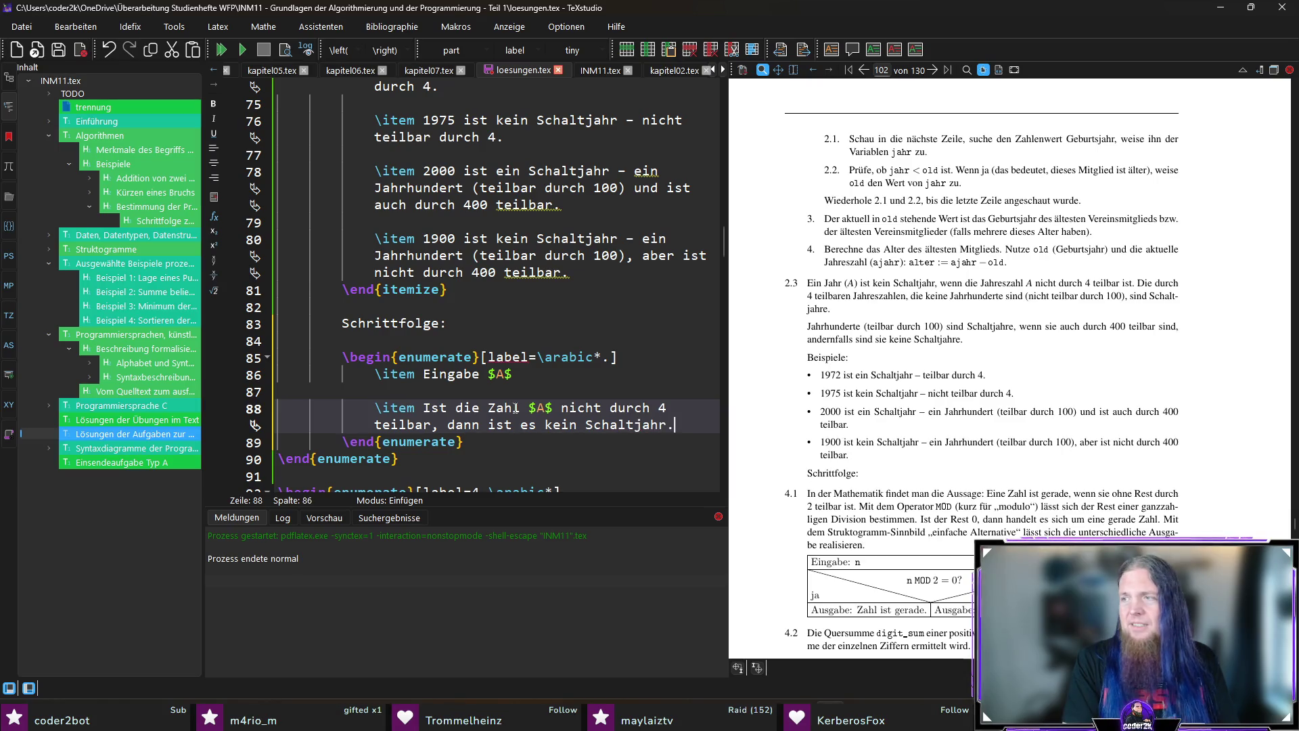
key("BackSpace")
type(", andernfalls")
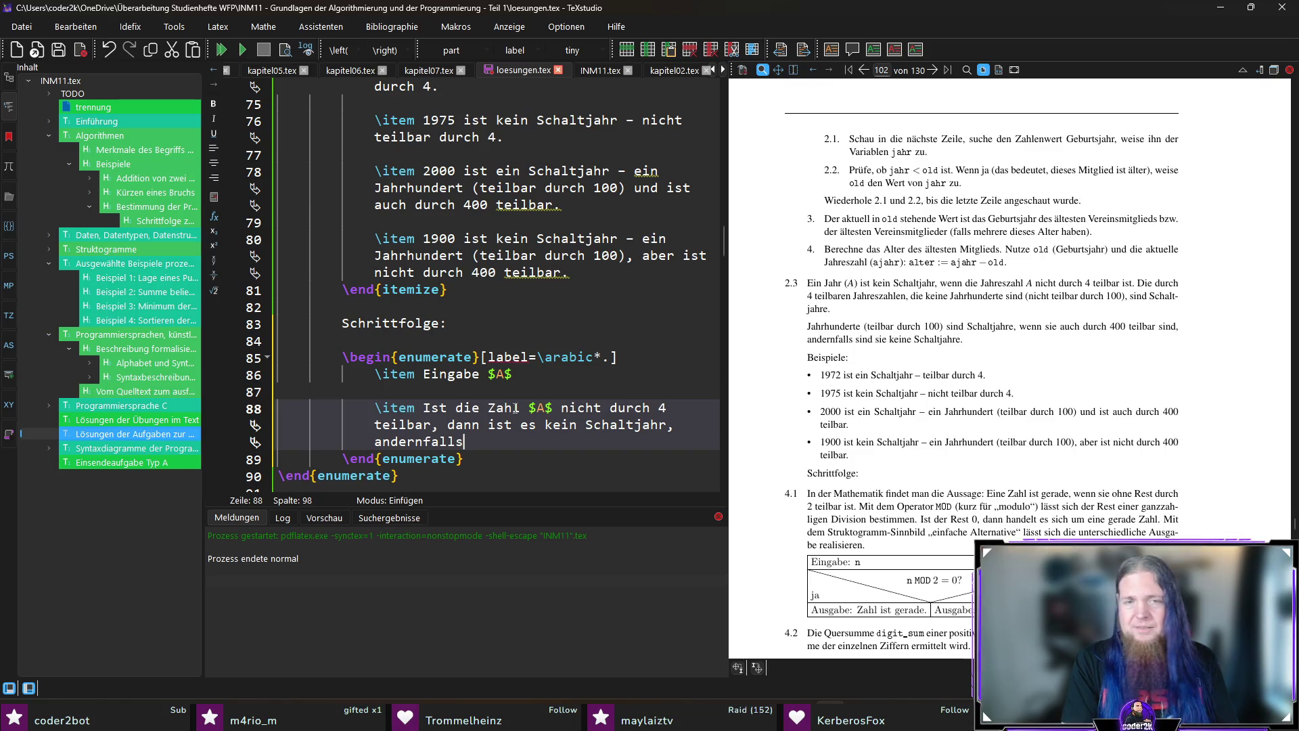
type(":")
Write the not-divisible-by-4 rule and the not-divisible-by-100 rule on successive lines.
key("Return")
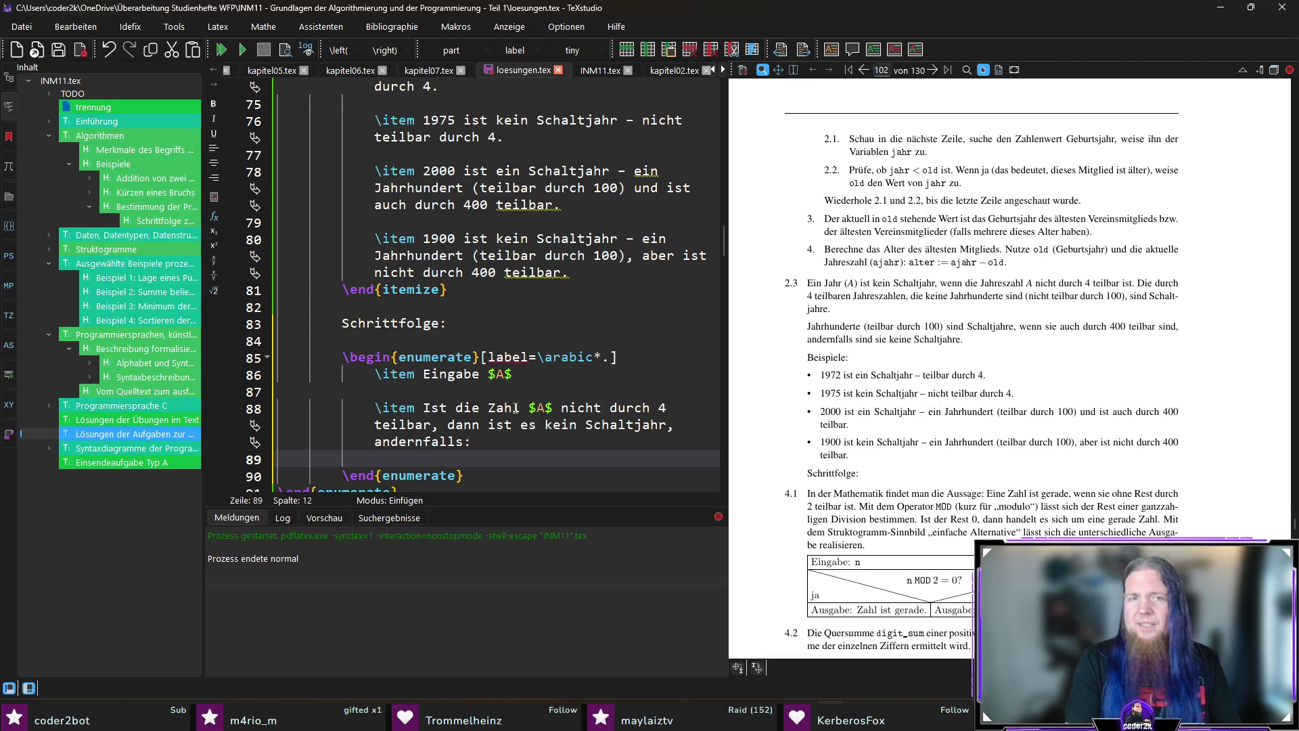
type("Ist die Zahl")
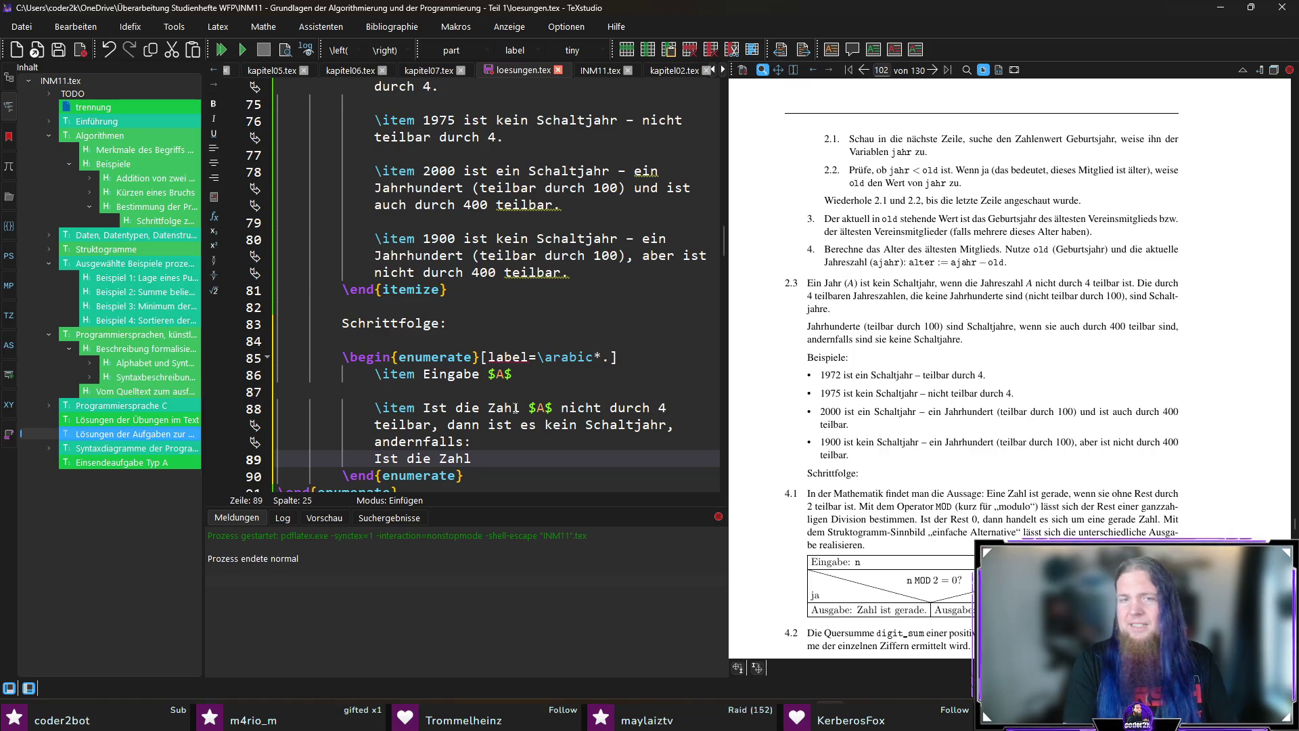
type("nicht durch 10")
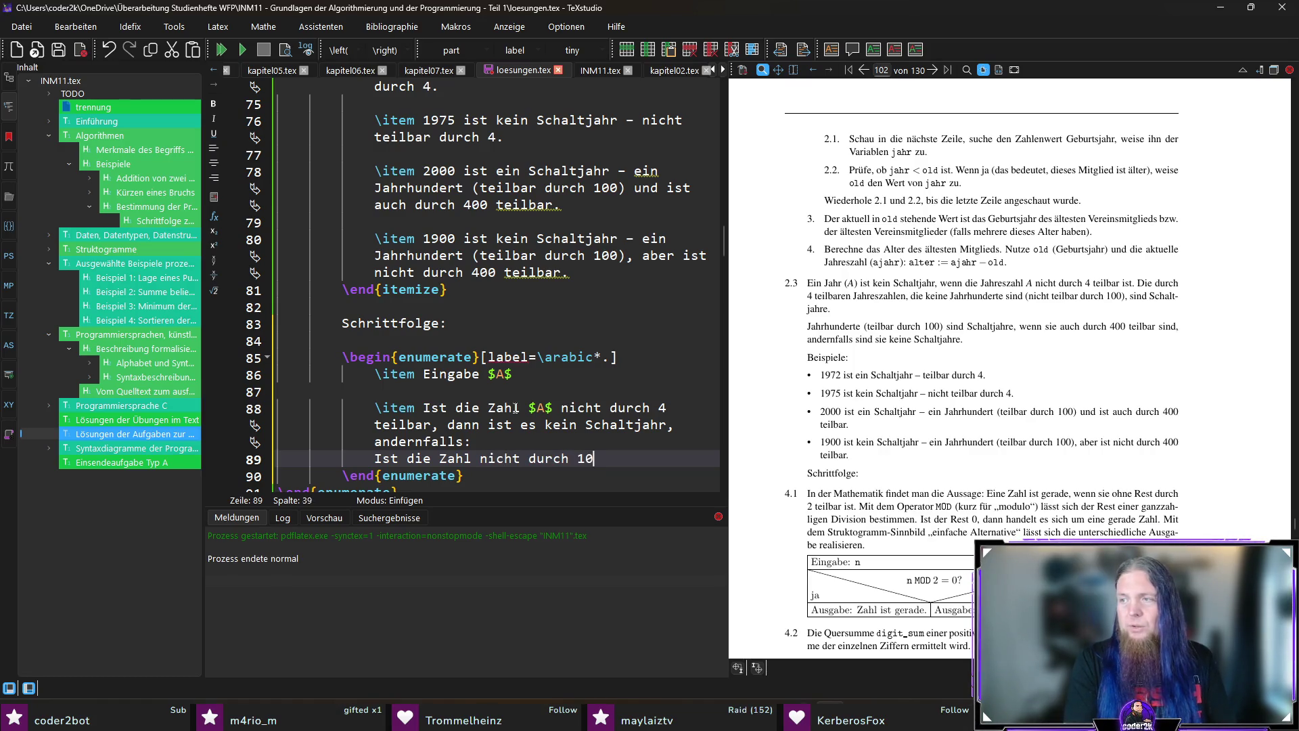
type(", dann ist es ein Schalt")
type("jahr,")
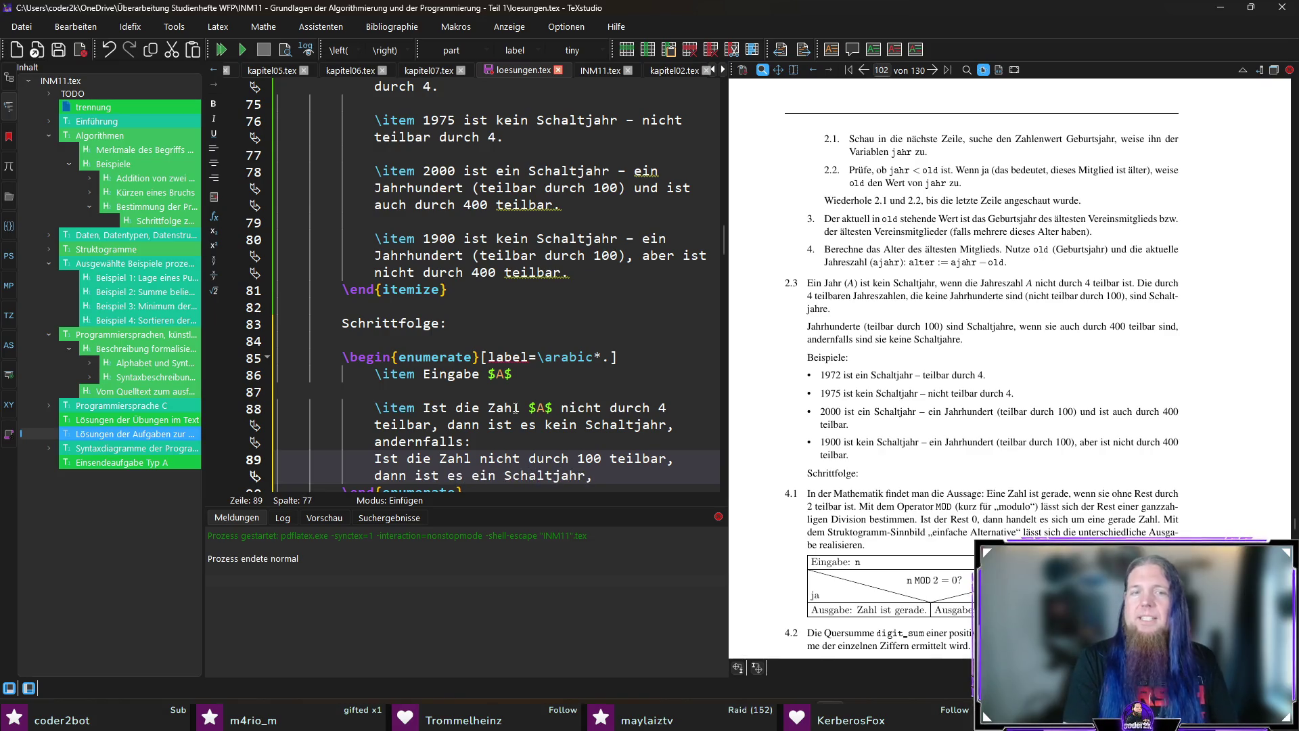
type(":")
key("Return")
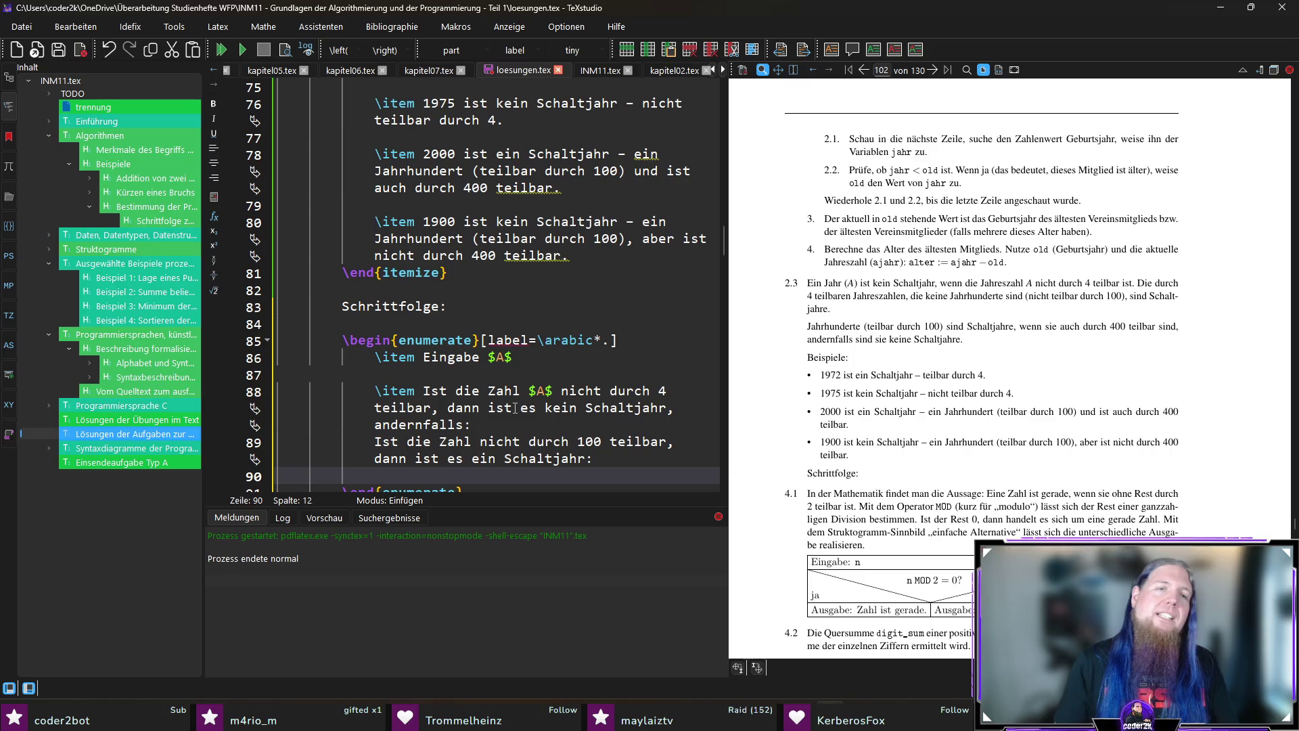
scroll(517, 407, "down", 1)
scroll(503, 399, "down", 2)
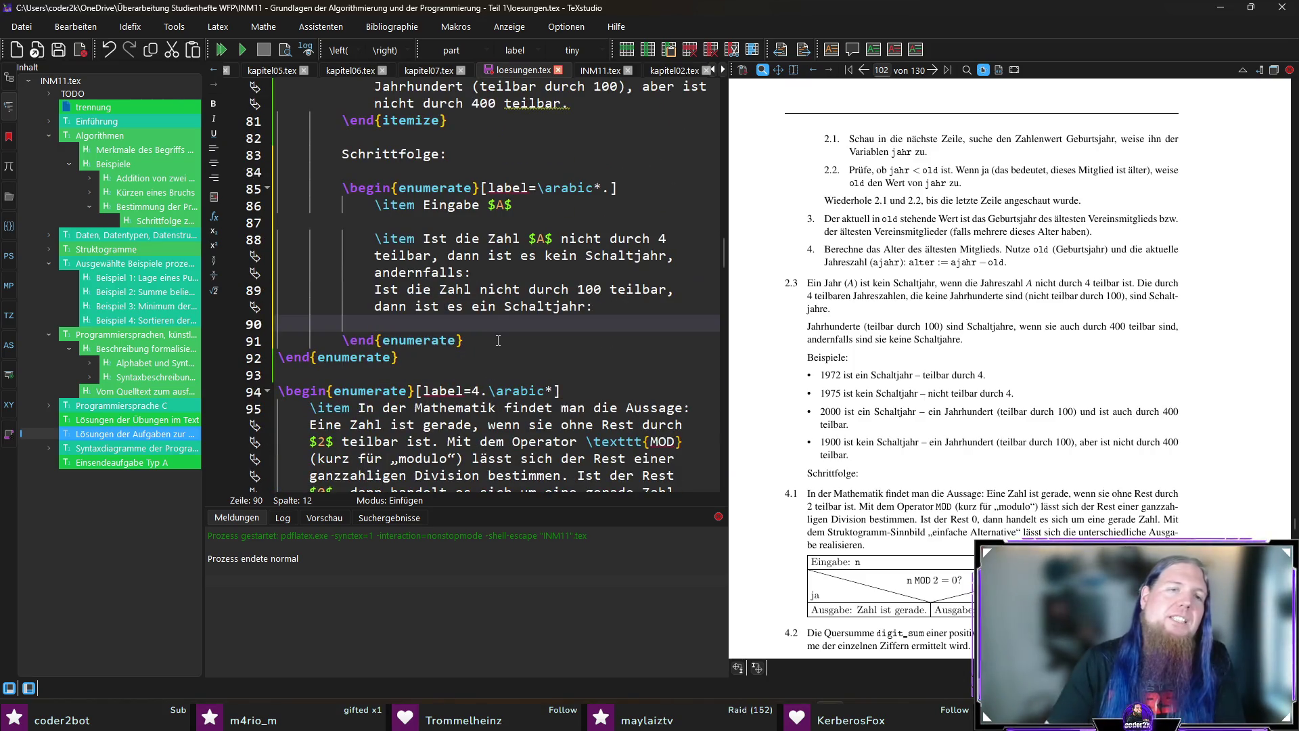
Extend the 100 check with ', andernfalls' and add the divisible-by-400 rule on line 90.
key("Up")
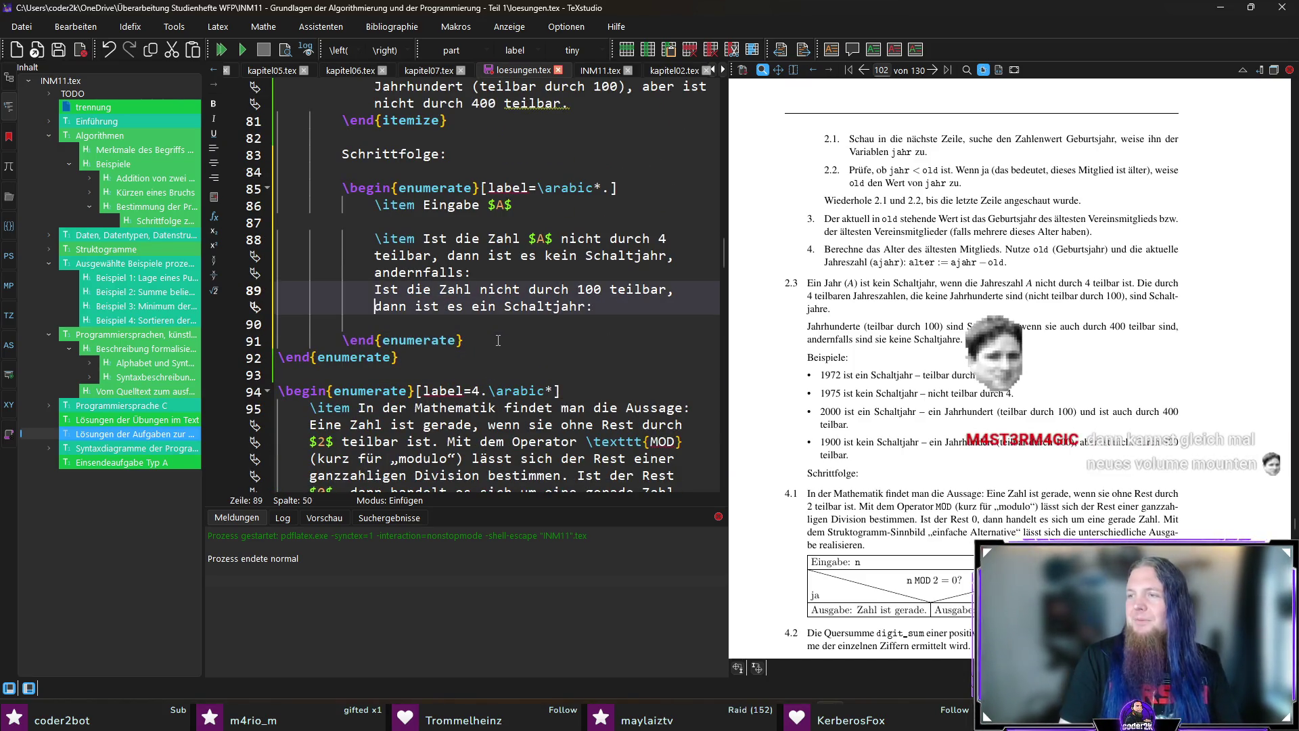
type(", andernfalls")
double_click(633, 312)
double_click(427, 272)
left_click(413, 324)
type("Ist die Zahl durch 4")
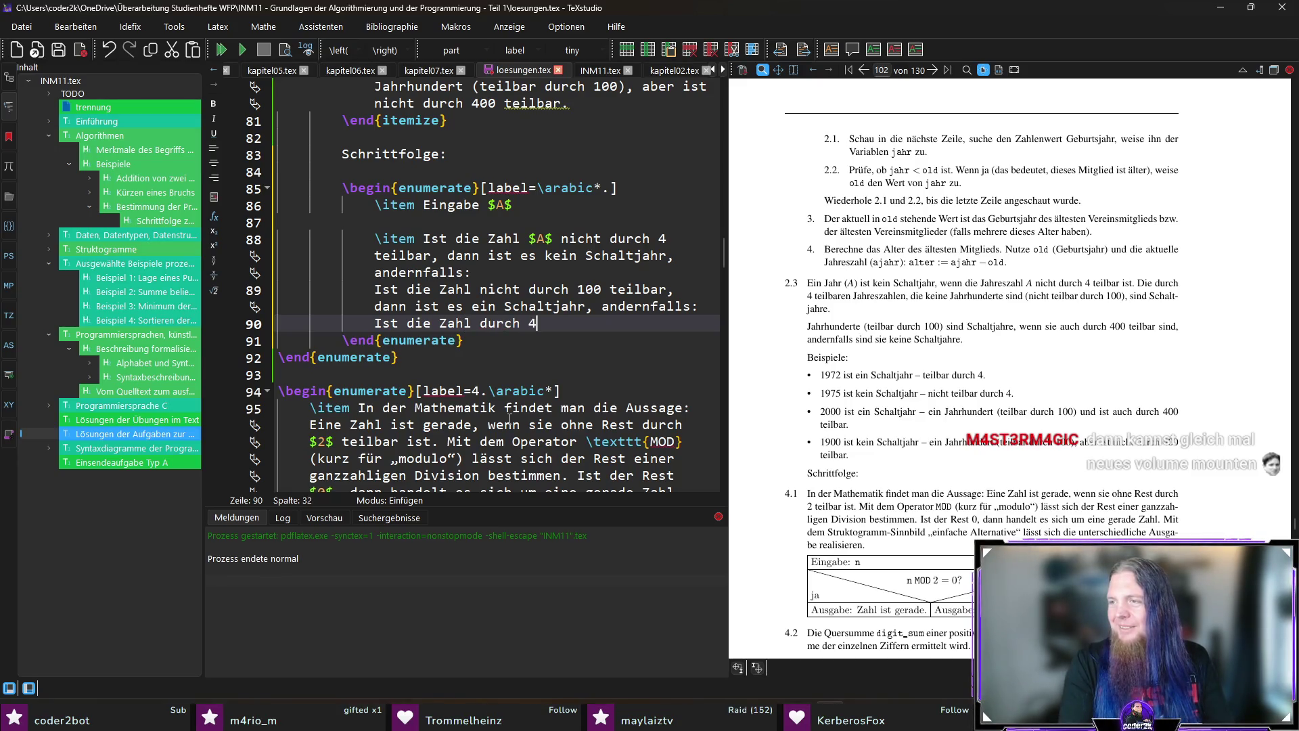
type("00 teilbar, dann ist es ein Schal")
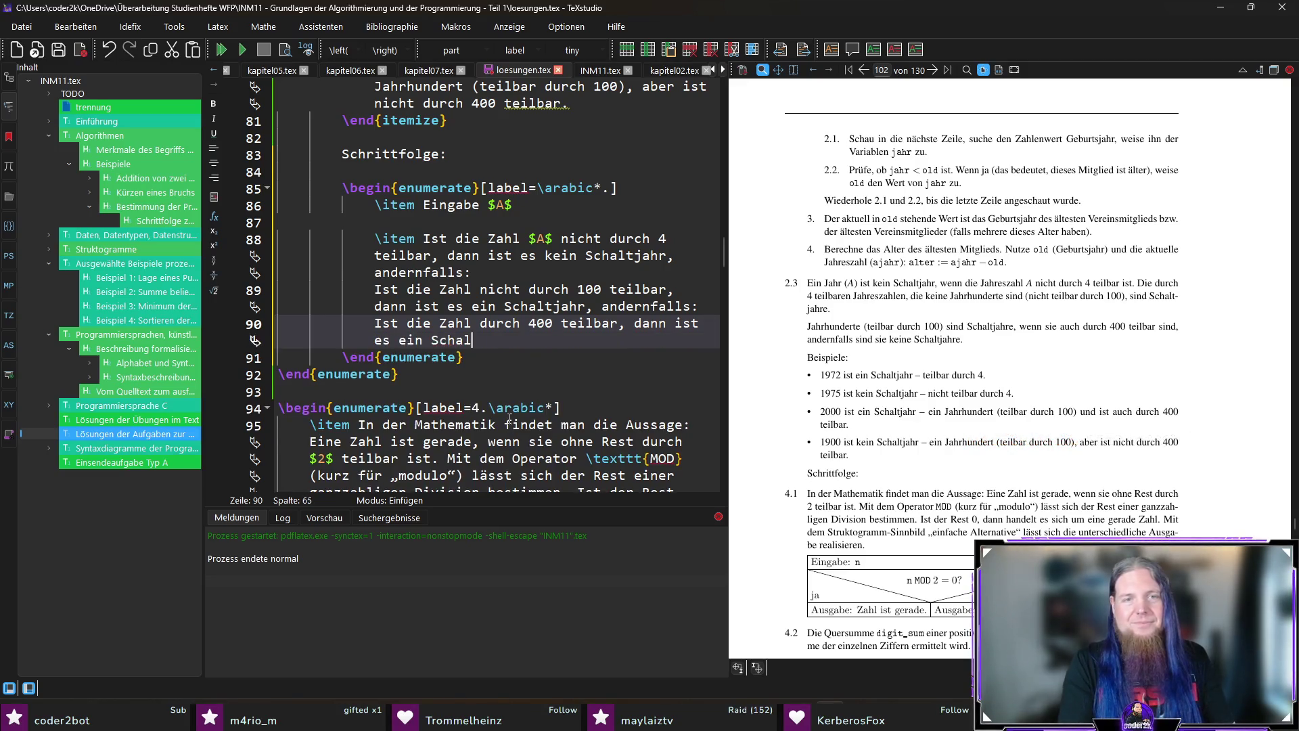
type("tjahr, an")
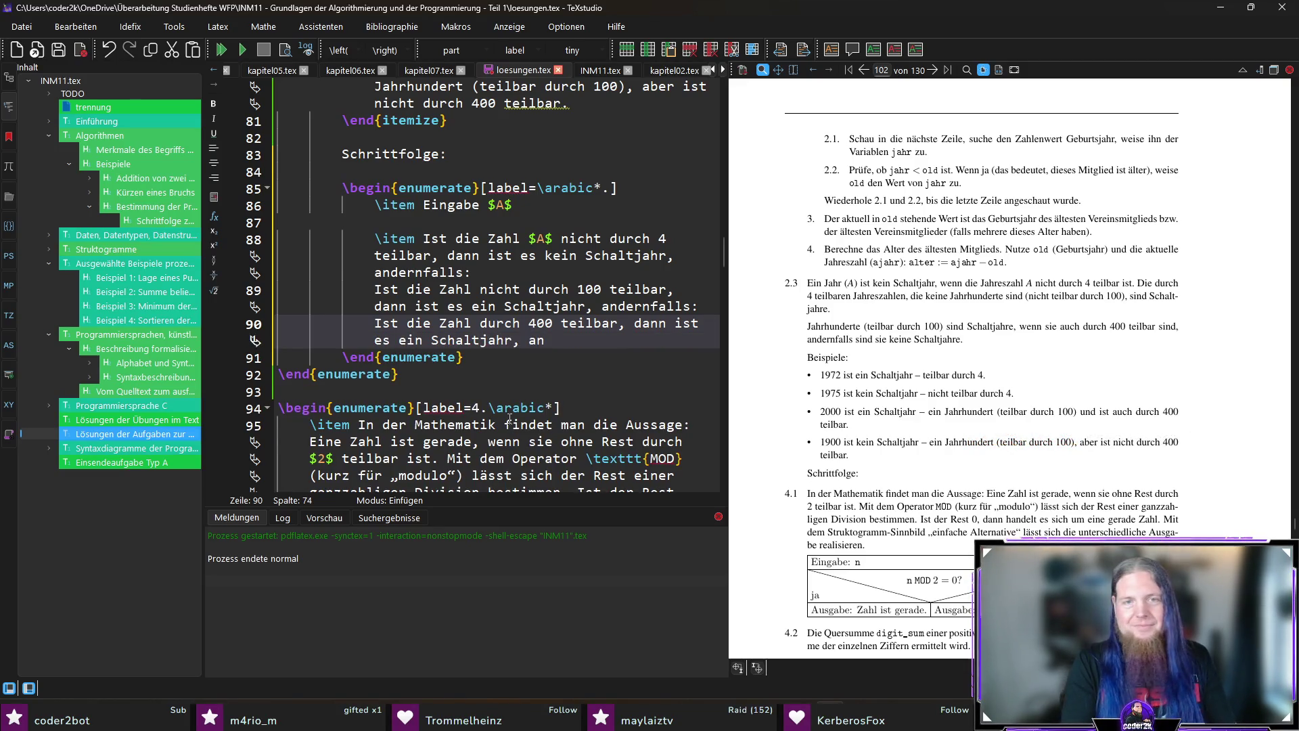
type("dernfalls ist es k")
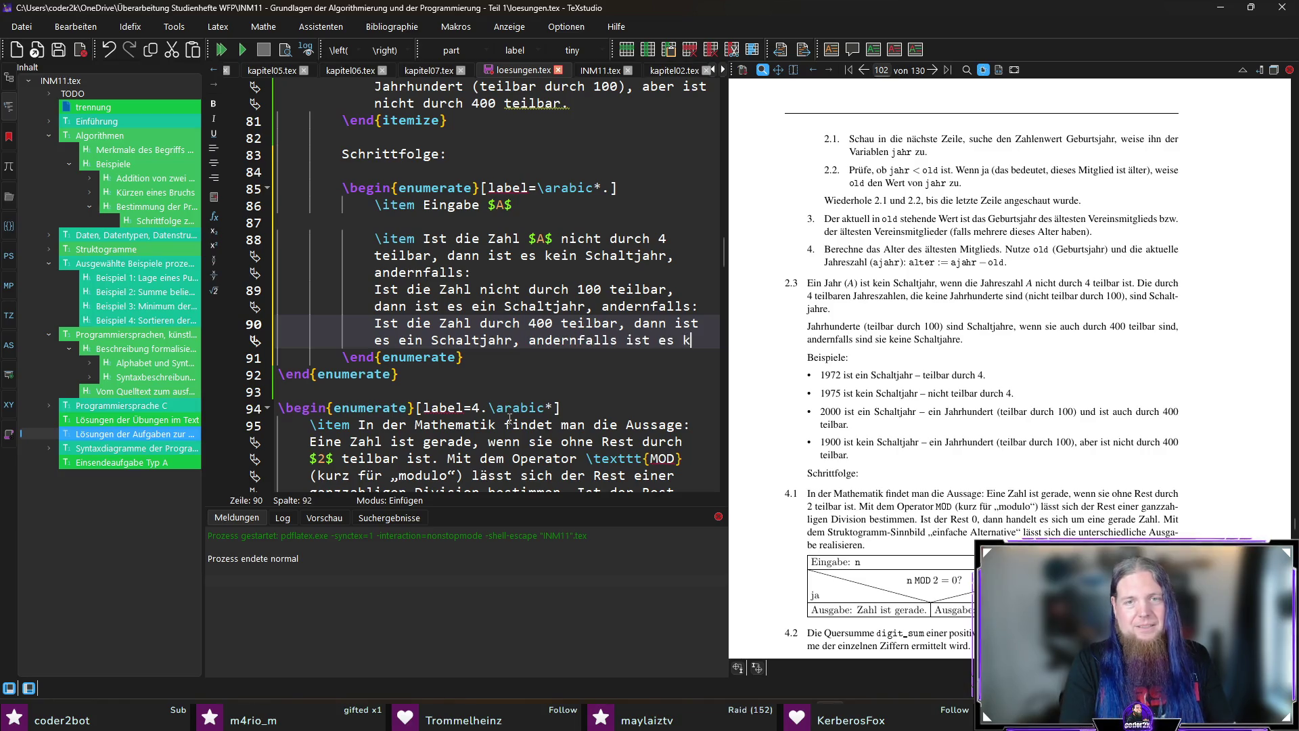
type("ein Schaltjahr.")
Recompile with F5 so the PDF shows the numbered Schrittfolge, then refocus the editor.
key("F5")
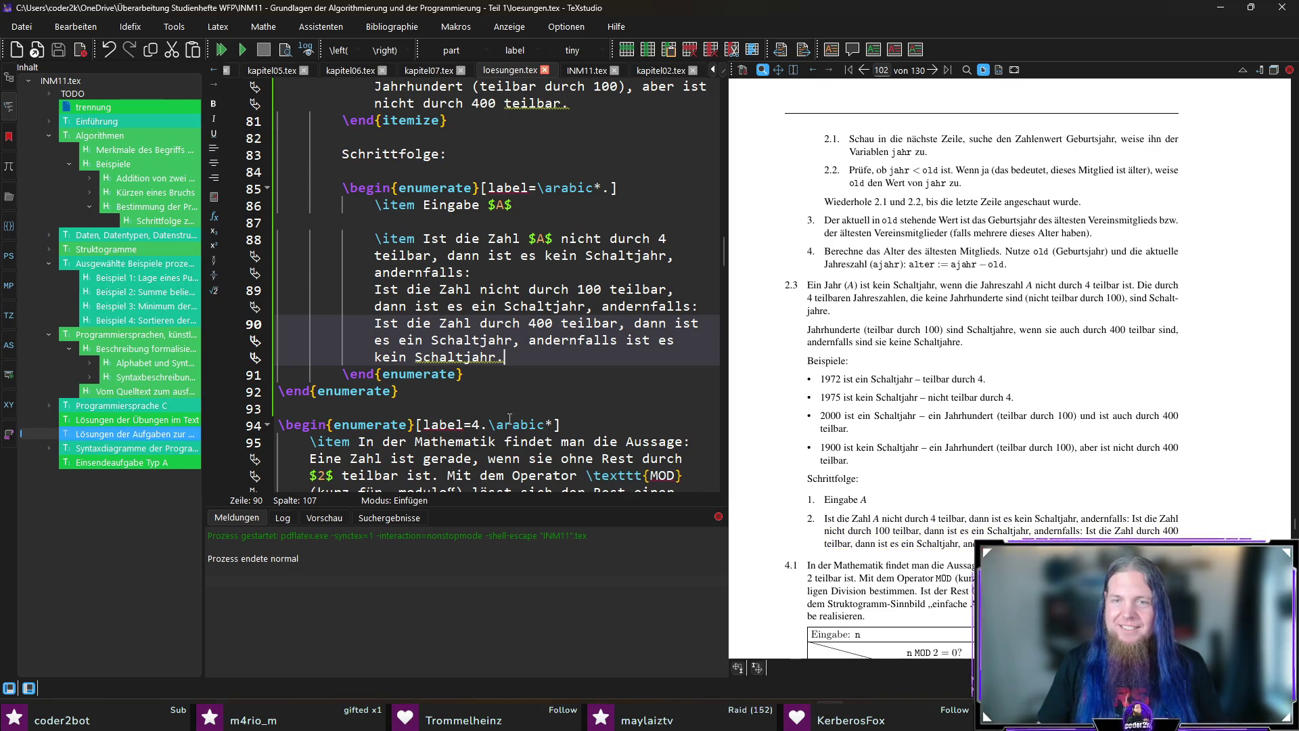
scroll(817, 417, "down", 2)
scroll(817, 417, "up", 1)
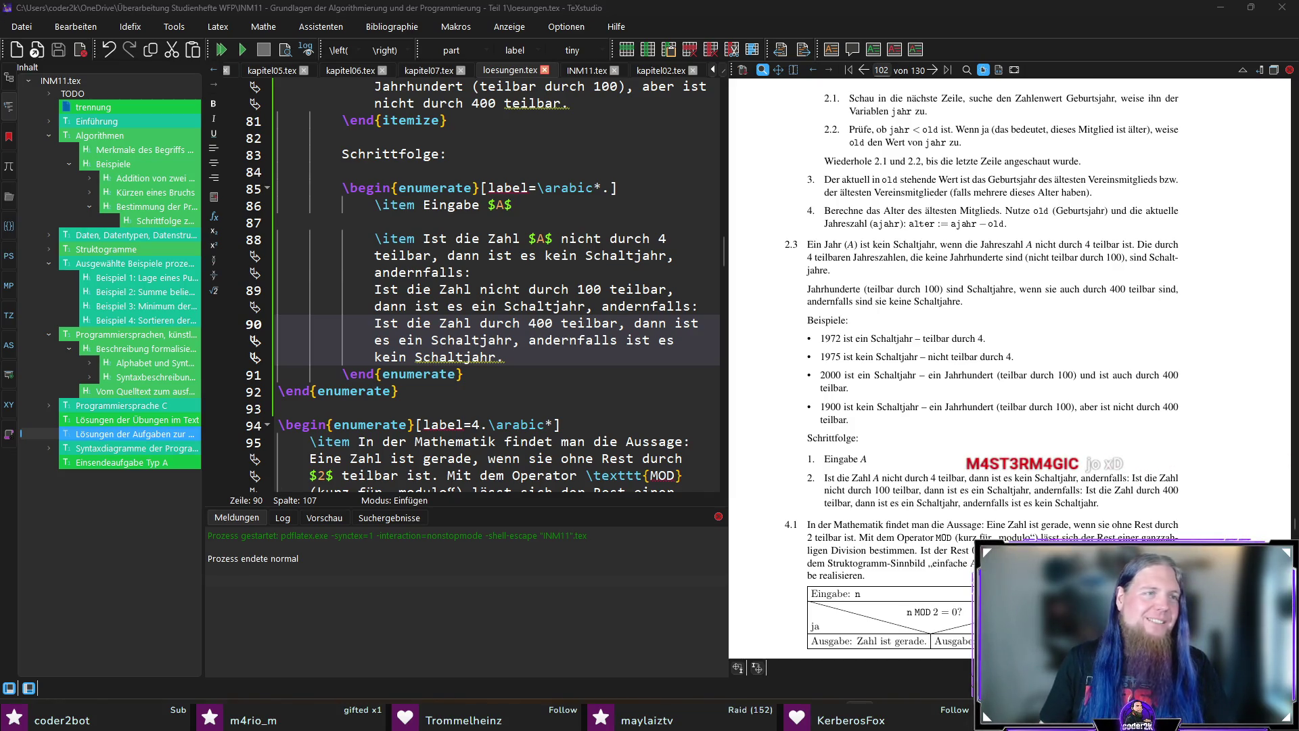
left_click(496, 370)
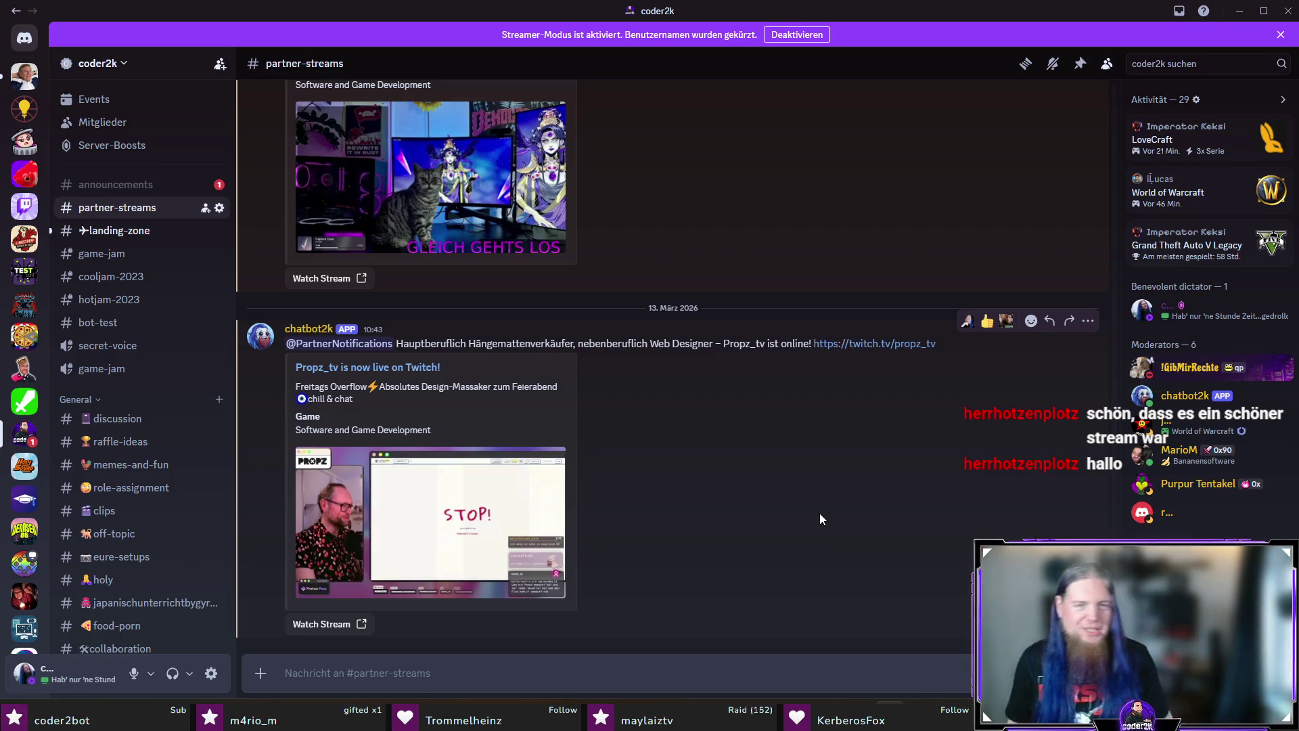
mouse_move(801, 502)
left_mouse_down()
mouse_move(651, 301)
mouse_move(729, 549)
left_mouse_up()
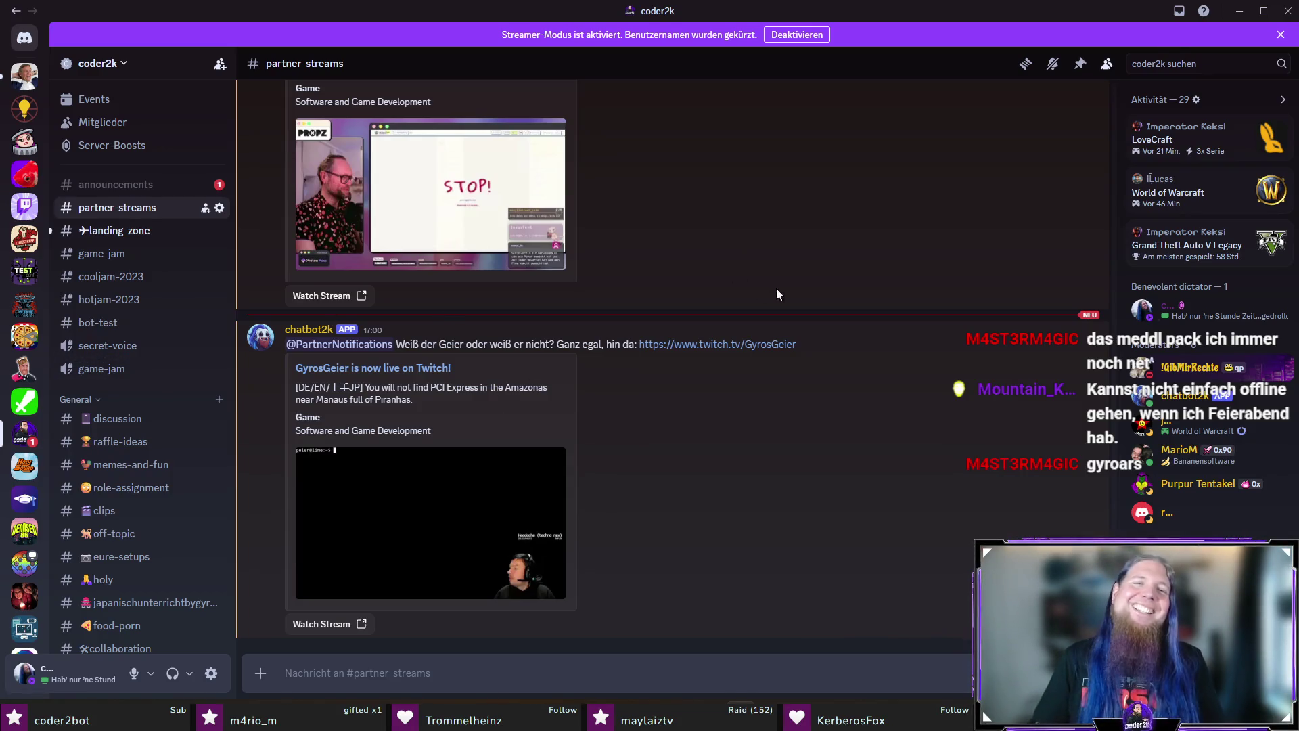
left_click(1285, 18)
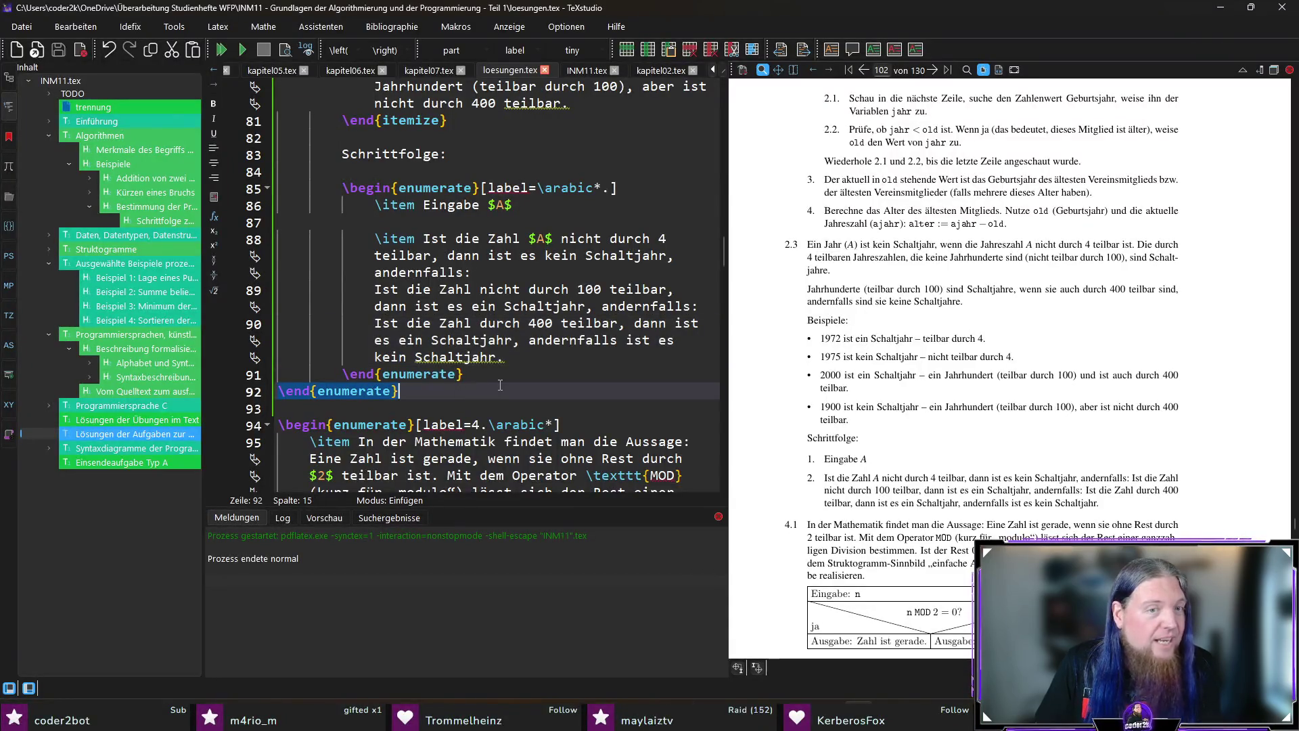
left_click_drag(462, 393, 508, 398)
left_click(513, 389)
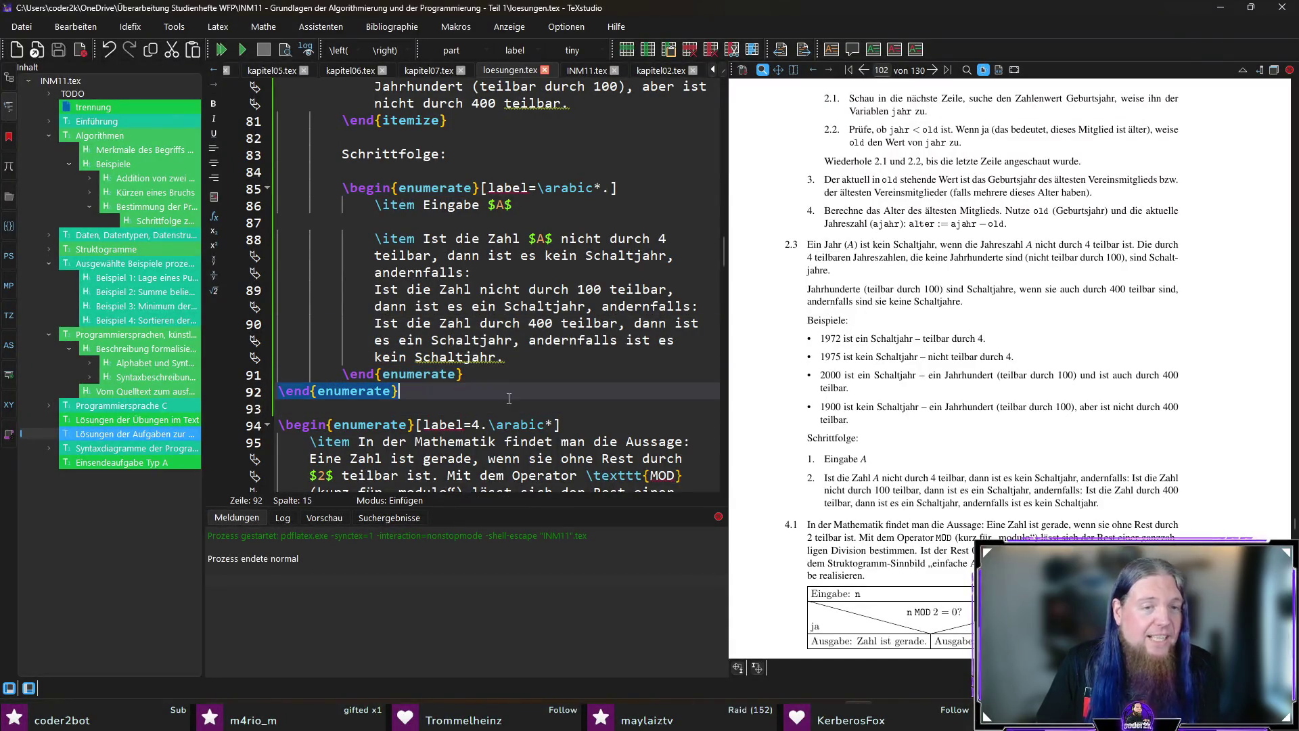